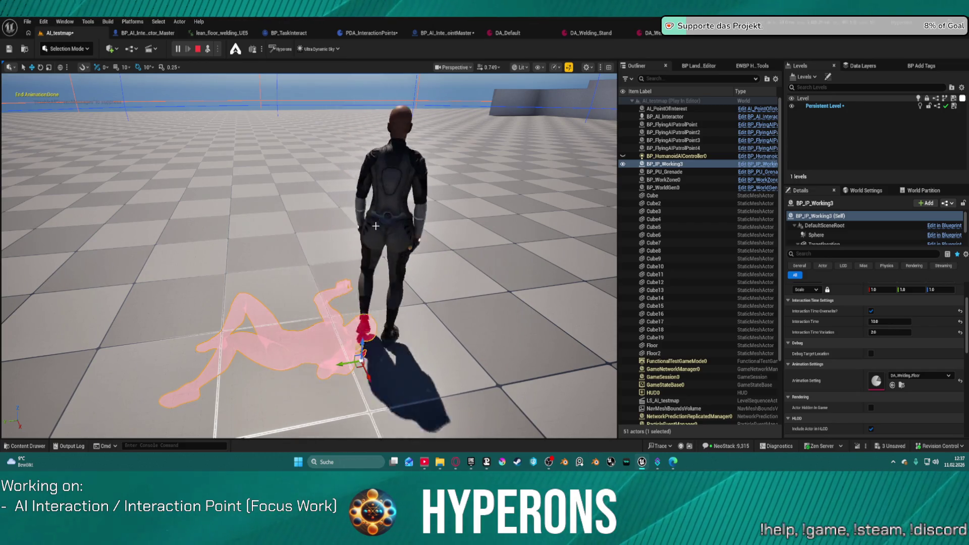
Step: Stop the running AI_testmap test and restart Play In Editor with Alt+P
left_click(197, 49)
key("alt+p")
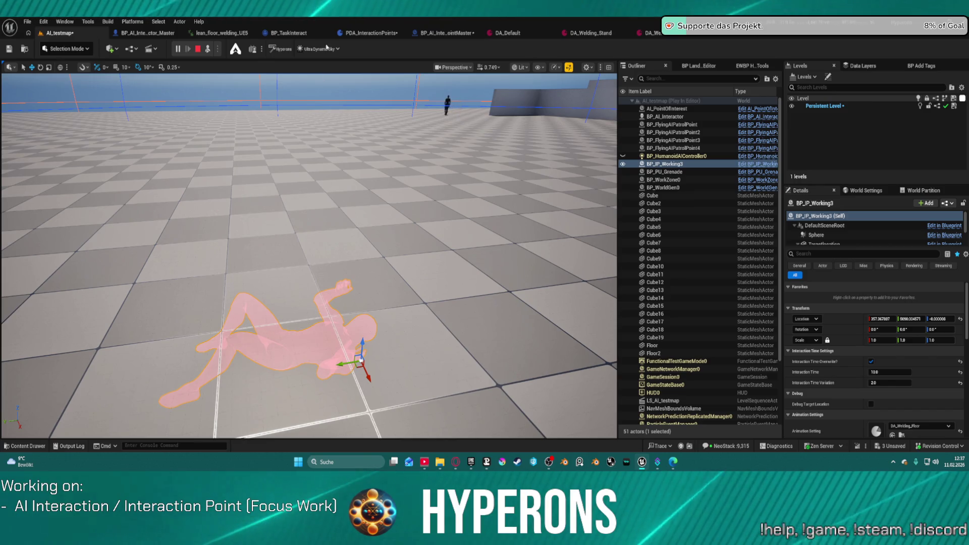
Step: Inspect the Behavior Tick Delay variable in BP_TaskInteract's EventGraph, then stop play in AI_testmap
left_click(293, 34)
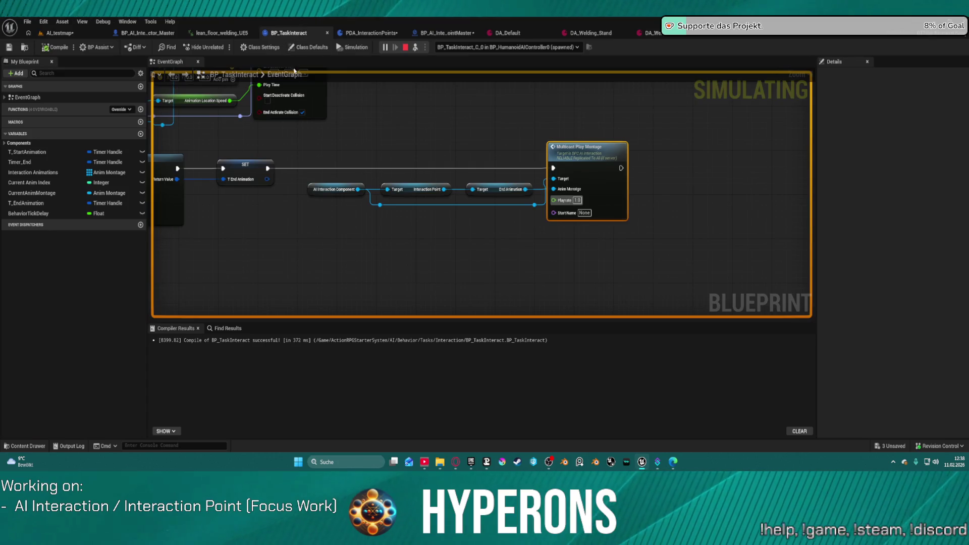
scroll(319, 177, "down", 6)
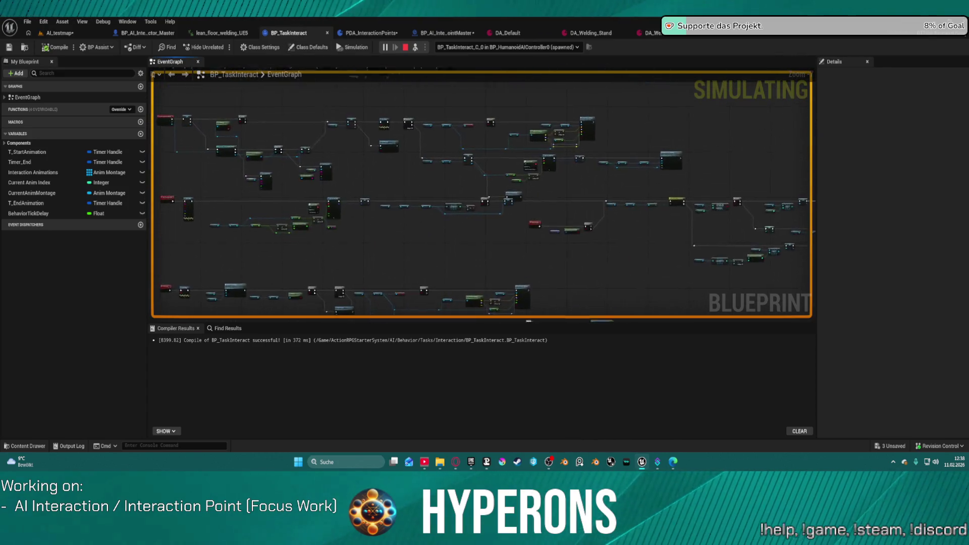
scroll(232, 264, "up", 5)
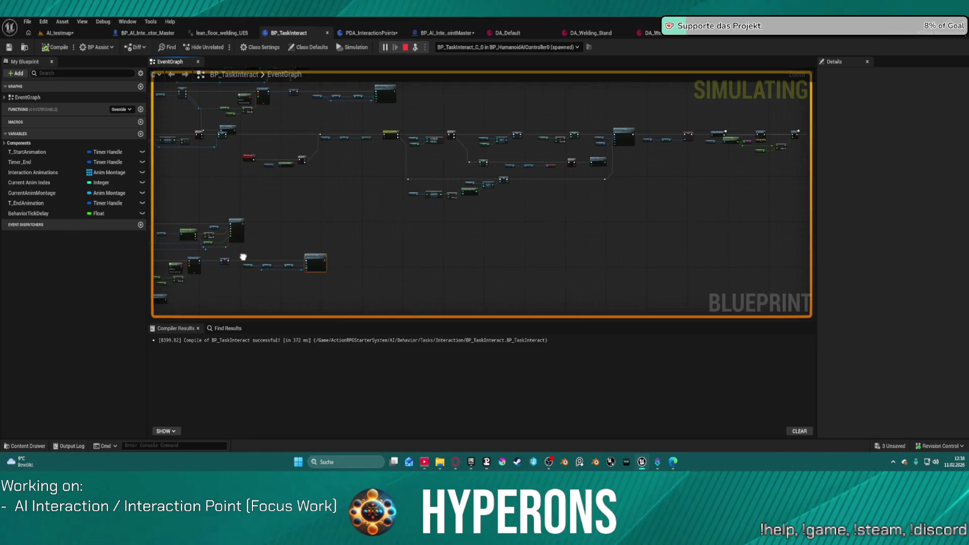
scroll(380, 232, "up", 5)
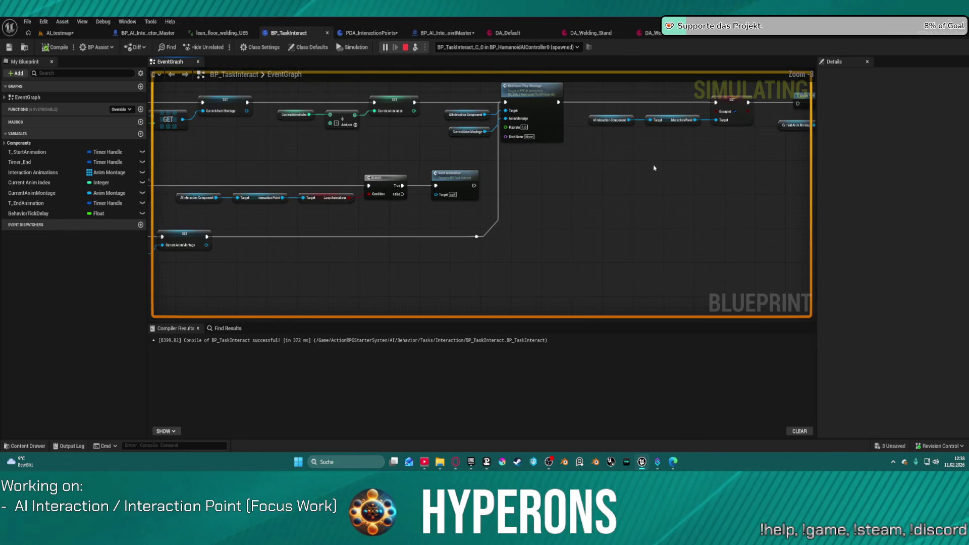
mouse_move(523, 197)
left_mouse_down()
mouse_move(313, 214)
mouse_move(353, 212)
left_mouse_up()
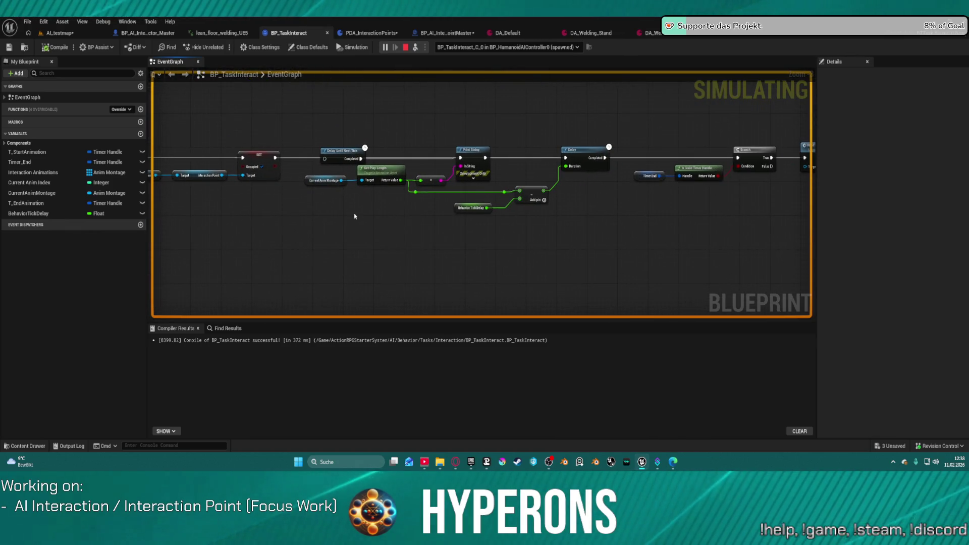
left_click(471, 206)
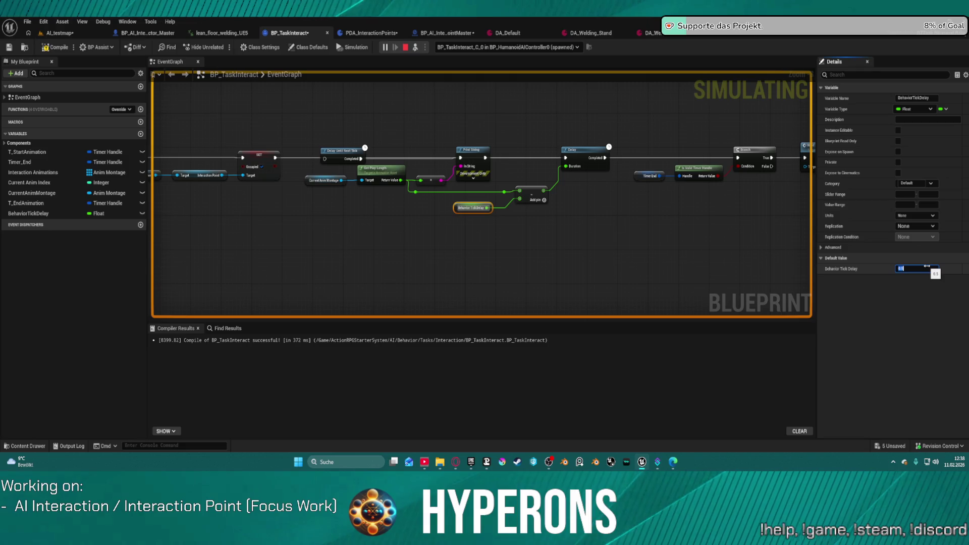
left_click(58, 33)
left_click(199, 48)
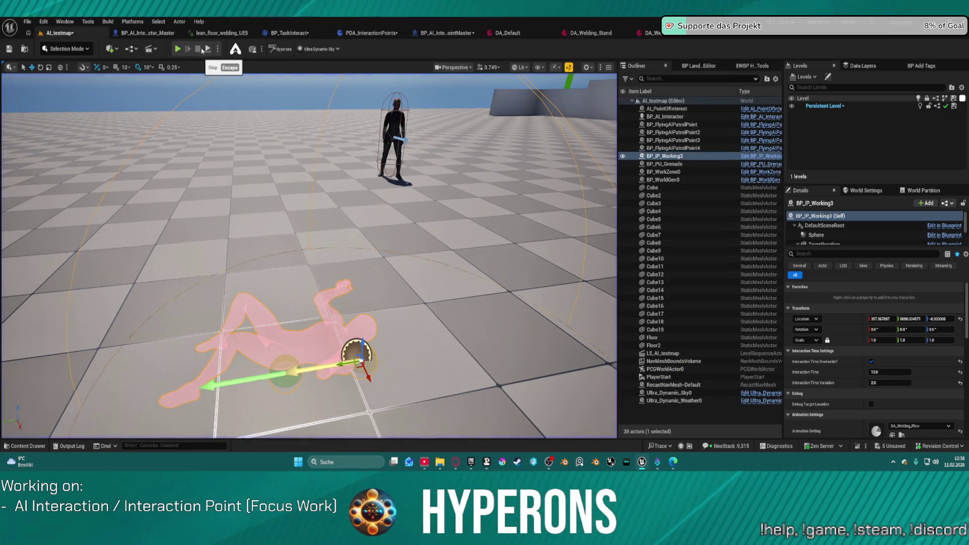
Step: Run AI_testmap twice to watch the AI's floor interaction at BP_IP_Working3, then end play
key("alt+p")
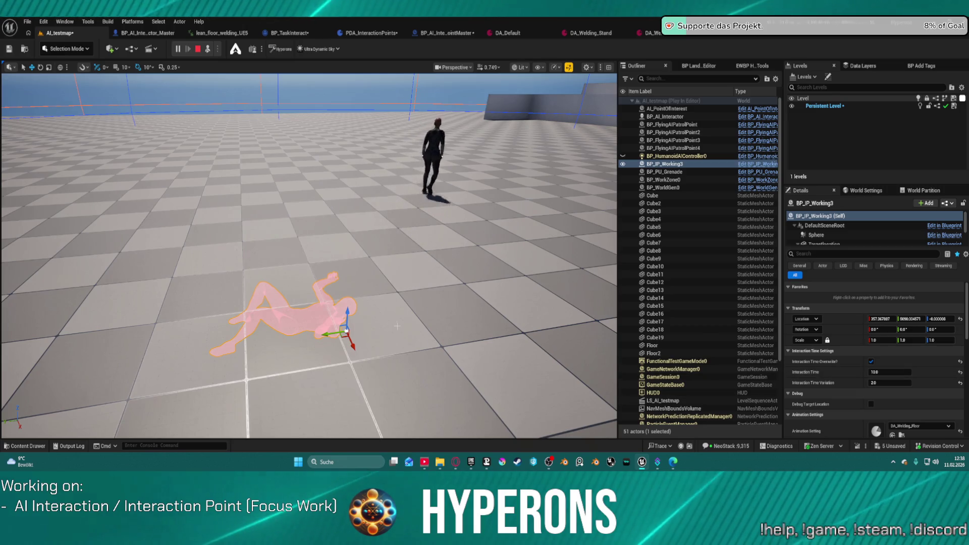
left_click(196, 50)
key("alt+p")
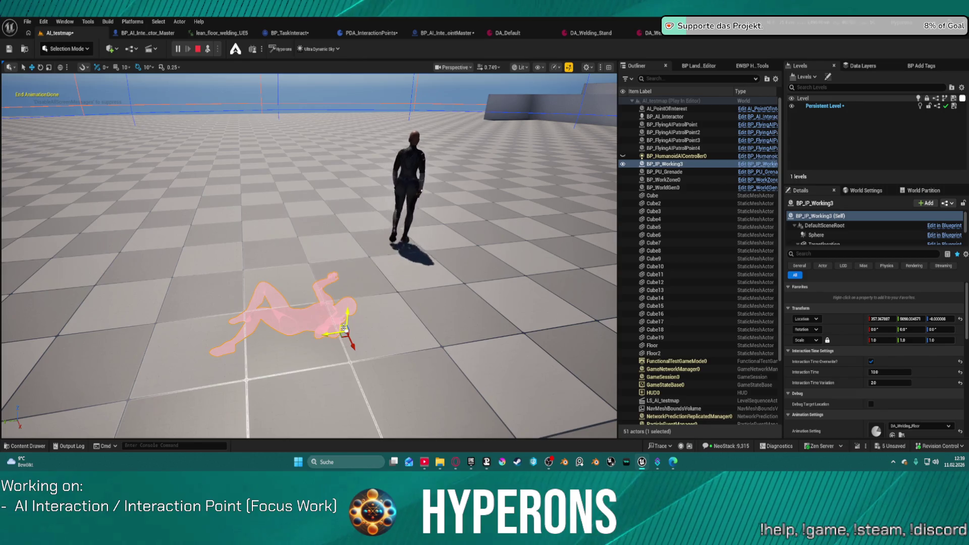
key("Escape")
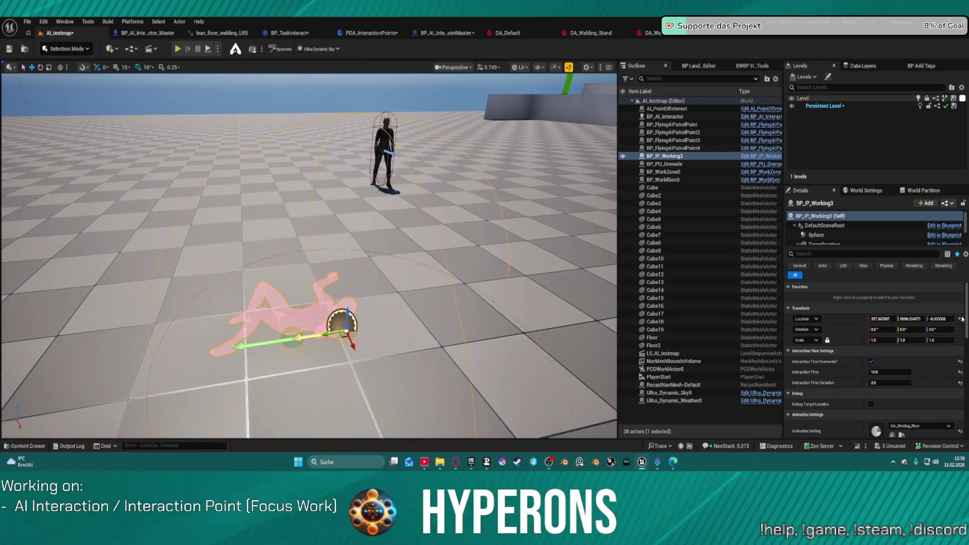
Step: Reset Interaction Time Variation to 0.0 and replay AI_testmap twice to test it
left_click(959, 382)
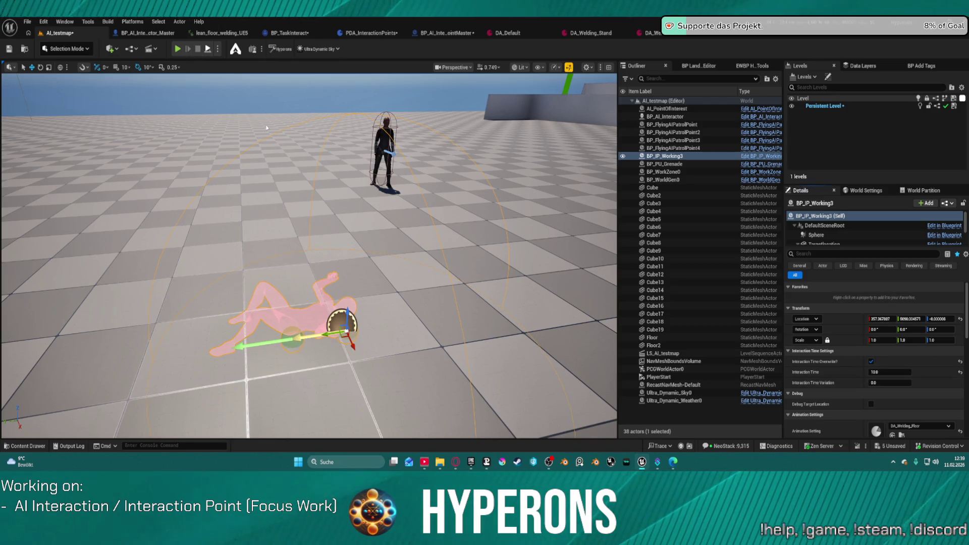
key("alt+p")
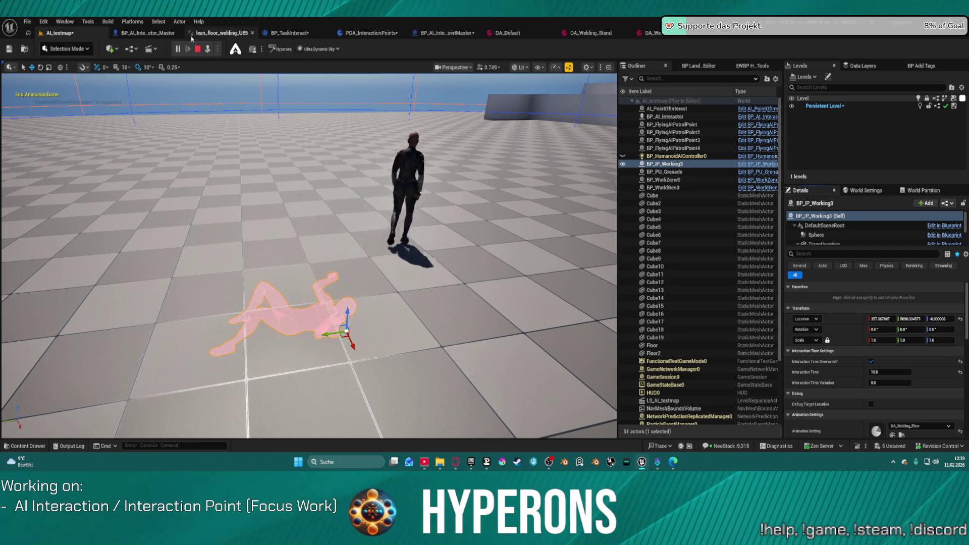
left_click(198, 49)
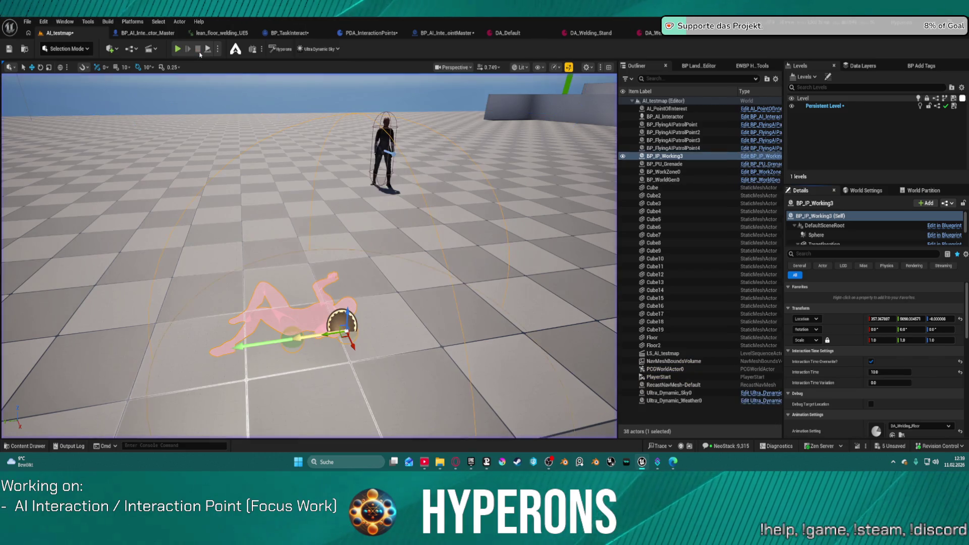
key("alt+p")
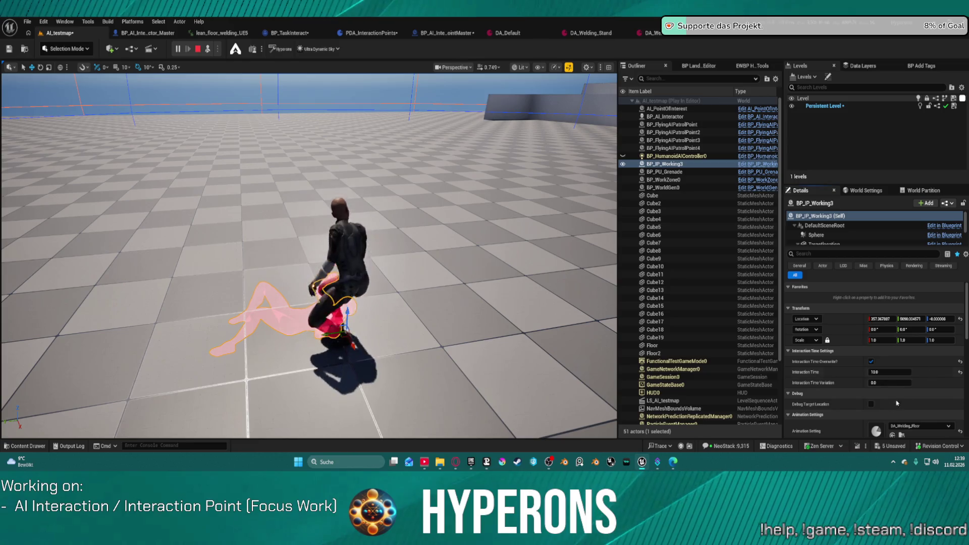
Step: Set Interaction Time to 5 during play, eject to the player camera, and end the session
left_click(904, 371)
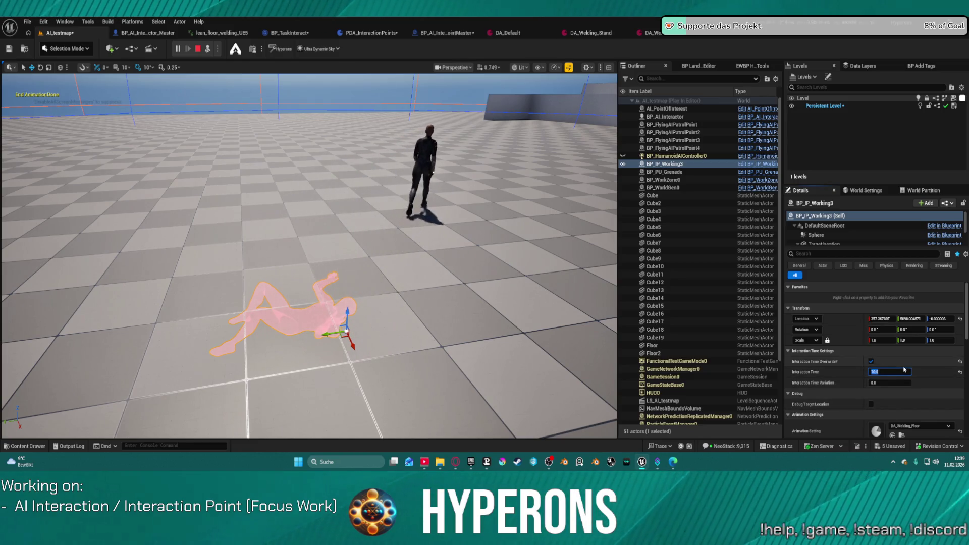
type("5")
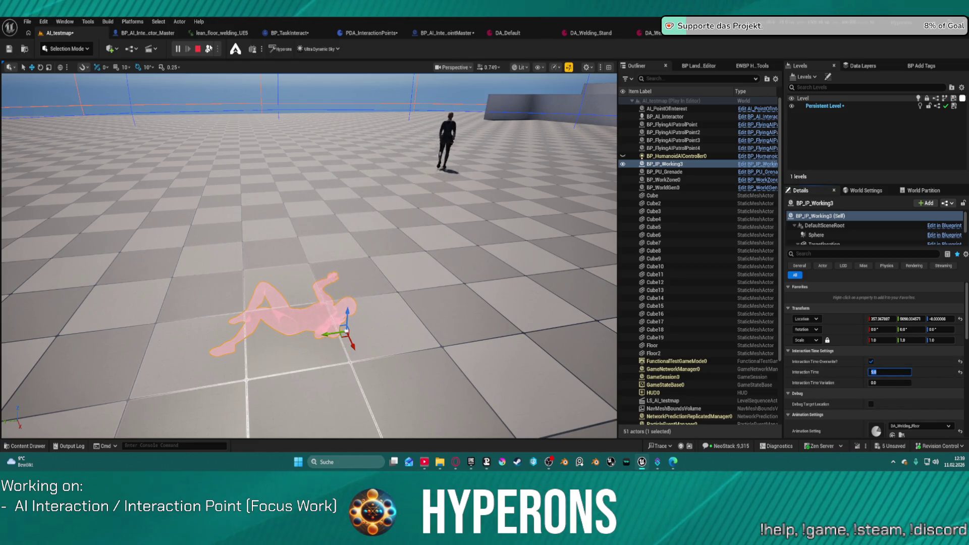
left_click(208, 48)
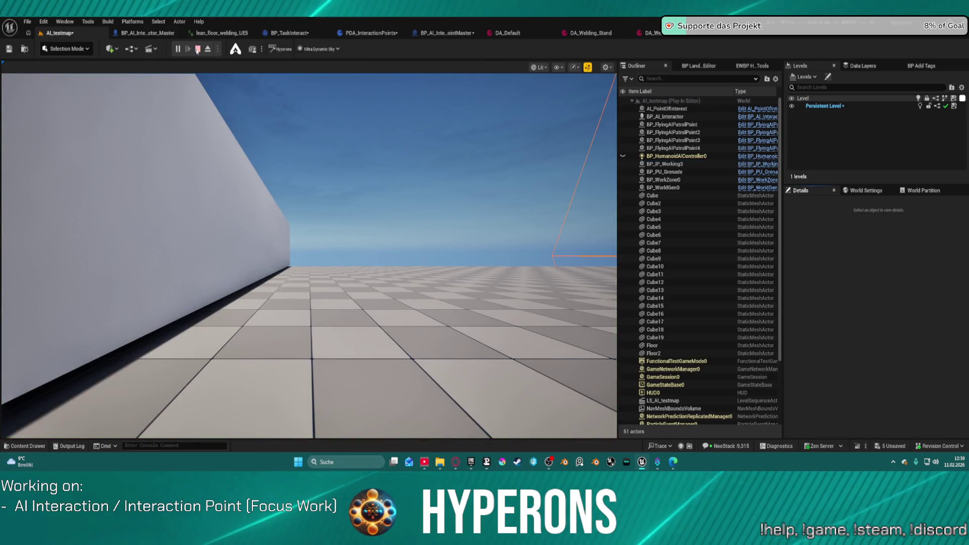
key("Escape")
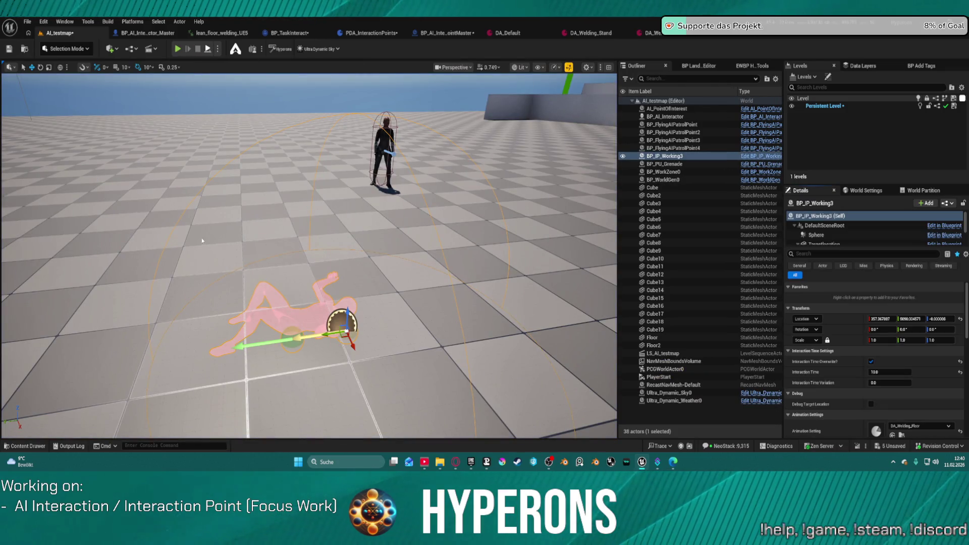
Step: Simulate the level, then stop it and bring up BP_AI_InteractionPointMaster
key("alt+s")
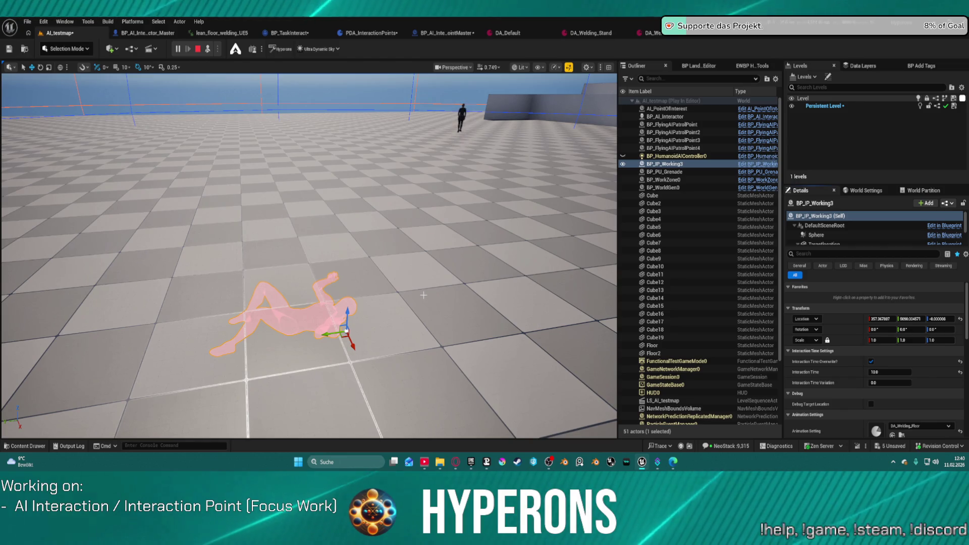
left_click(198, 50)
left_click(444, 33)
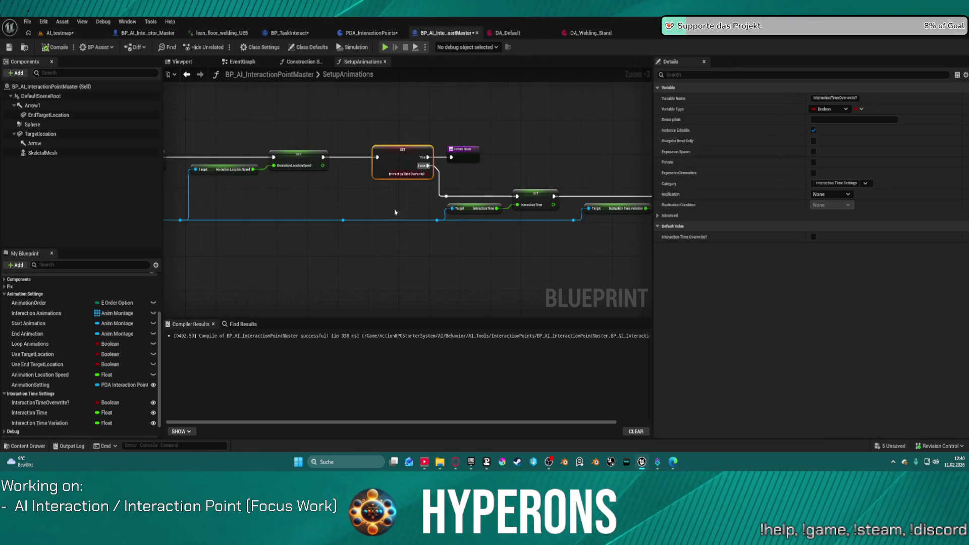
Step: Review the SET node chain of the SetupAnimations graph in BP_AI_InteractionPointMaster
left_click_drag(357, 232, 568, 230)
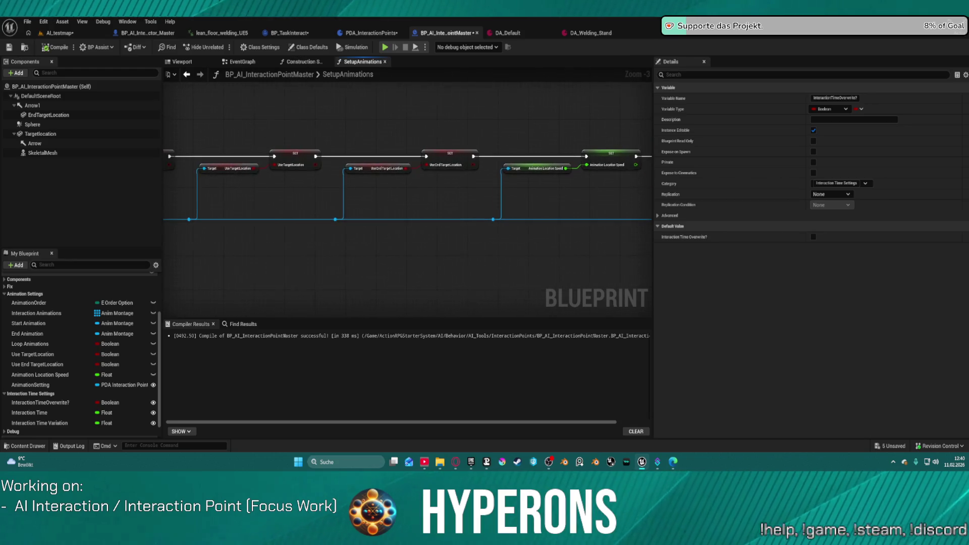
scroll(565, 227, "down", 1)
mouse_move(565, 227)
left_mouse_down()
mouse_move(249, 218)
mouse_move(616, 233)
mouse_move(620, 217)
mouse_move(370, 136)
mouse_move(764, 164)
left_mouse_up()
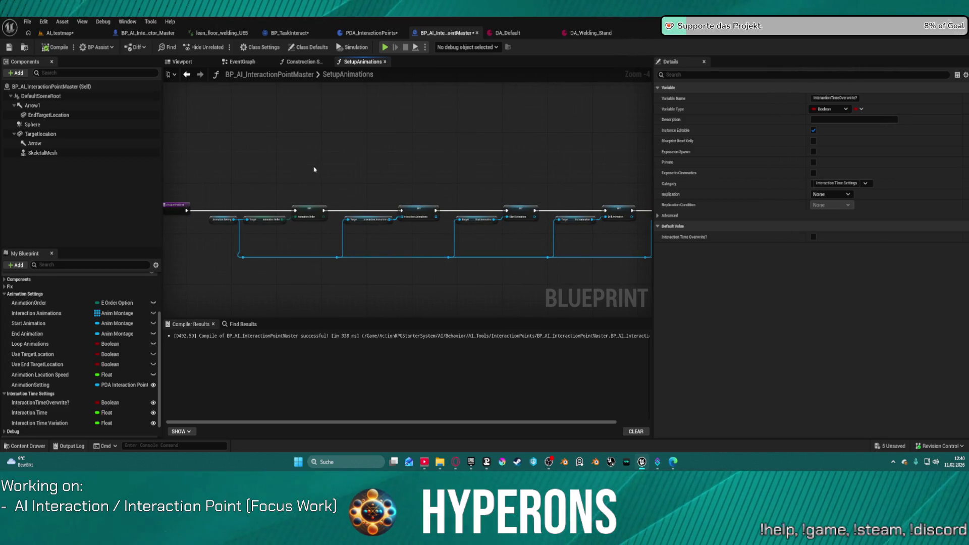
scroll(132, 353, "down", 1)
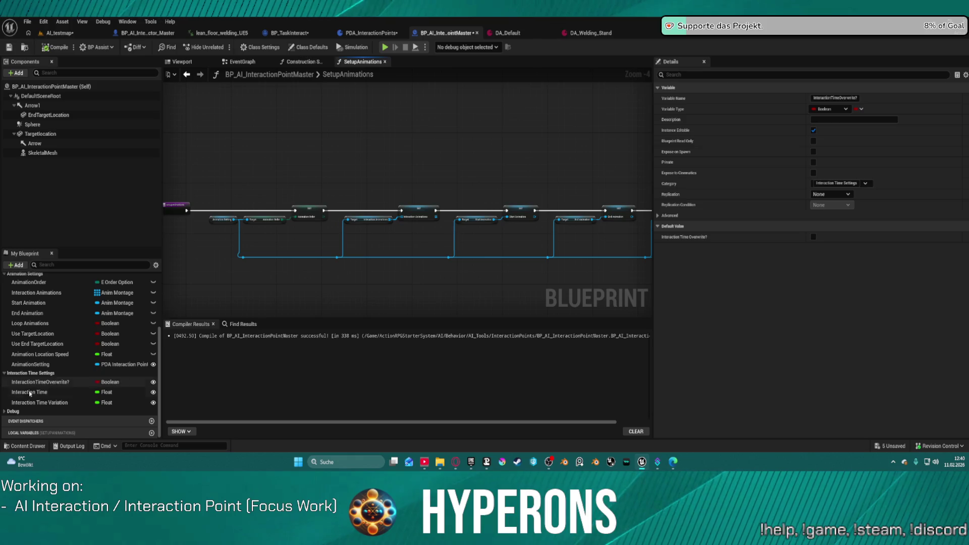
left_click_drag(476, 166, 395, 187)
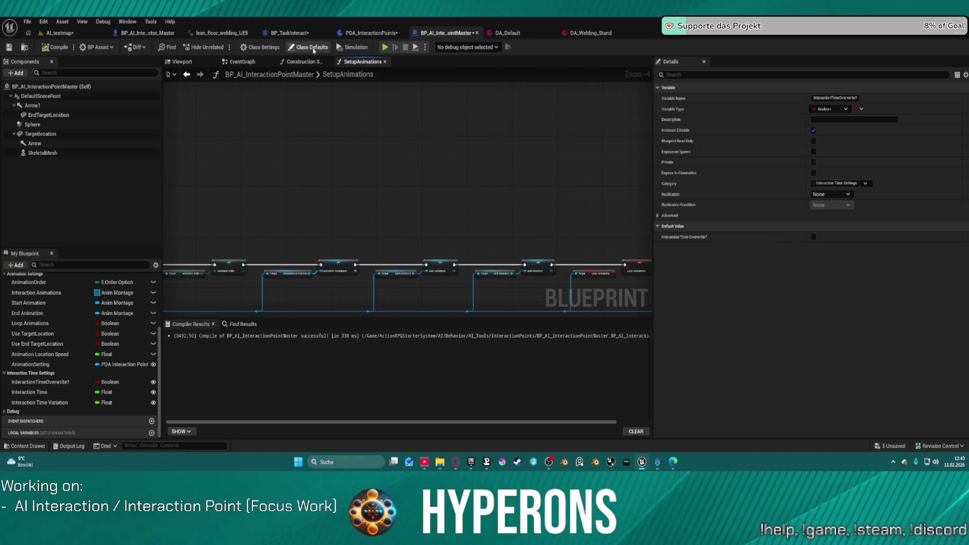
Step: Inspect the SET Occupied node in BP_TaskInteract's EventGraph, then return to AI_testmap
left_click(290, 35)
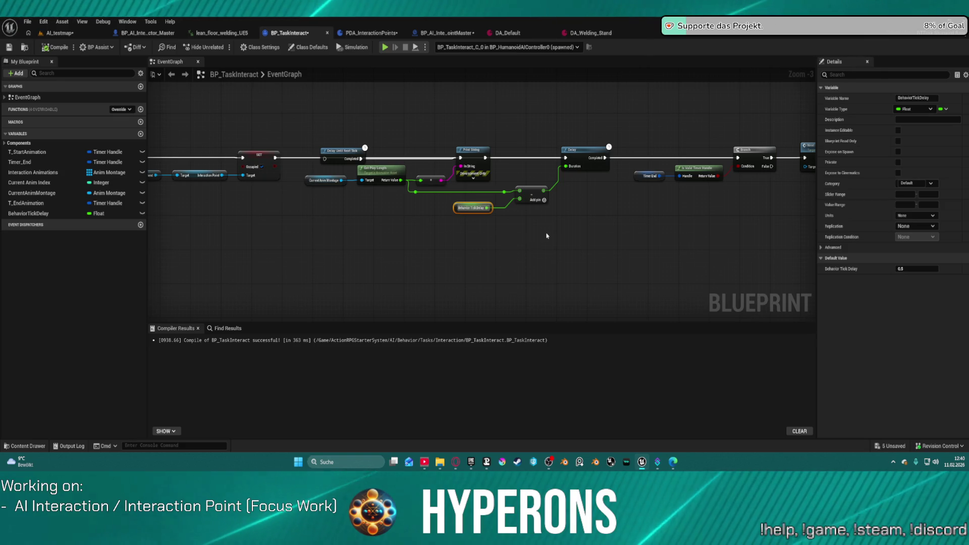
scroll(532, 241, "down", 1)
mouse_move(551, 233)
left_mouse_down()
mouse_move(792, 201)
mouse_move(520, 204)
left_mouse_up()
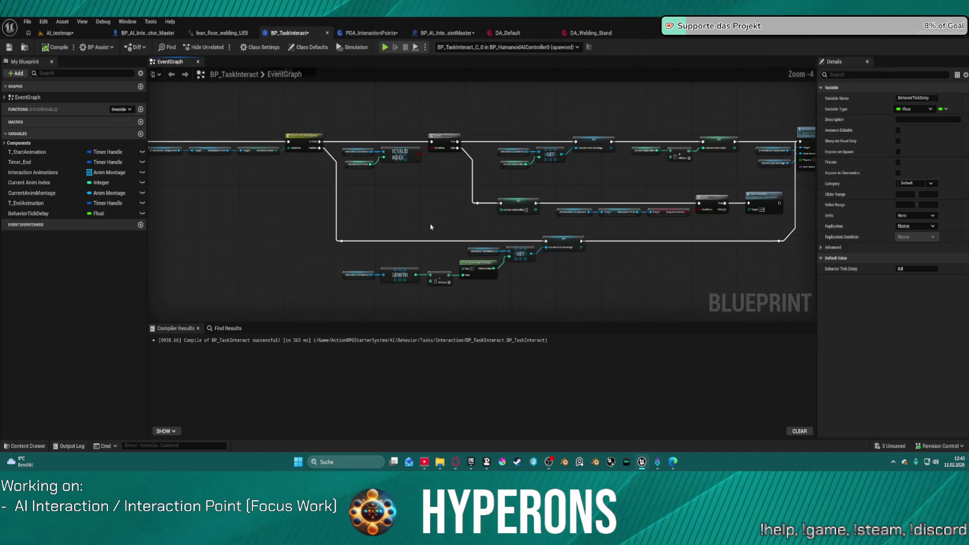
left_click_drag(426, 227, 0, 245)
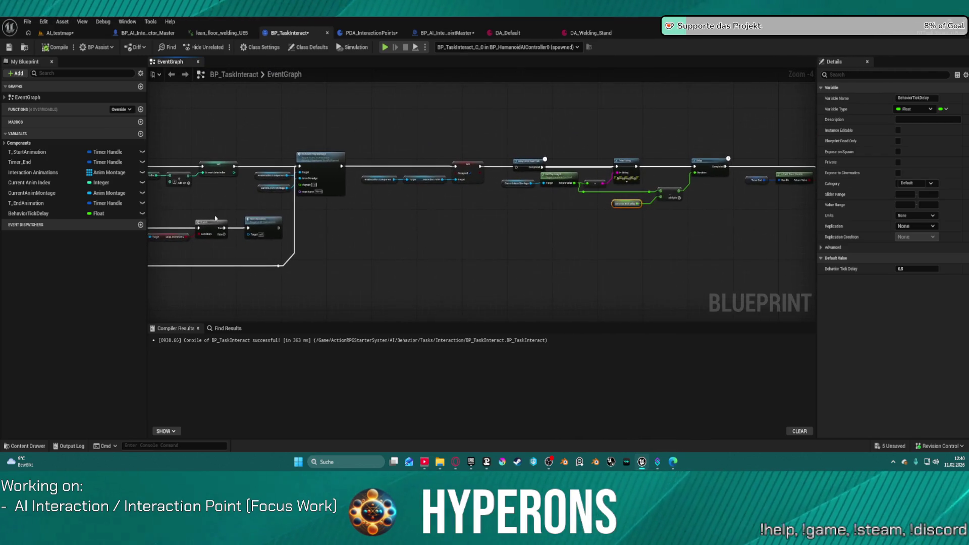
scroll(502, 167, "up", 4)
left_click(481, 165)
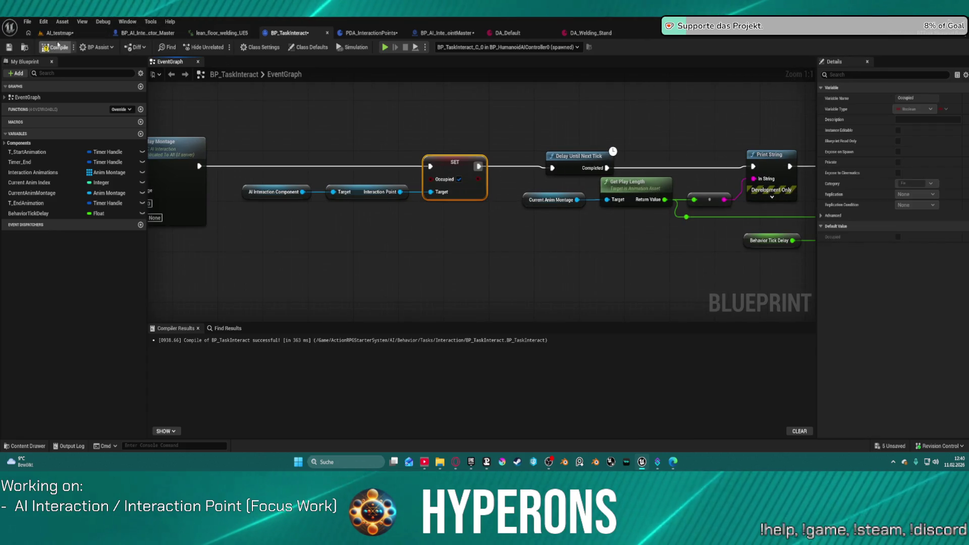
left_click(68, 34)
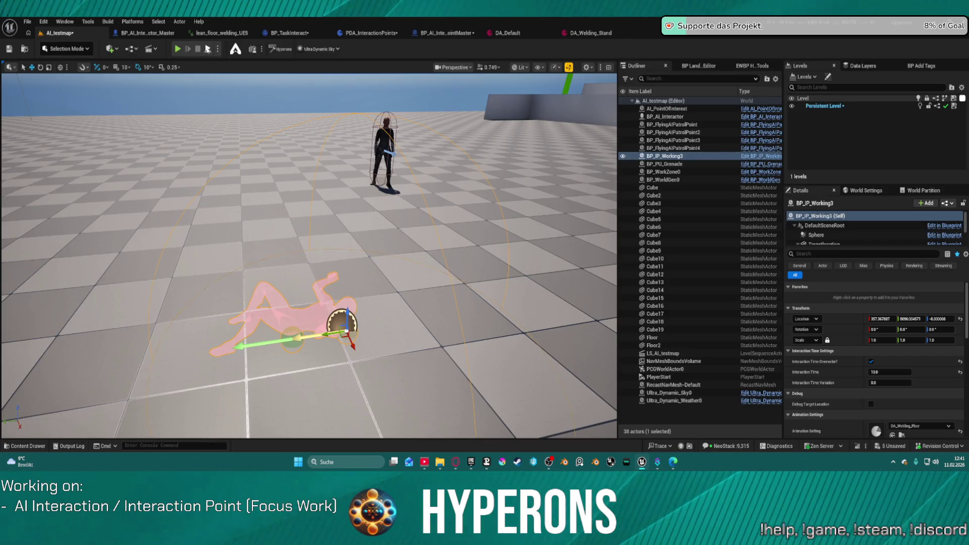
Step: Play AI_testmap to watch the AI finish its interaction, then stop and open BP_TaskInteract's EventGraph
key("alt+p")
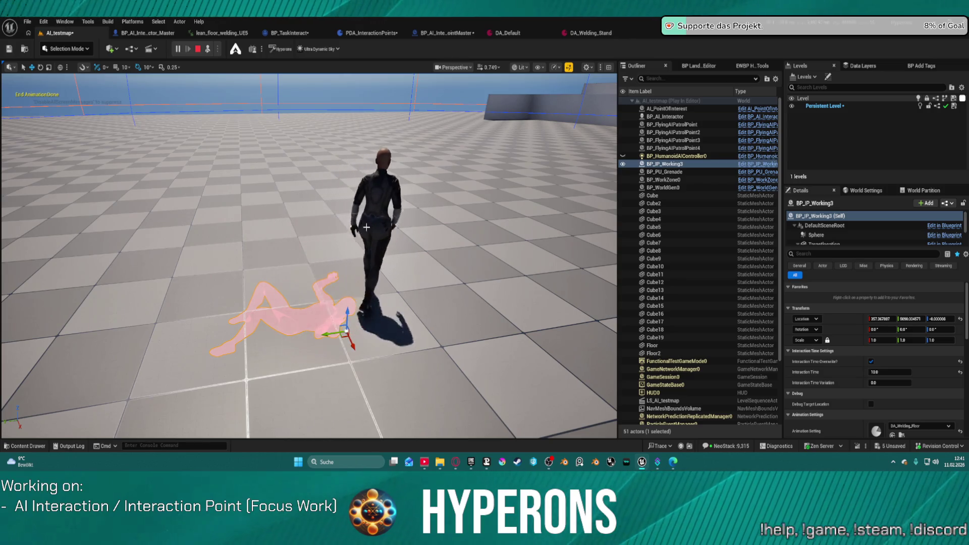
left_click(198, 49)
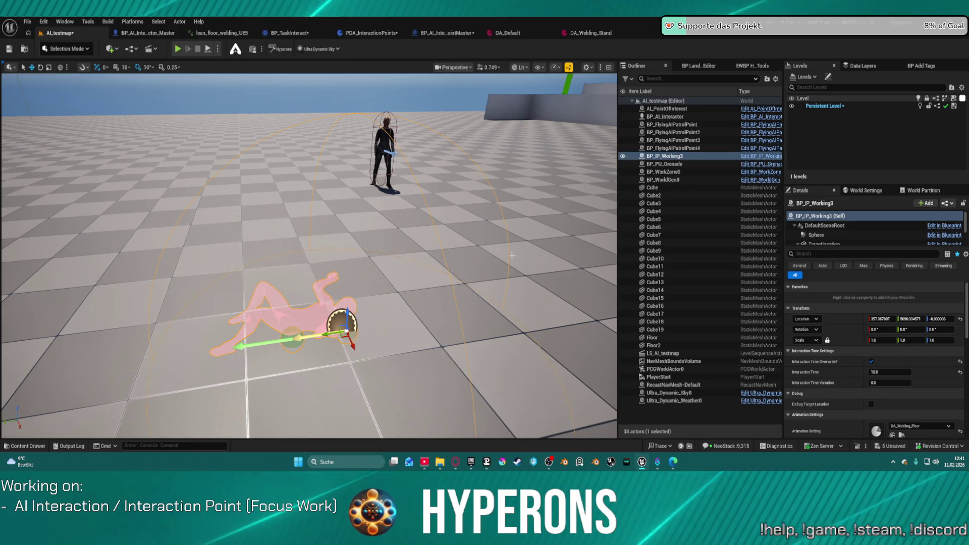
left_click(286, 34)
Step: Connect the Current Anim Montage output to Get Play Length's Target pin
scroll(443, 185, "down", 3)
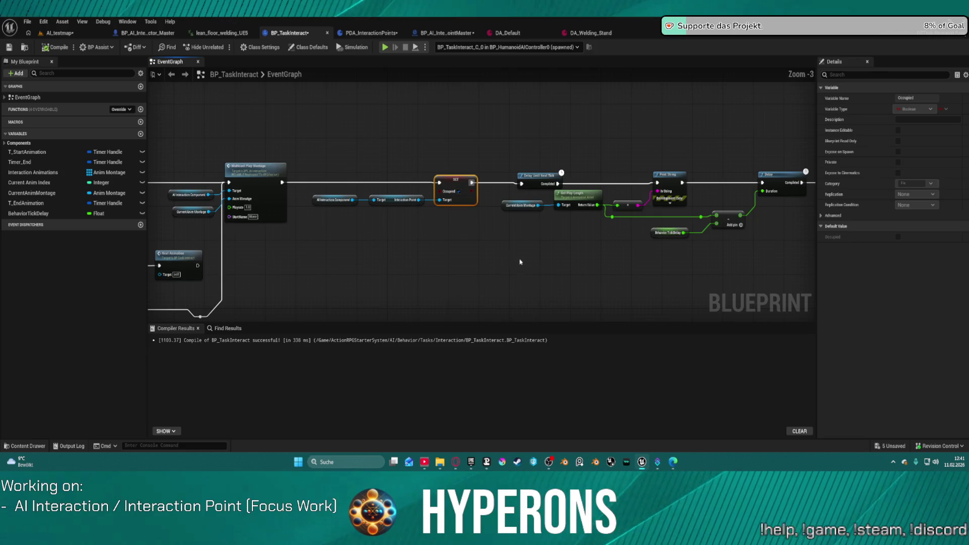
mouse_move(519, 259)
left_mouse_down()
mouse_move(790, 249)
mouse_move(555, 231)
mouse_move(151, 247)
mouse_move(361, 233)
mouse_move(743, 242)
mouse_move(596, 223)
left_mouse_up()
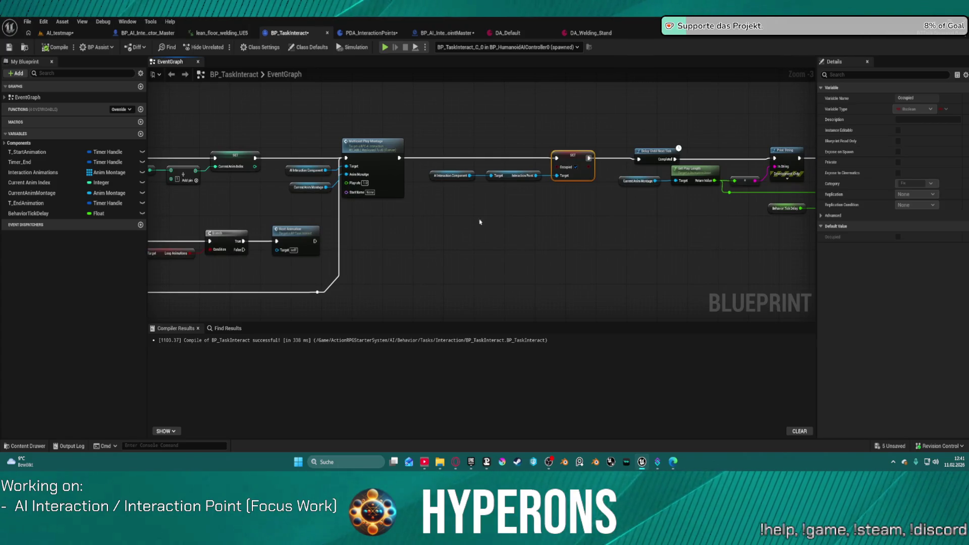
left_click(322, 187)
left_click_drag(325, 187, 683, 183)
left_click(626, 196)
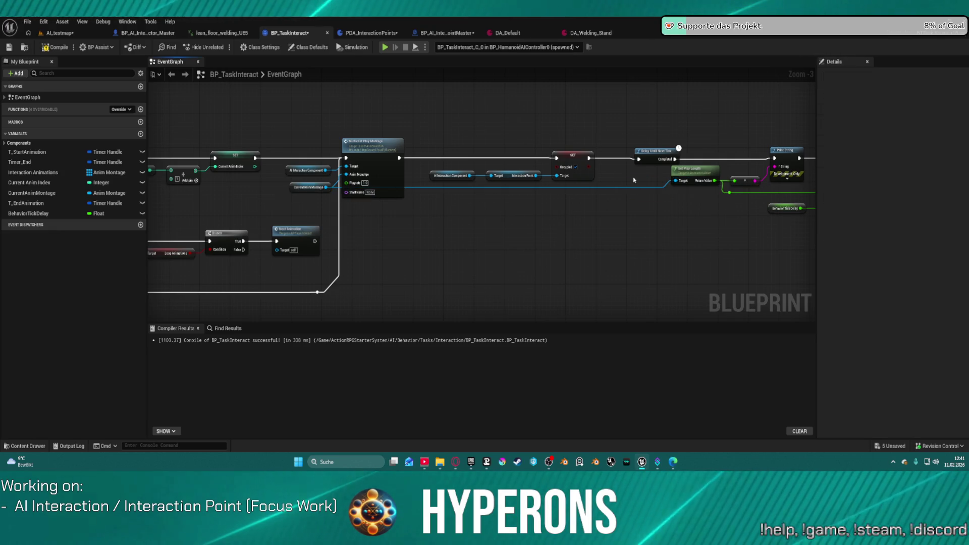
key("f")
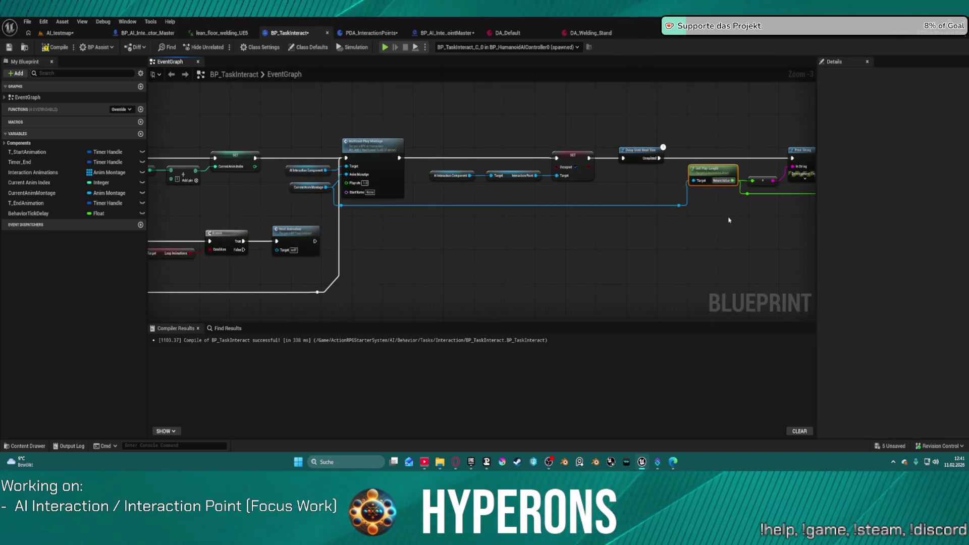
Step: Wire SET Occupied's execution into Print String, compile BP_TaskInteract, and return to AI_testmap
mouse_move(590, 157)
left_mouse_down()
mouse_move(790, 159)
mouse_move(761, 161)
left_mouse_up()
left_click(610, 153)
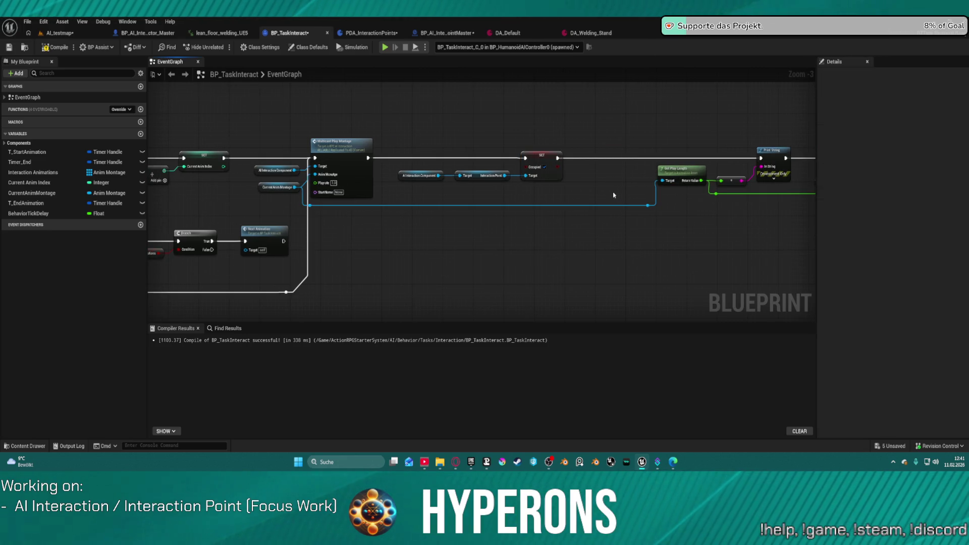
left_click(51, 48)
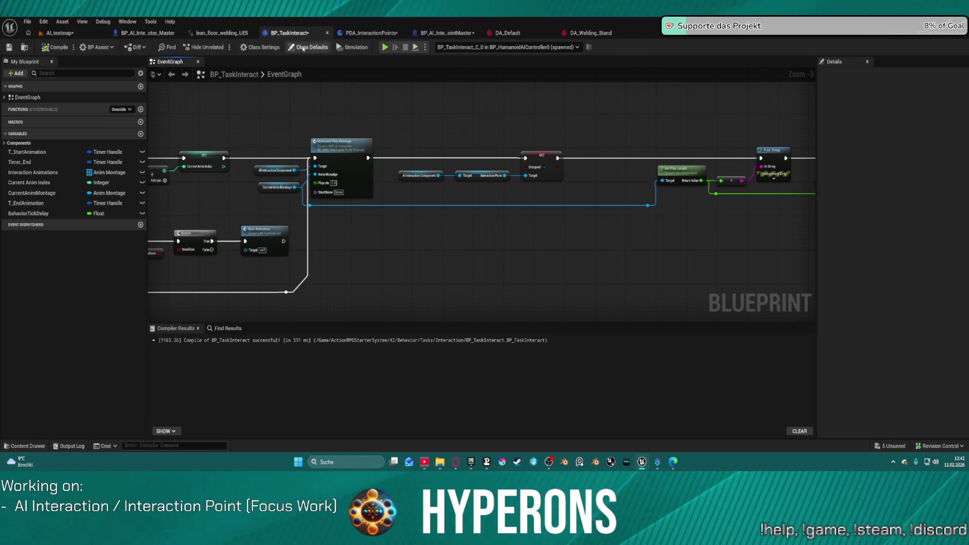
left_click(64, 34)
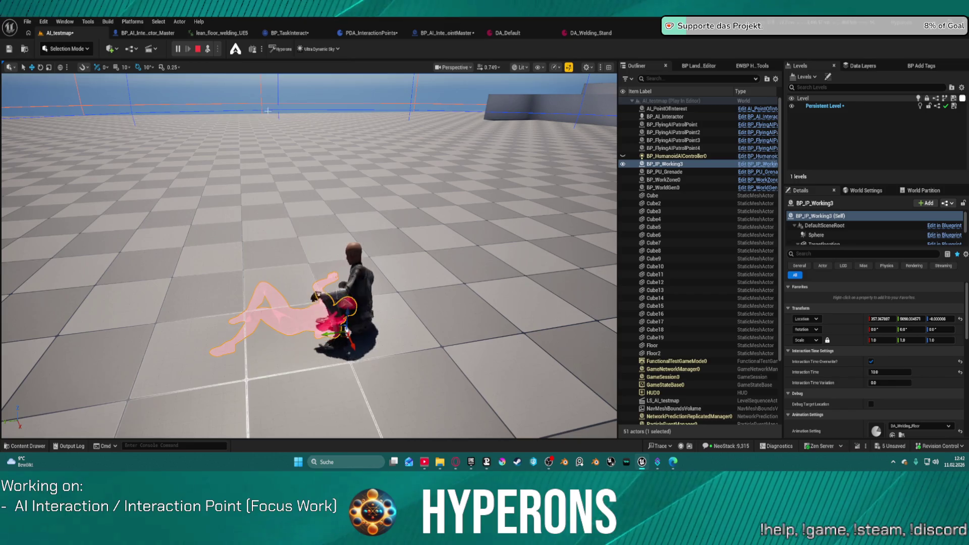
Step: Stop the test, set the working point's Interaction Time to 10.3, and play again
key("Escape")
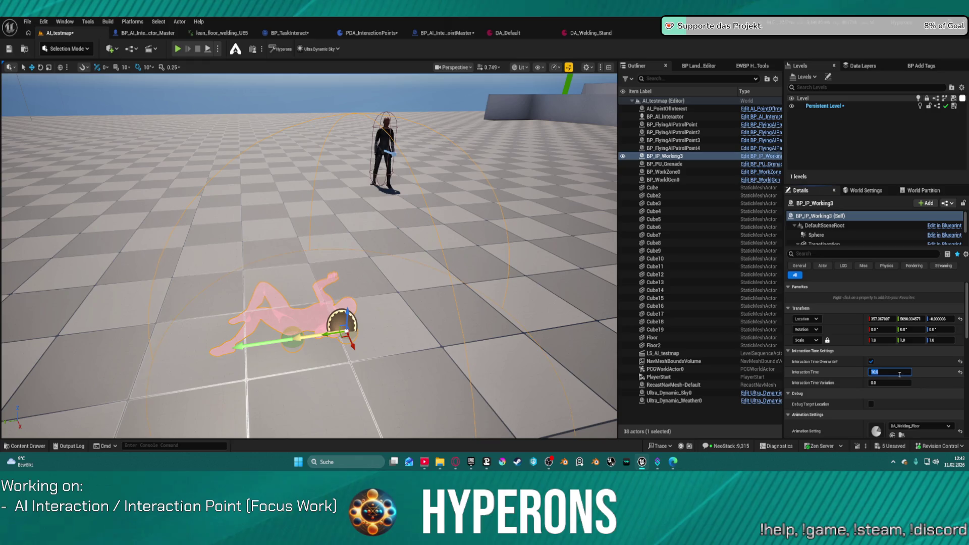
type("3")
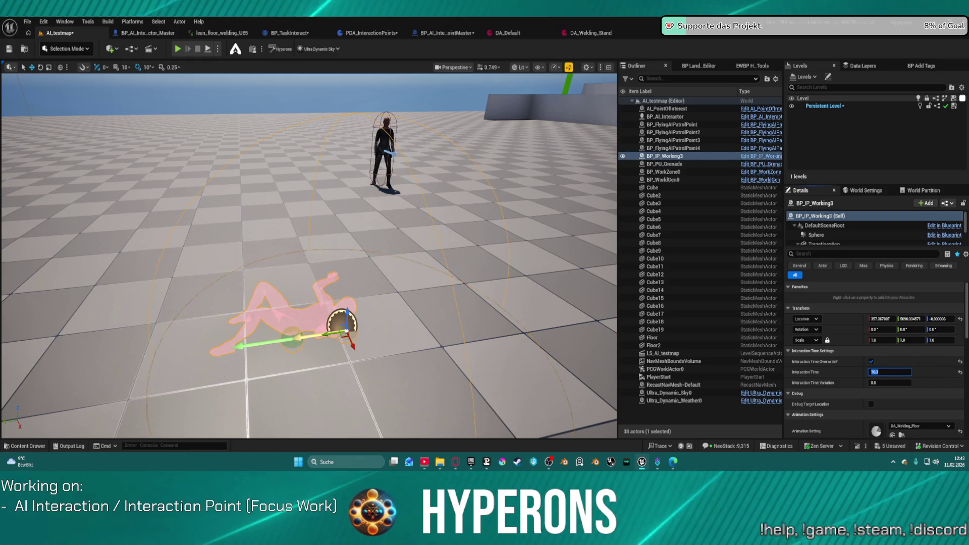
key("Return")
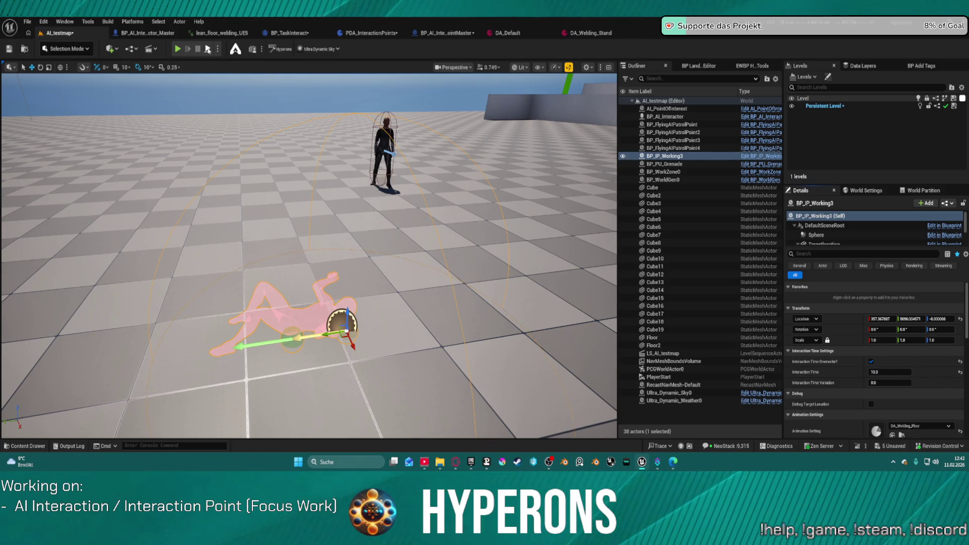
key("alt+p")
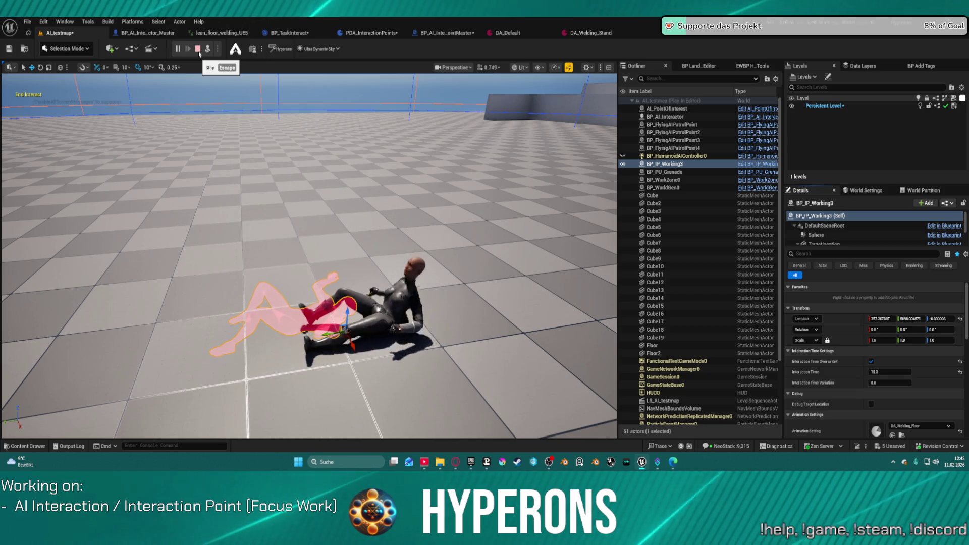
Step: Retype the Interaction Time value and run several more Play sessions of AI_testmap
left_click(900, 373)
type("10")
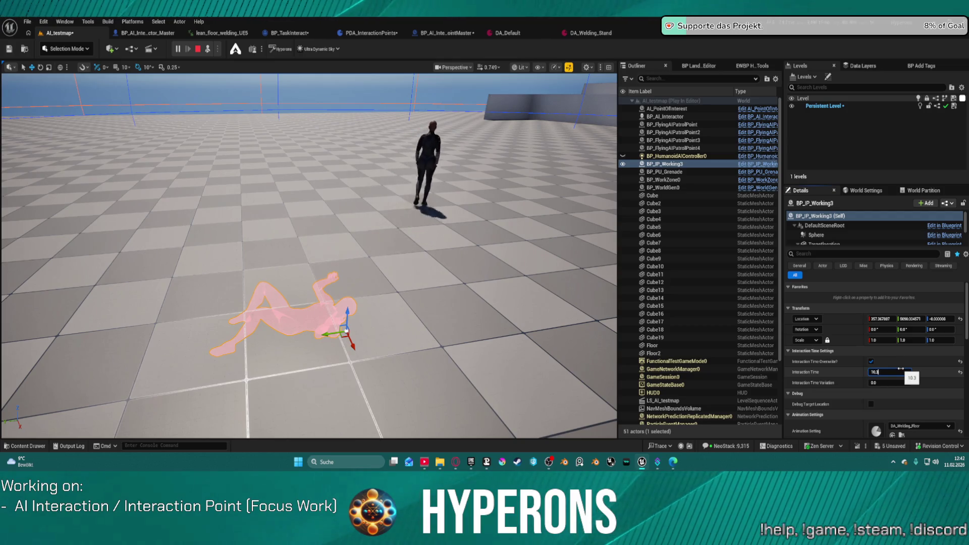
type(".13")
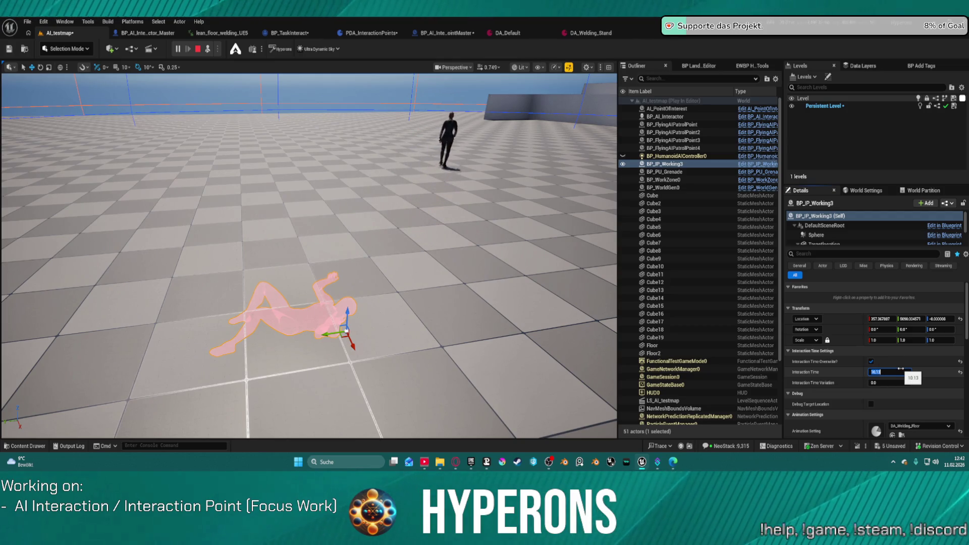
left_click(199, 50)
left_click(895, 374)
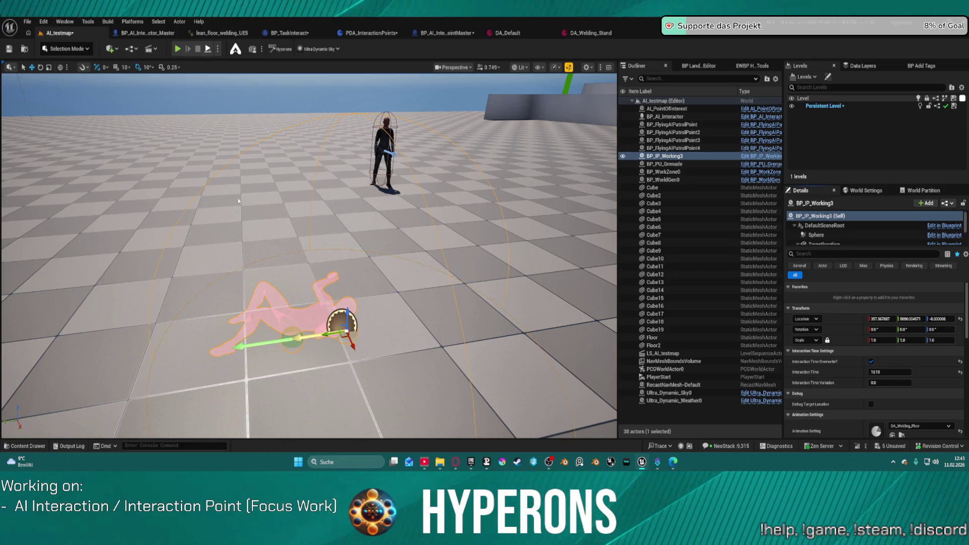
key("alt+p")
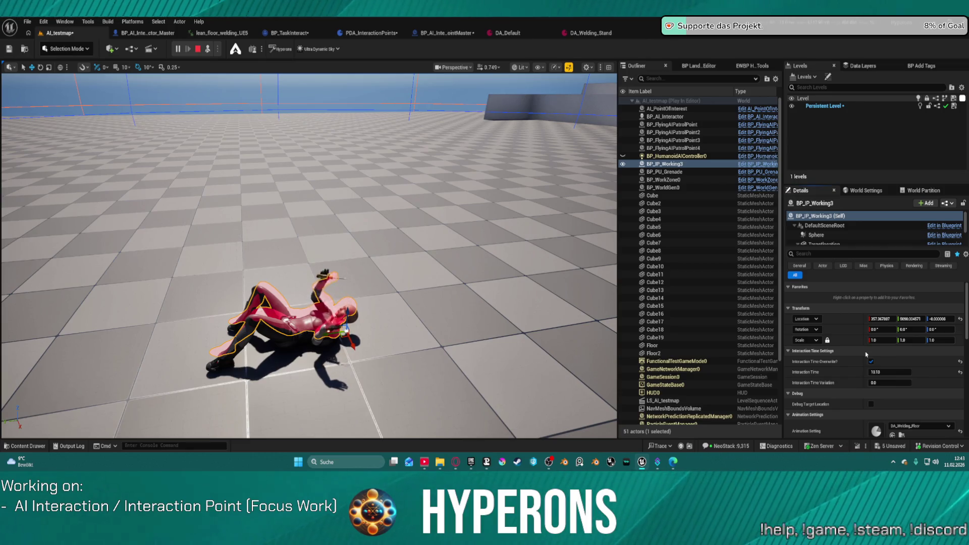
left_click(400, 320)
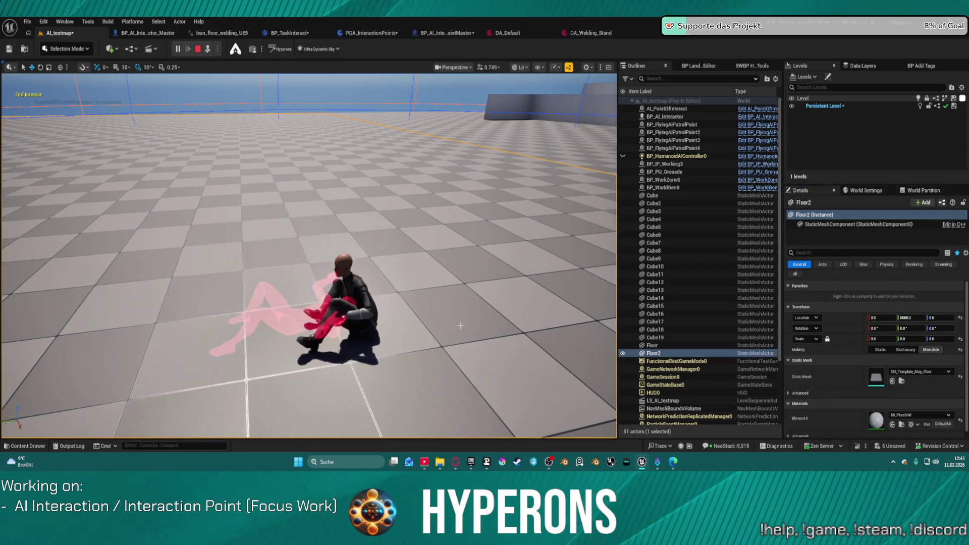
left_click(197, 49)
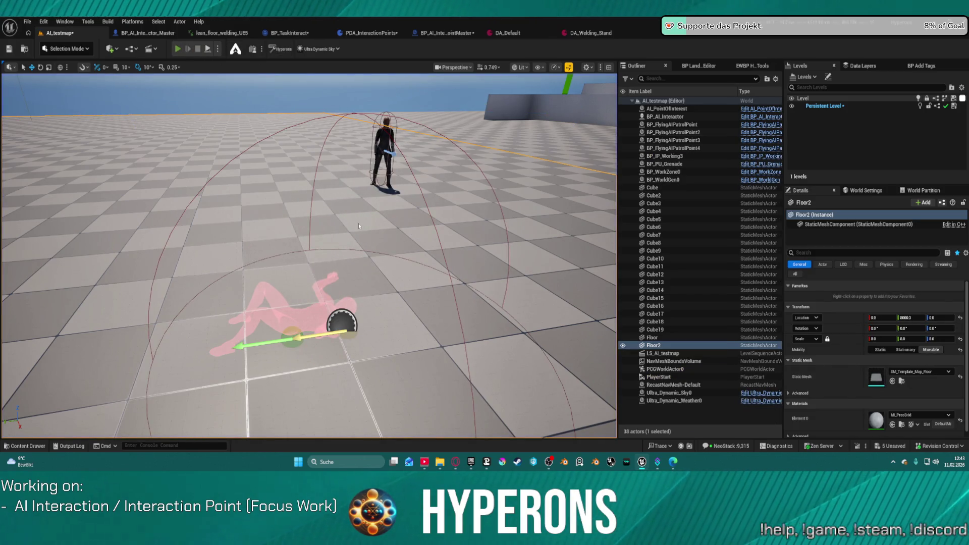
key("alt+p")
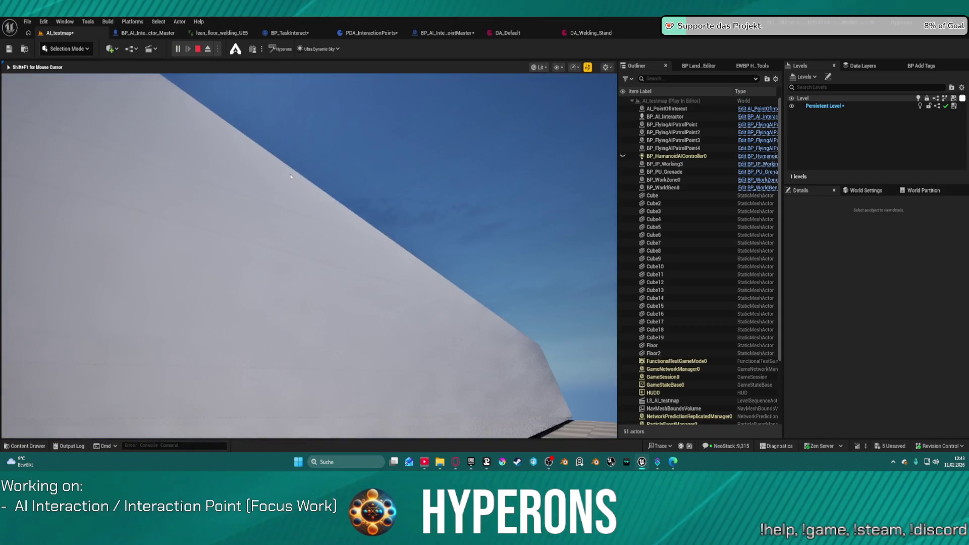
key("Escape")
Step: Simulate the level, watching the lying character up close, then stop and select BP_IP_Working3
mouse_move(309, 252)
left_mouse_down()
mouse_move(242, 222)
mouse_move(42, 190)
left_mouse_up()
scroll(262, 227, "up", 2)
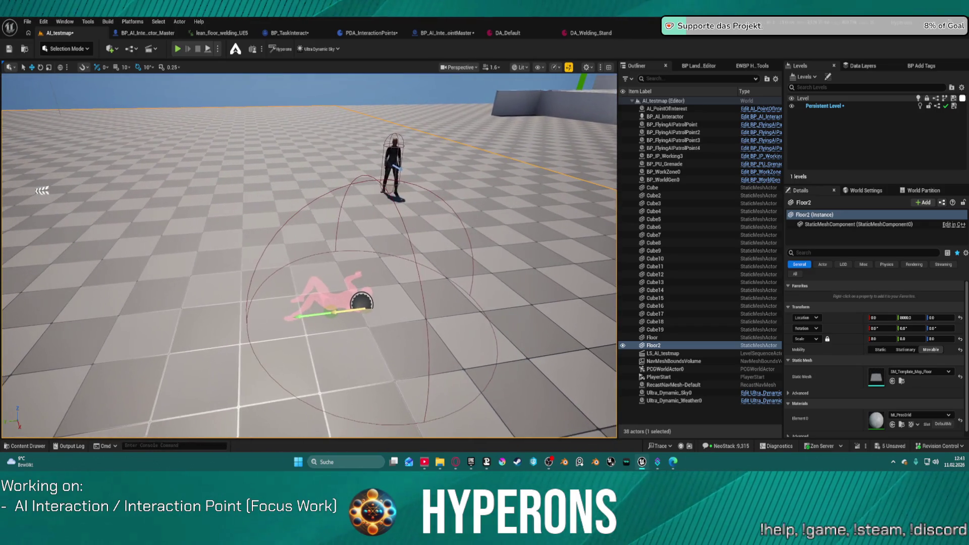
left_click(212, 51)
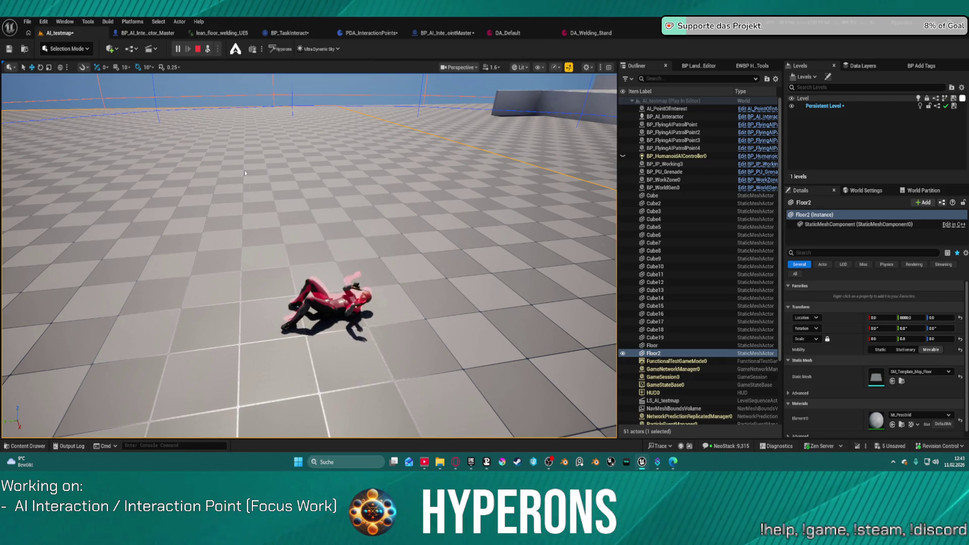
mouse_move(474, 244)
left_mouse_down()
mouse_move(461, 191)
mouse_move(445, 272)
left_mouse_up()
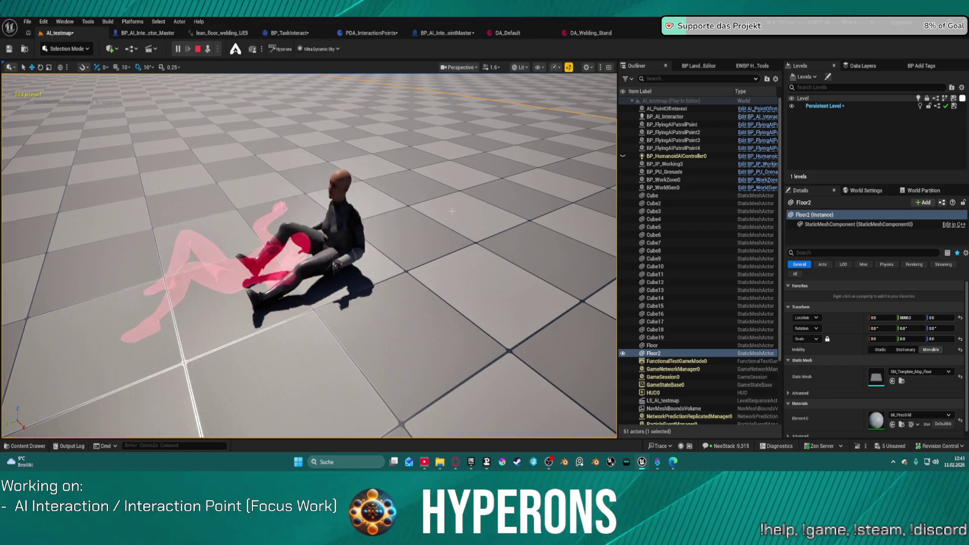
key("Escape")
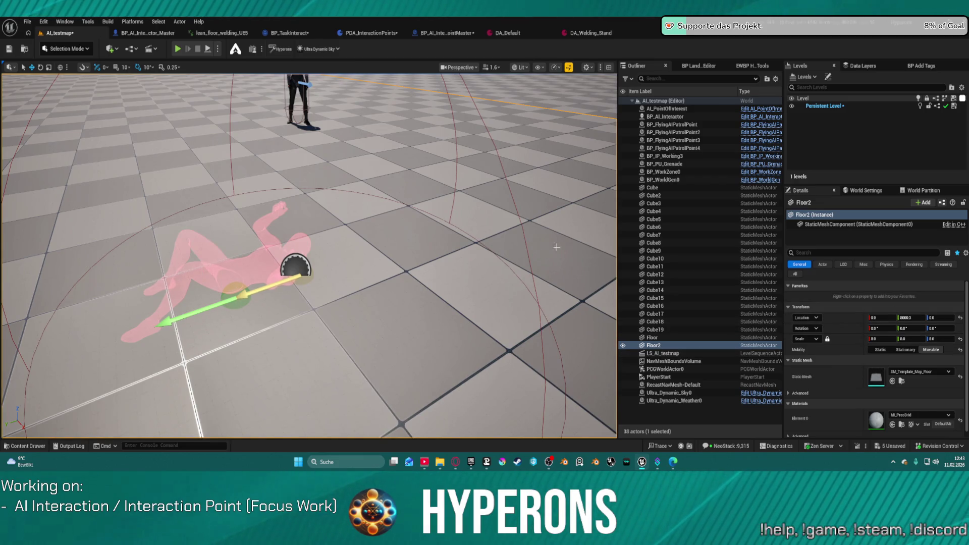
left_click(295, 268)
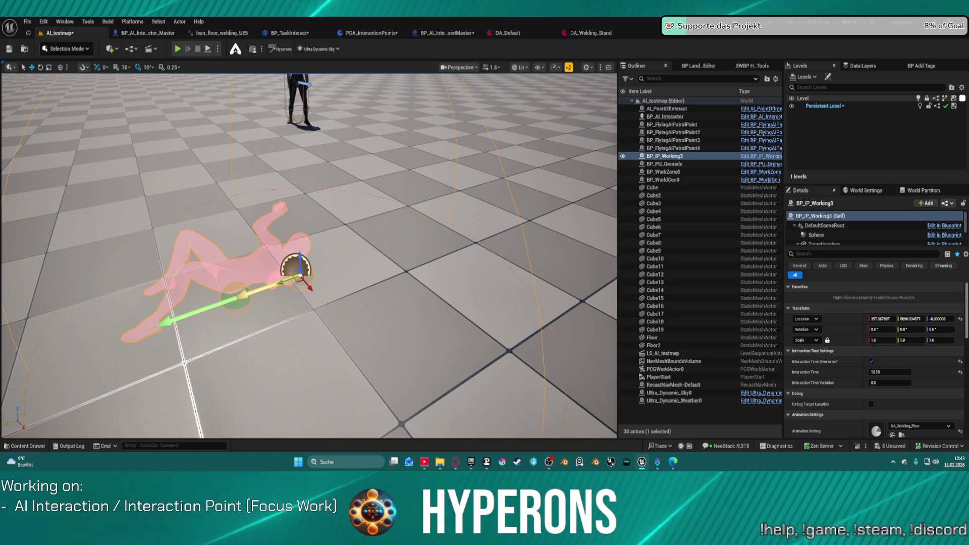
Step: Scroll through BP_IP_Working3's Details settings, then return to the BP_TaskInteract event graph
scroll(873, 378, "down", 2)
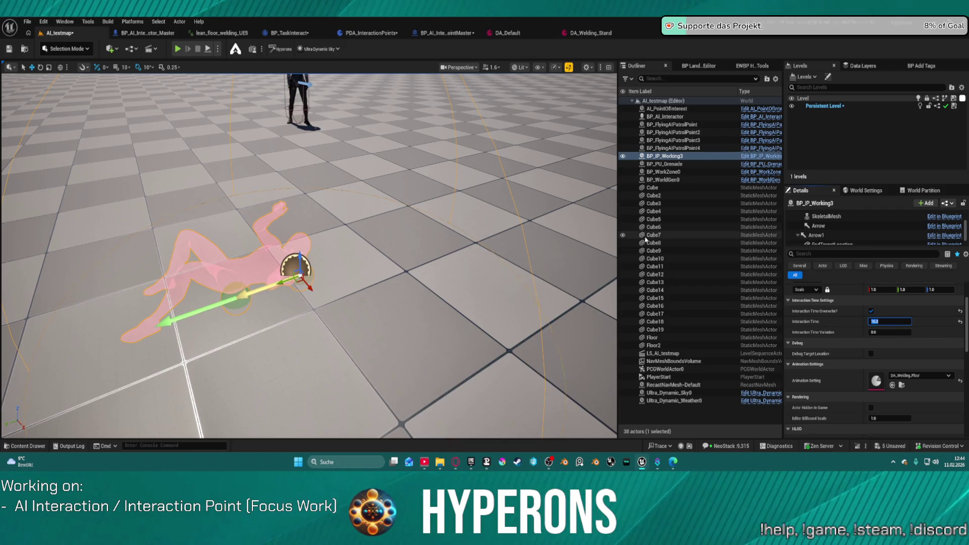
left_click(297, 35)
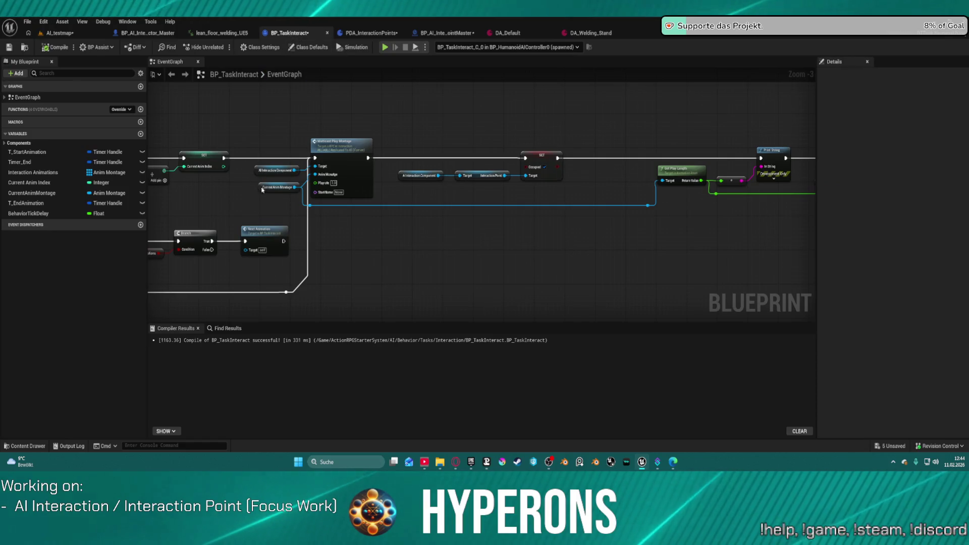
mouse_move(277, 131)
left_mouse_down()
mouse_move(562, 158)
mouse_move(614, 182)
mouse_move(597, 166)
mouse_move(713, 153)
mouse_move(219, 124)
mouse_move(700, 162)
left_mouse_up()
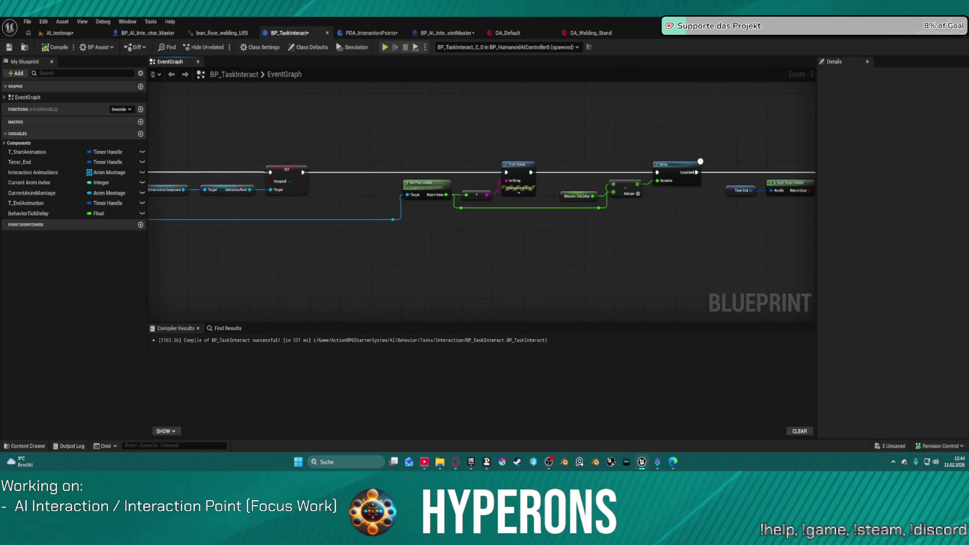
mouse_move(291, 162)
left_mouse_down()
mouse_move(138, 192)
mouse_move(116, 80)
mouse_move(70, 40)
mouse_move(78, 36)
left_mouse_up()
left_click_drag(230, 176, 267, 267)
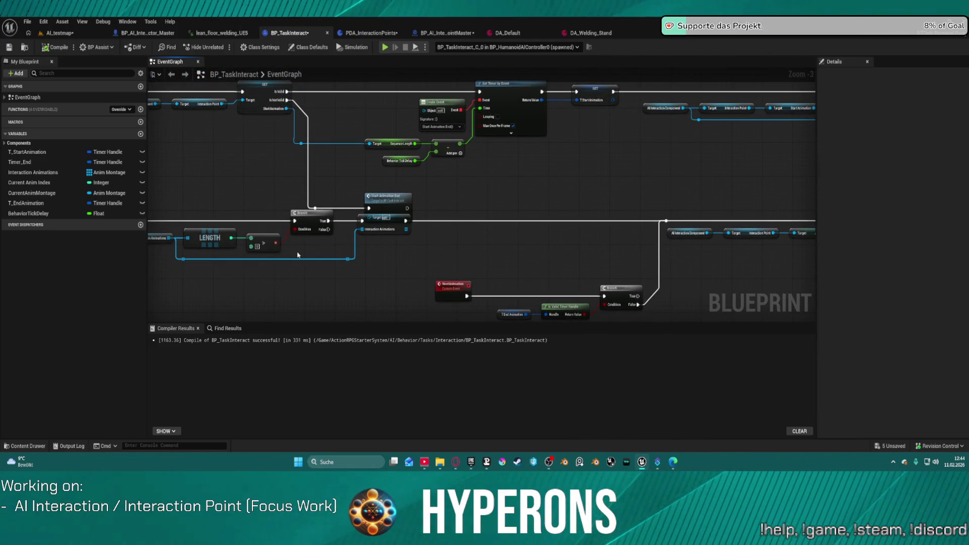
scroll(293, 259, "down", 4)
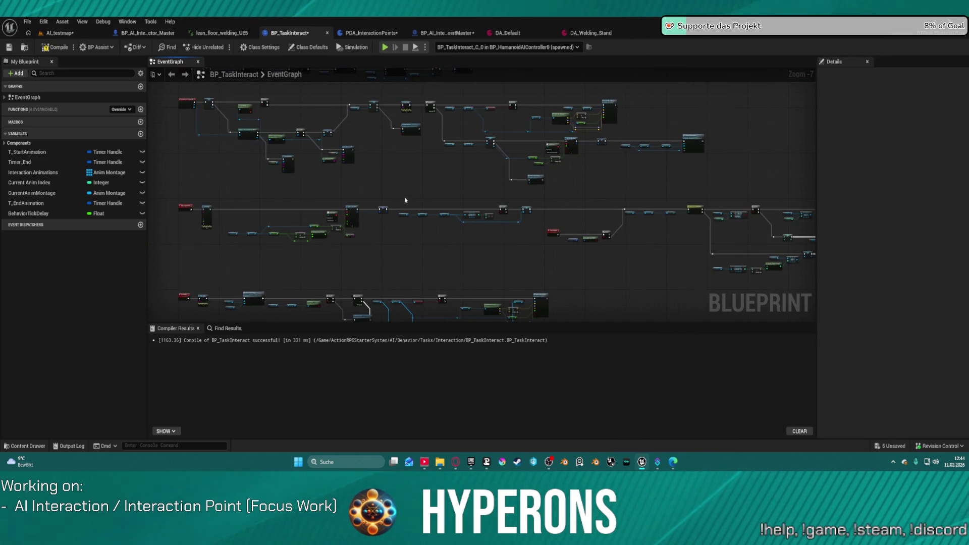
scroll(405, 201, "up", 3)
mouse_move(465, 190)
left_mouse_down()
mouse_move(591, 183)
mouse_move(629, 238)
mouse_move(629, 385)
left_mouse_up()
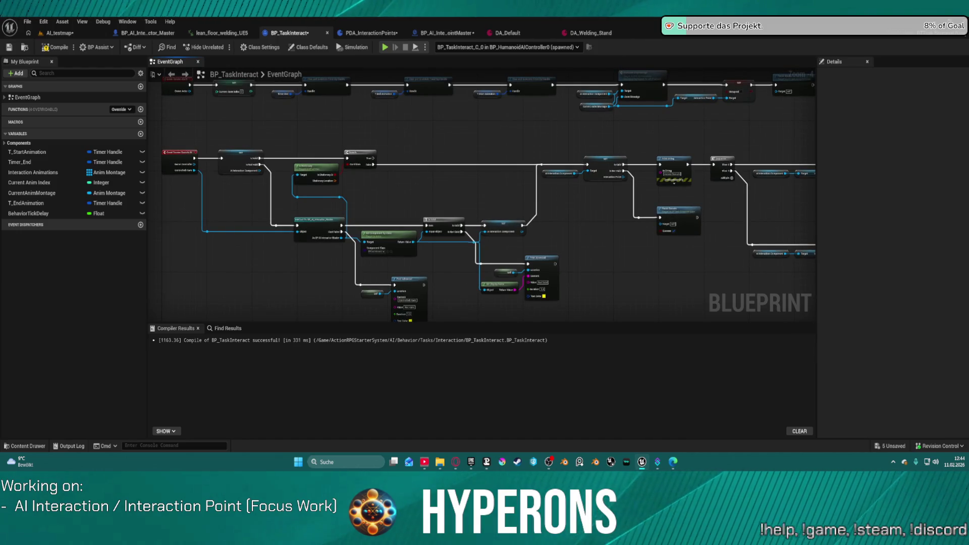
mouse_move(626, 352)
left_mouse_down()
mouse_move(648, 150)
mouse_move(660, 187)
mouse_move(458, 277)
mouse_move(454, 146)
mouse_move(440, 186)
mouse_move(795, 179)
mouse_move(772, 121)
left_mouse_up()
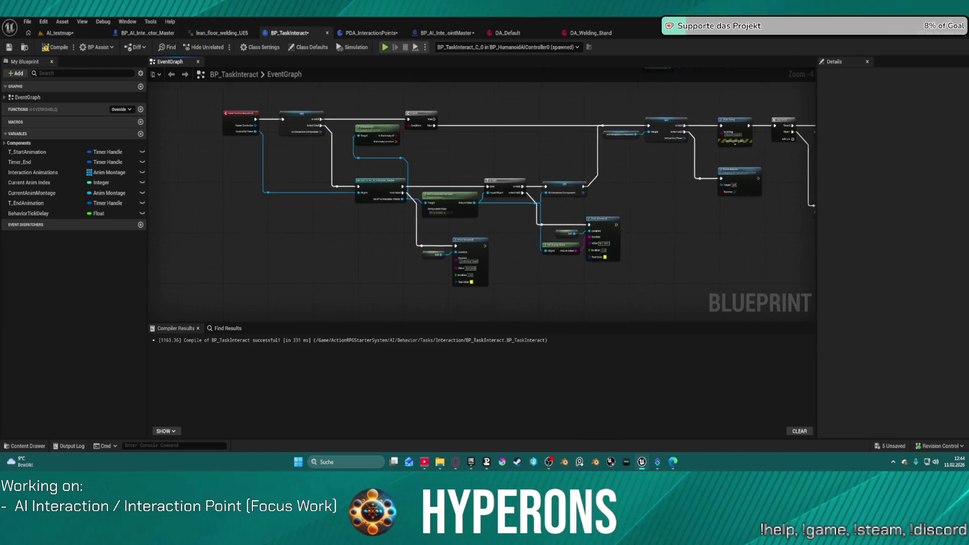
mouse_move(676, 313)
left_mouse_down()
mouse_move(698, 229)
mouse_move(687, 176)
mouse_move(650, 161)
left_mouse_up()
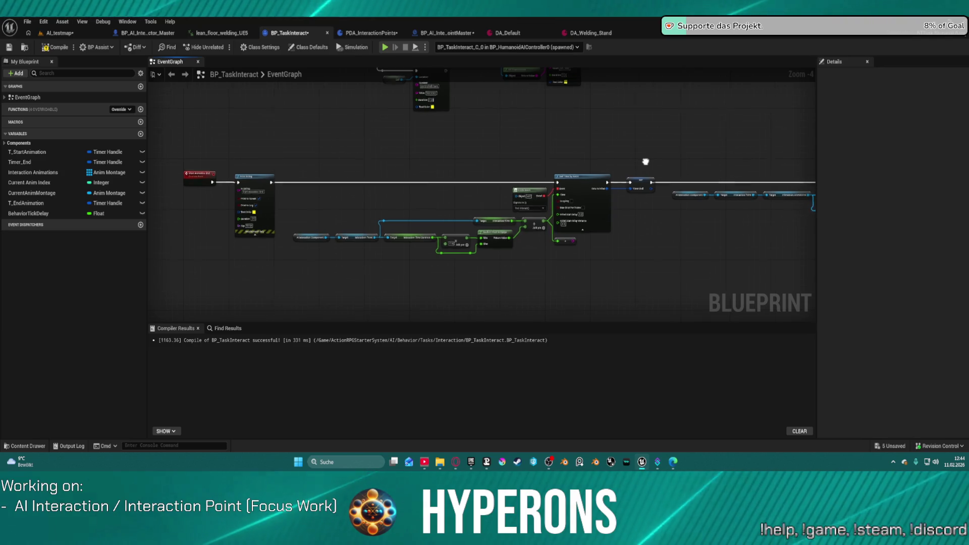
scroll(633, 197, "up", 5)
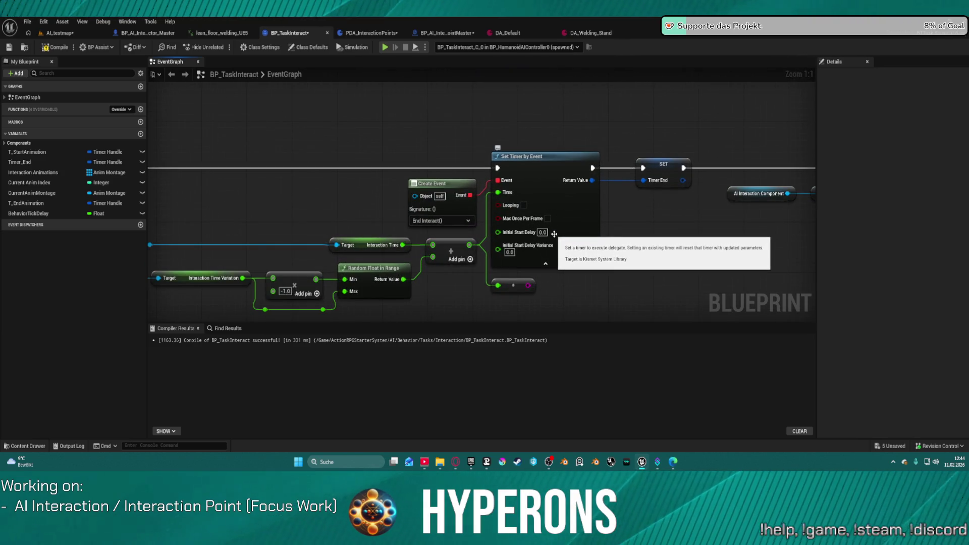
Step: Enable Max Once Per Frame on Set Timer by Event and rearrange the interaction time node chain
left_click(548, 226)
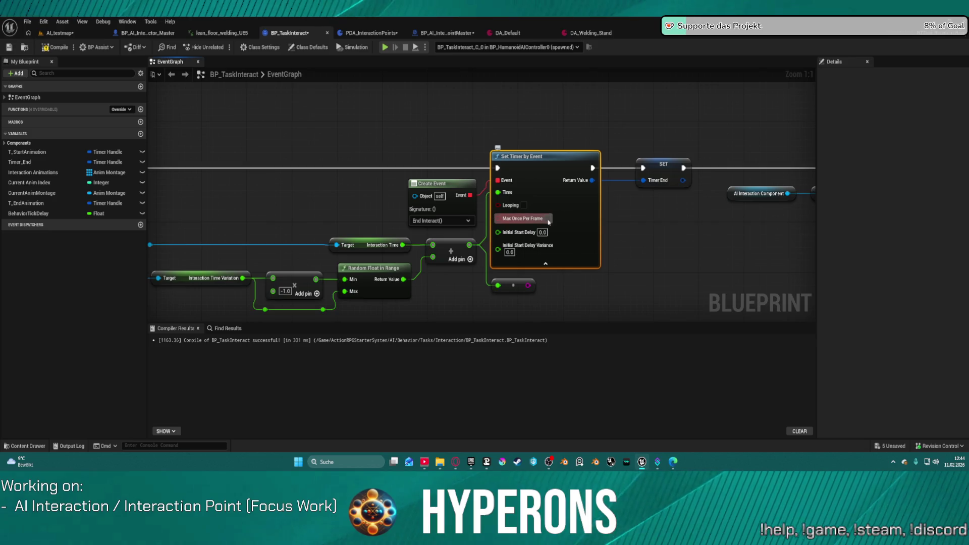
scroll(591, 235, "down", 3)
scroll(689, 258, "up", 3)
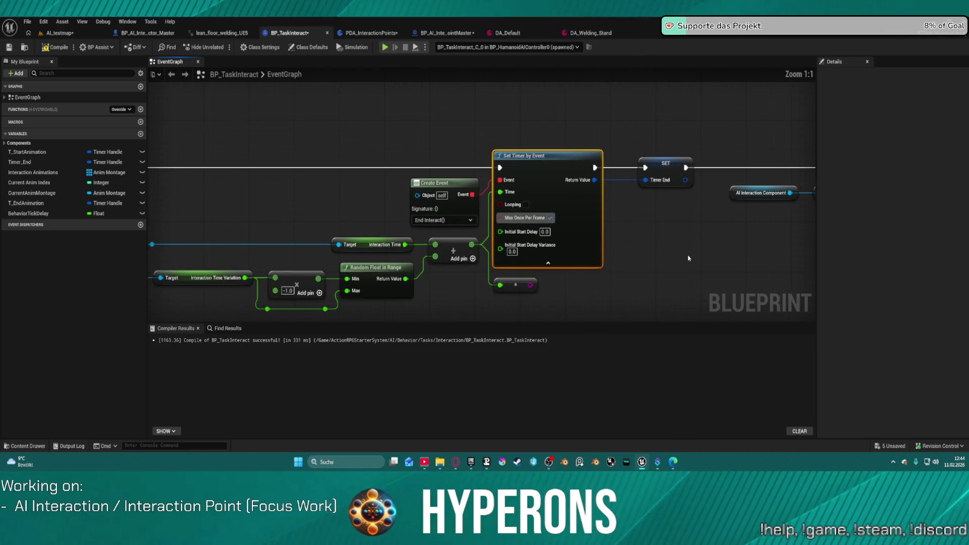
mouse_move(709, 251)
left_mouse_down()
mouse_move(576, 231)
mouse_move(807, 224)
mouse_move(856, 207)
left_mouse_up()
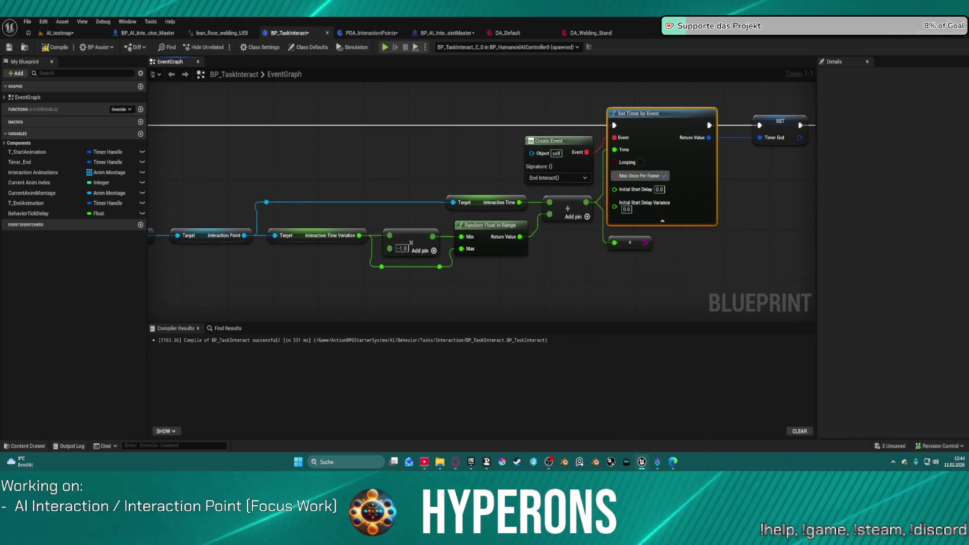
scroll(482, 197, "down", 2)
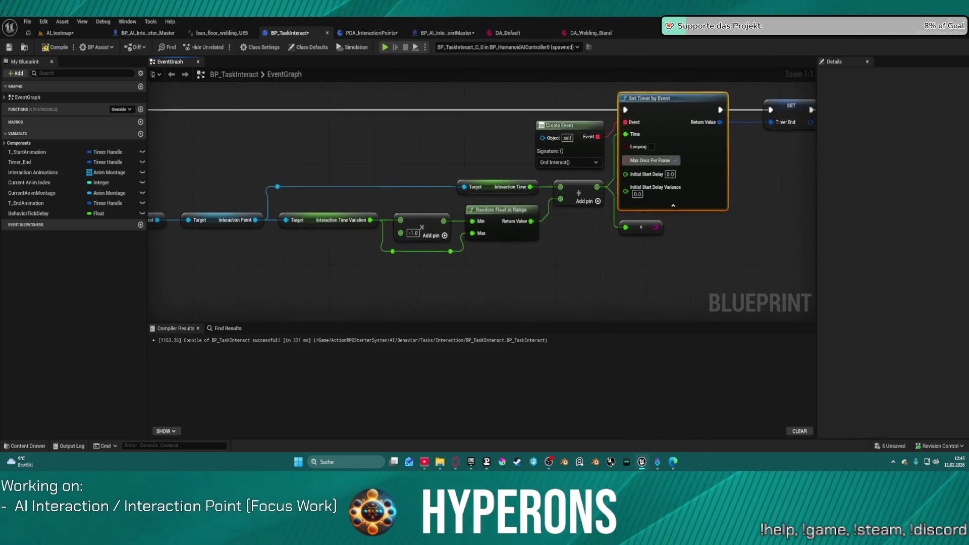
scroll(648, 243, "up", 1)
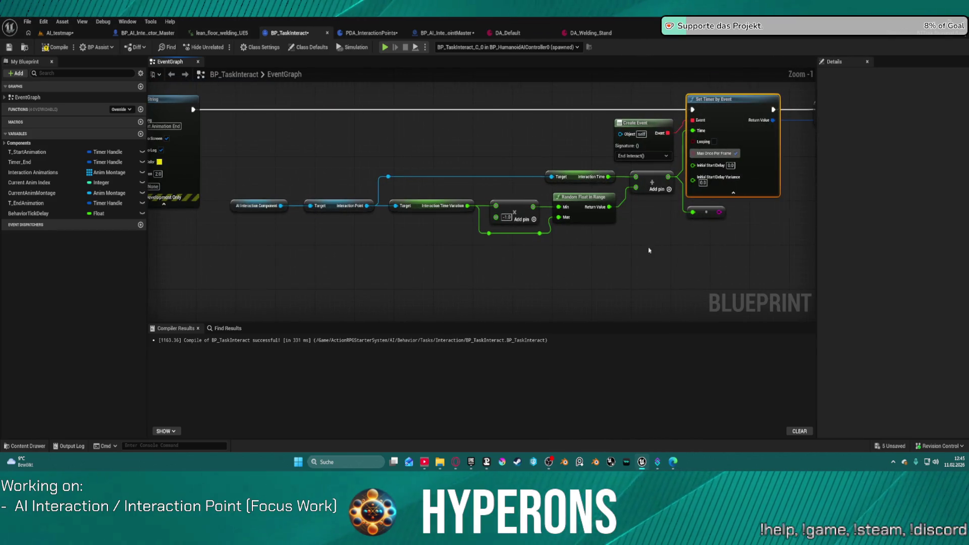
mouse_move(661, 238)
left_mouse_down()
mouse_move(257, 196)
mouse_move(260, 174)
left_mouse_up()
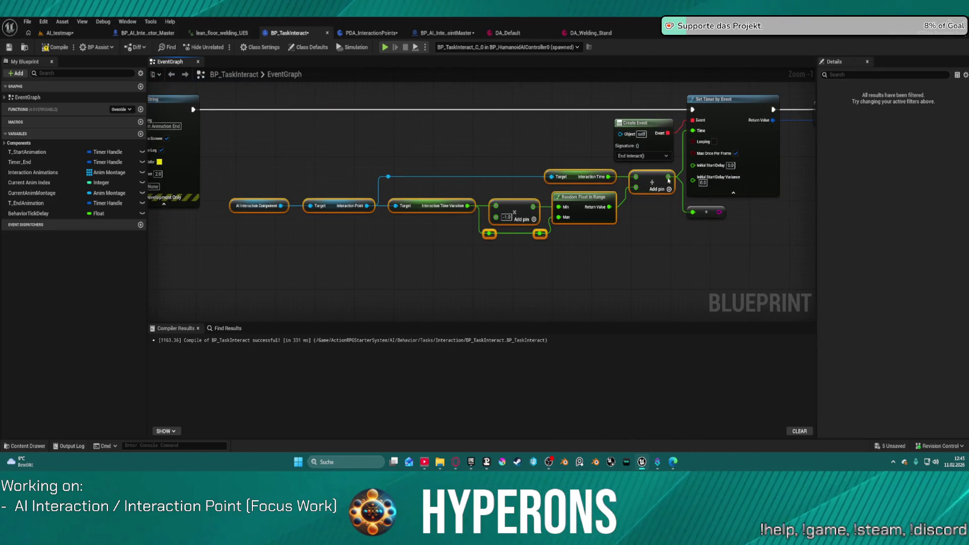
left_click_drag(655, 172, 585, 233)
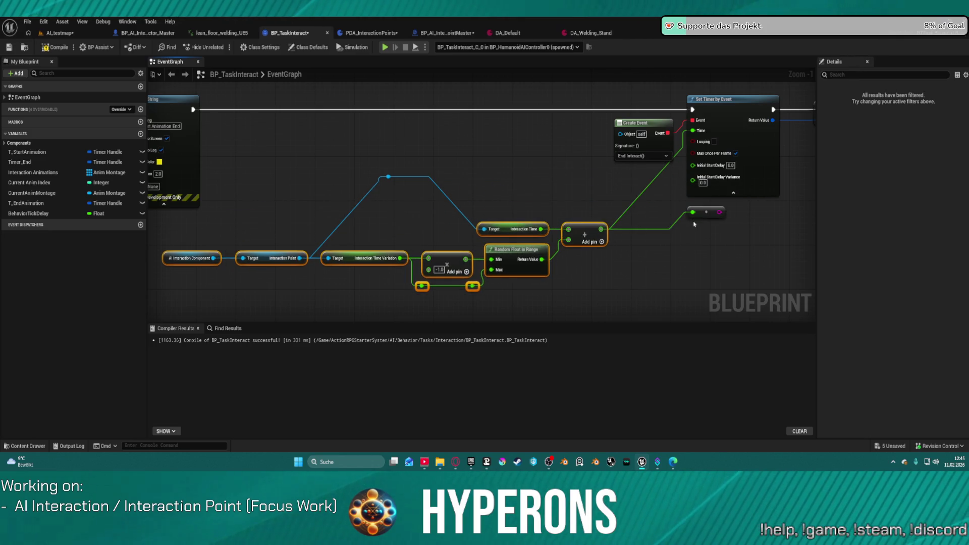
Step: Paste Behavior Tick Delay plus an Add node into the timer's Time, then return to AI_testmap
scroll(694, 224, "down", 2)
left_click_drag(642, 245, 460, 168)
scroll(534, 189, "up", 2)
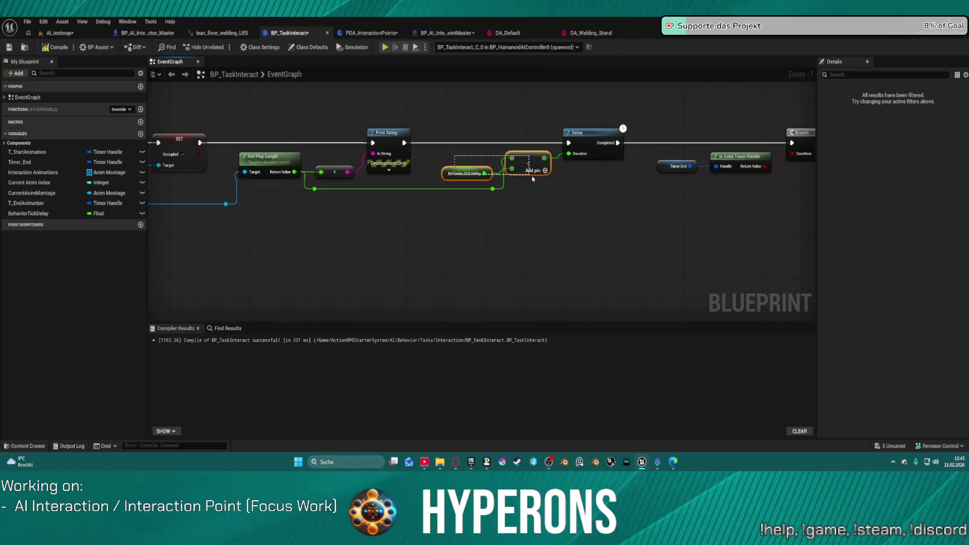
scroll(538, 179, "down", 4)
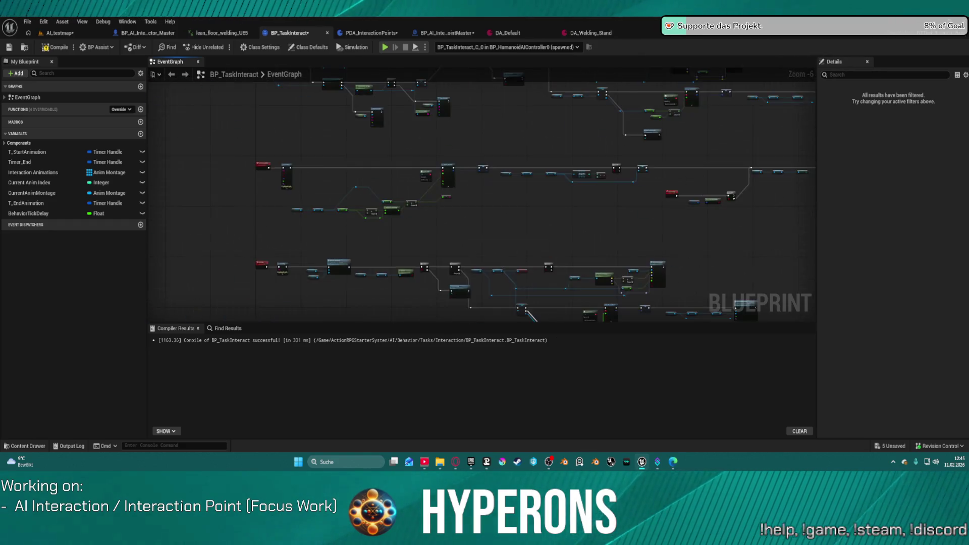
scroll(575, 219, "up", 4)
key("ctrl+v")
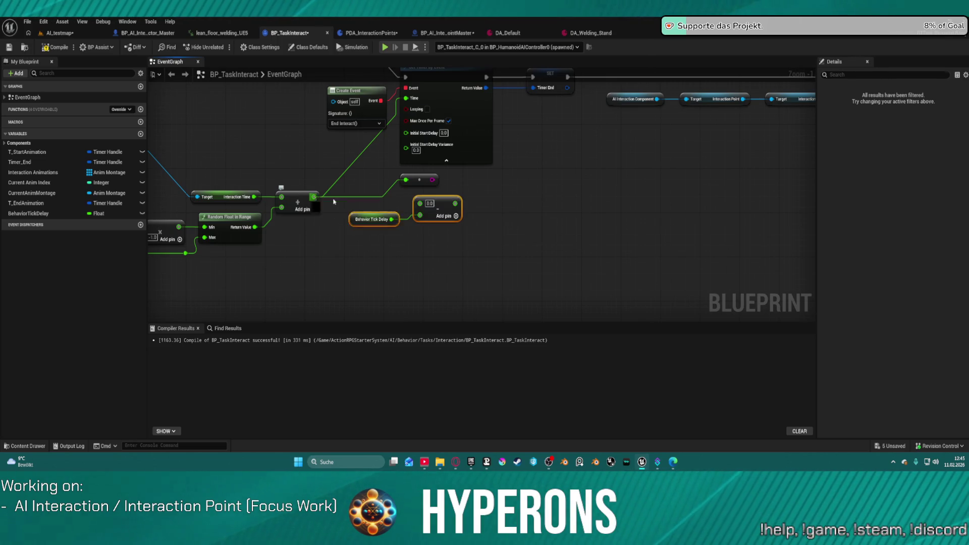
mouse_move(313, 197)
left_mouse_down()
mouse_move(464, 209)
mouse_move(419, 202)
left_mouse_up()
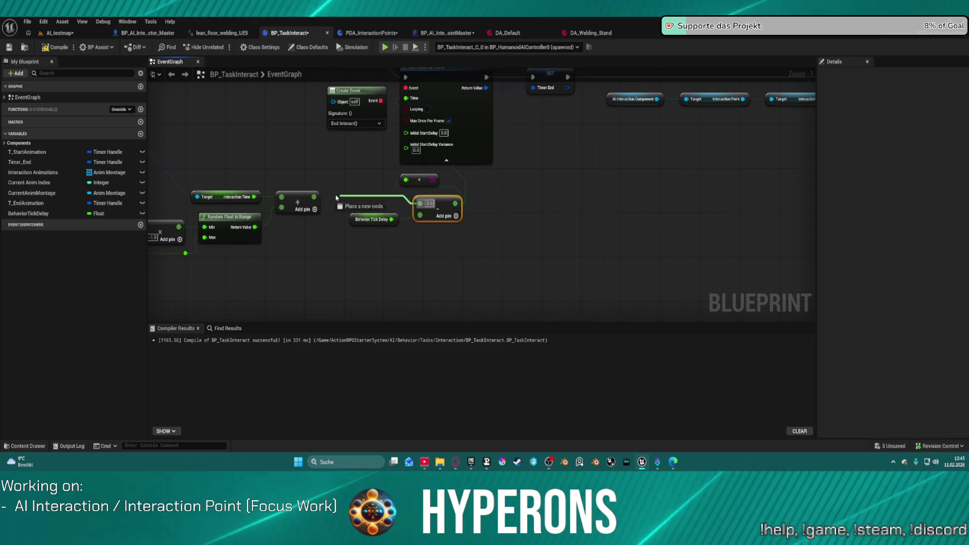
left_click(59, 33)
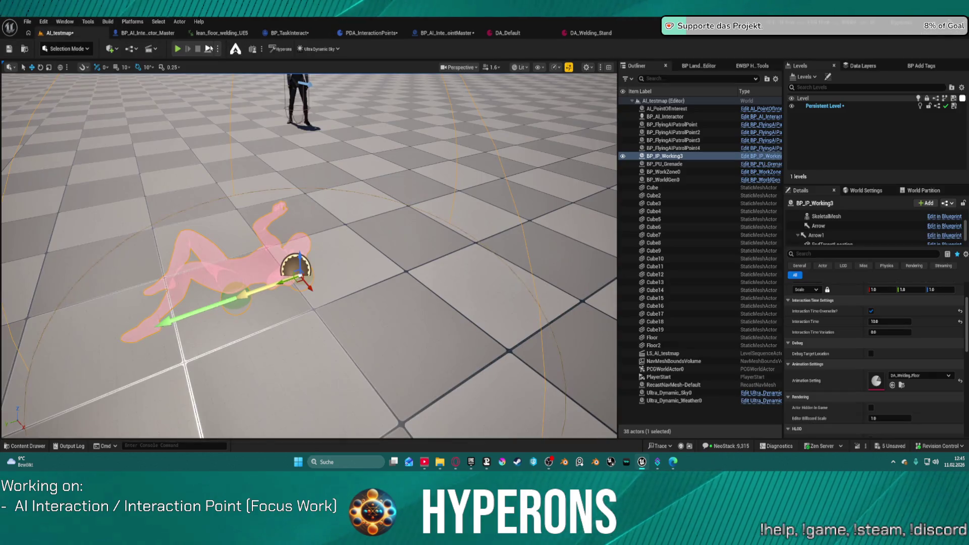
key("alt+p")
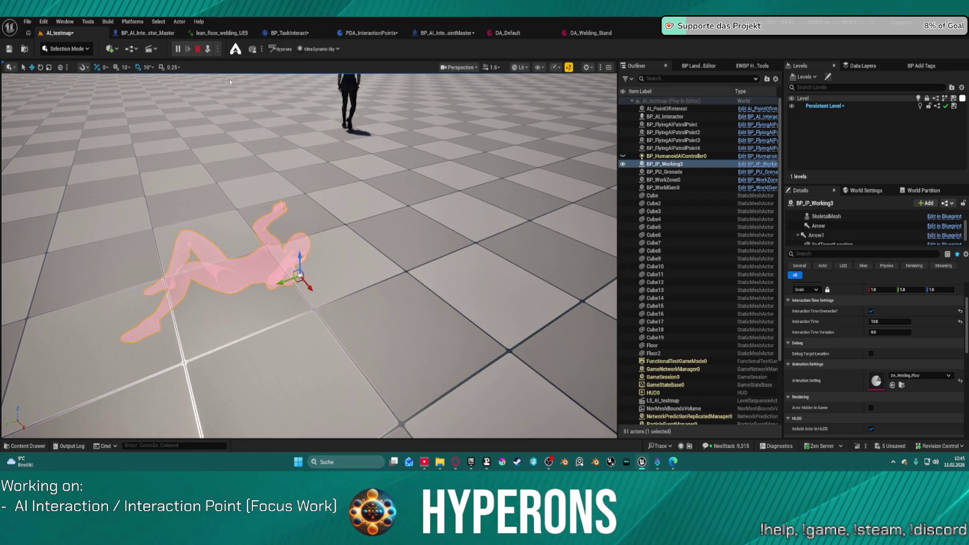
key("Escape")
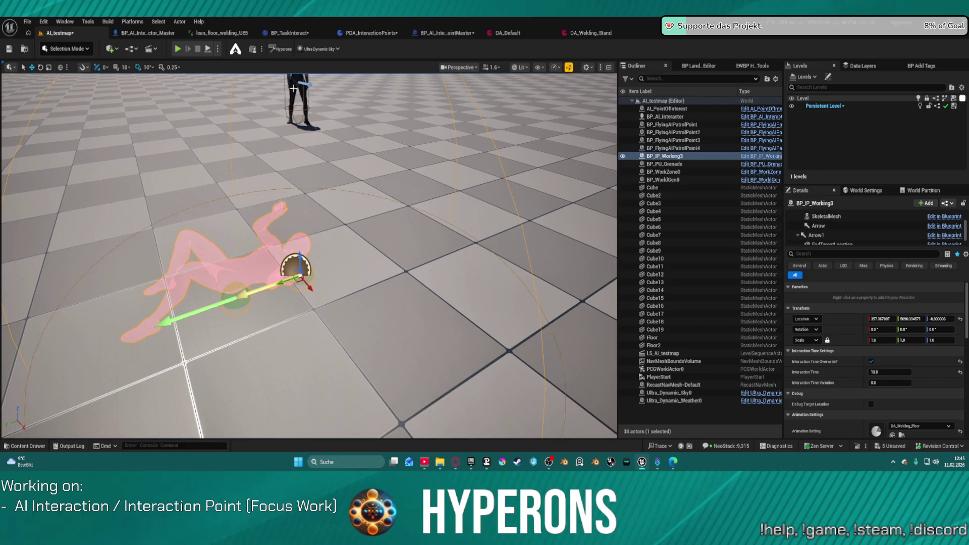
key("alt+p")
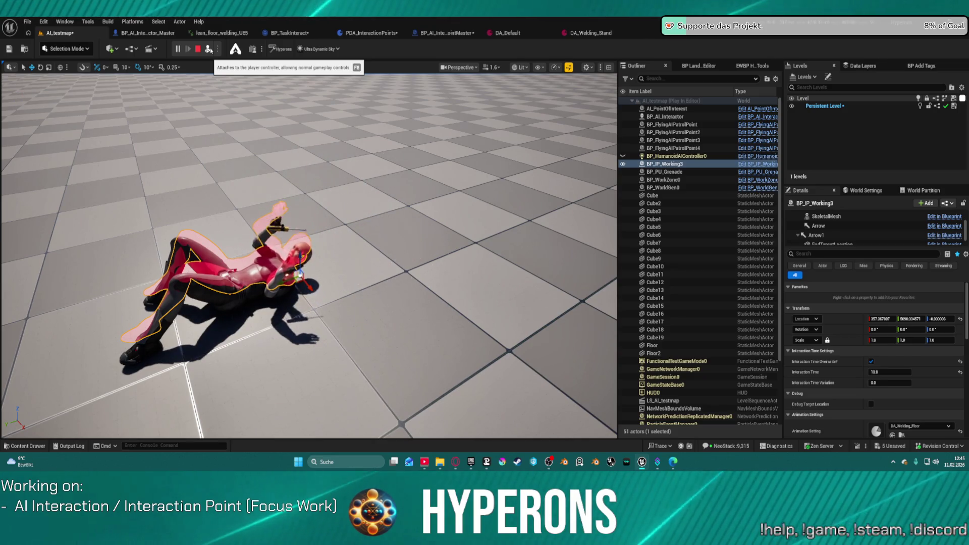
left_click(375, 207)
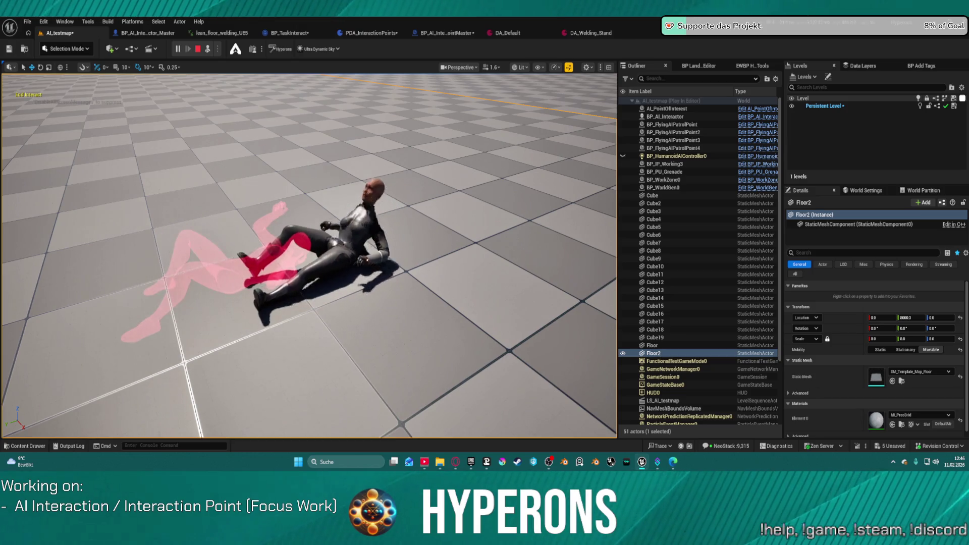
left_click(204, 49)
key("alt+p")
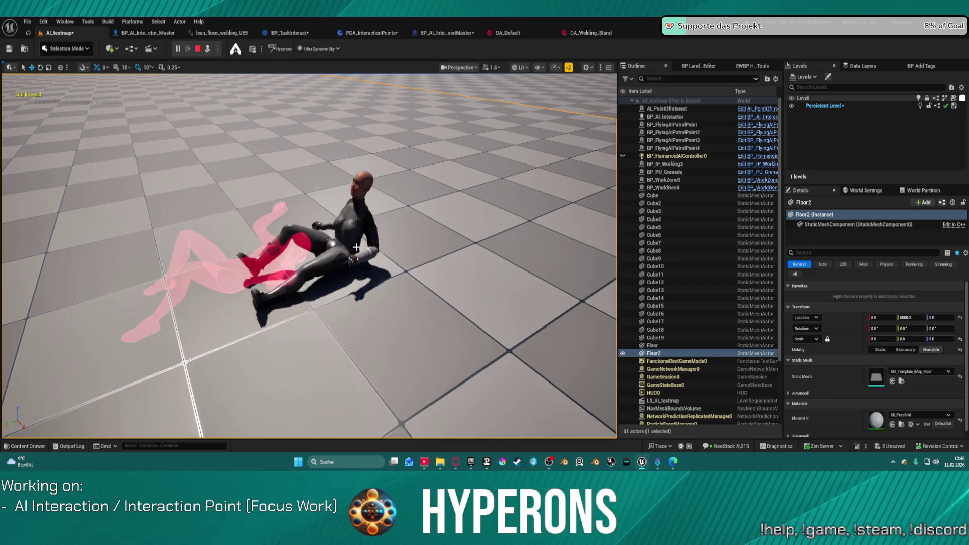
left_click(197, 48)
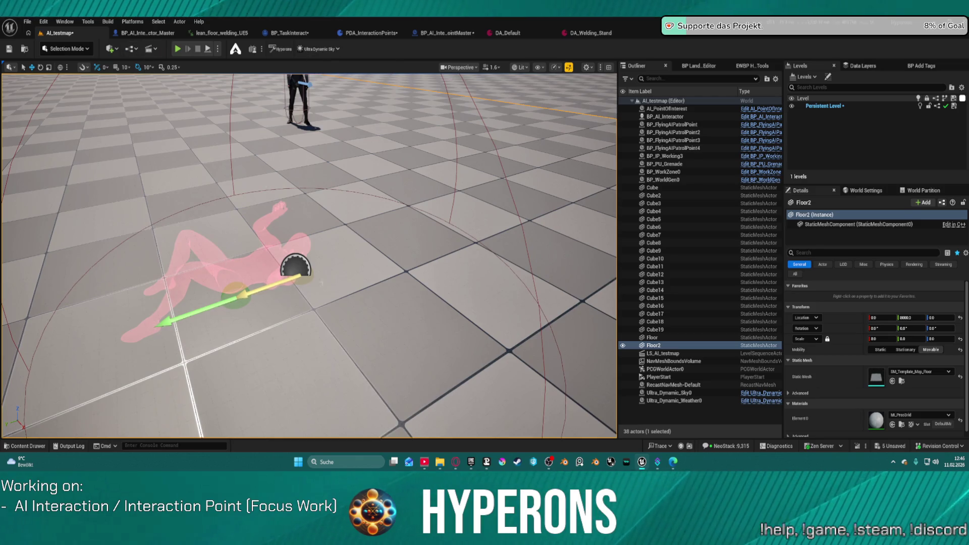
Step: Select BP_IP_Working3 and shift it slightly along Y
left_click(300, 276)
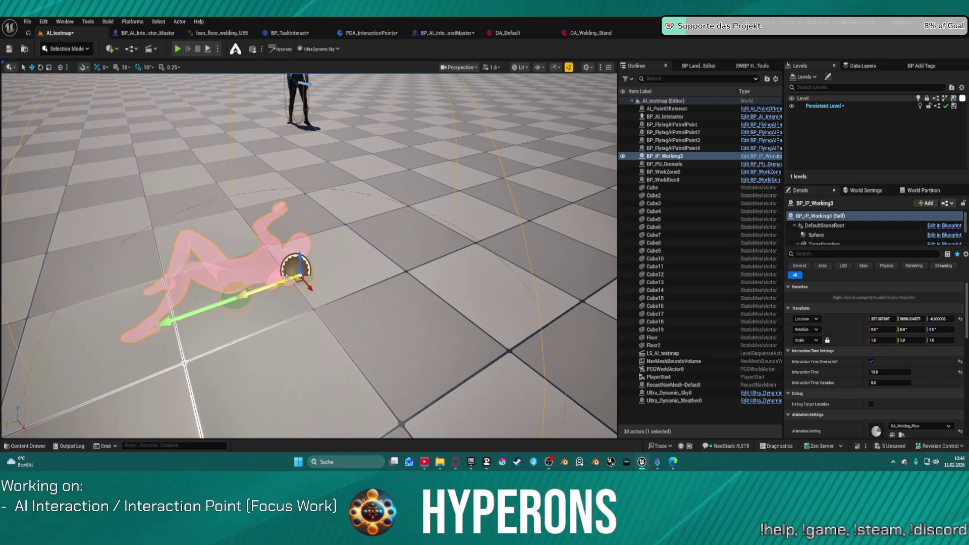
mouse_move(287, 278)
left_mouse_down()
mouse_move(273, 284)
mouse_move(306, 269)
left_mouse_up()
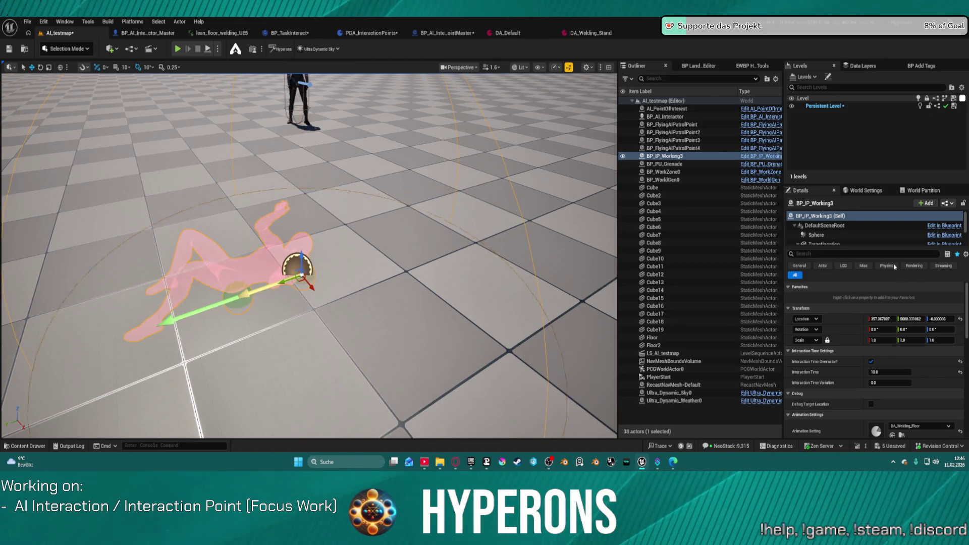
scroll(835, 230, "down", 5)
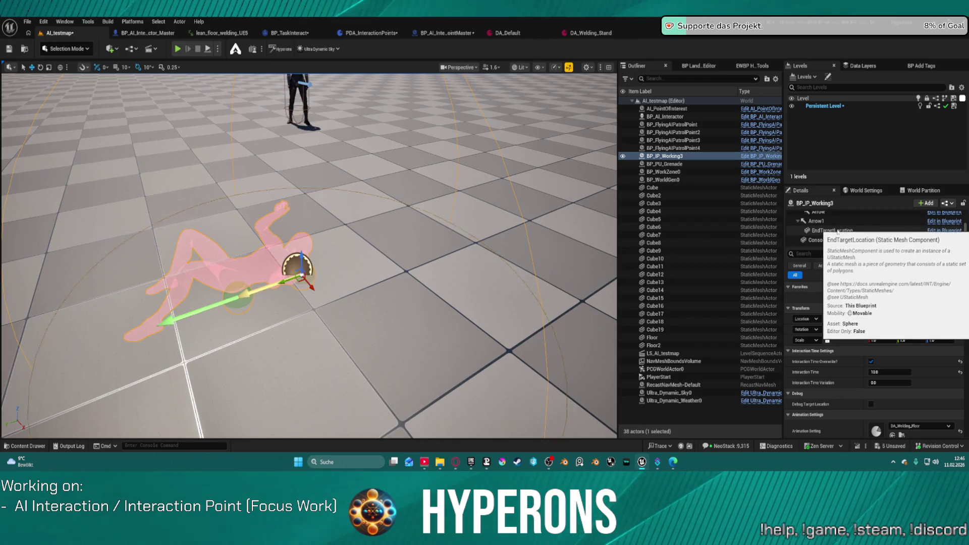
Step: Slide the Arrow1 component along Y to about 1.2 to match the reclining pose
left_click(815, 221)
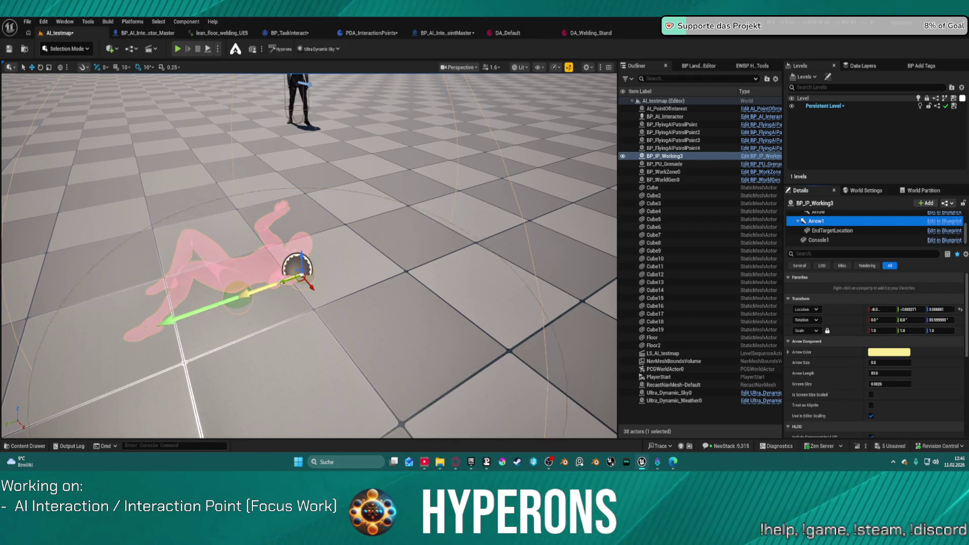
left_click(280, 284)
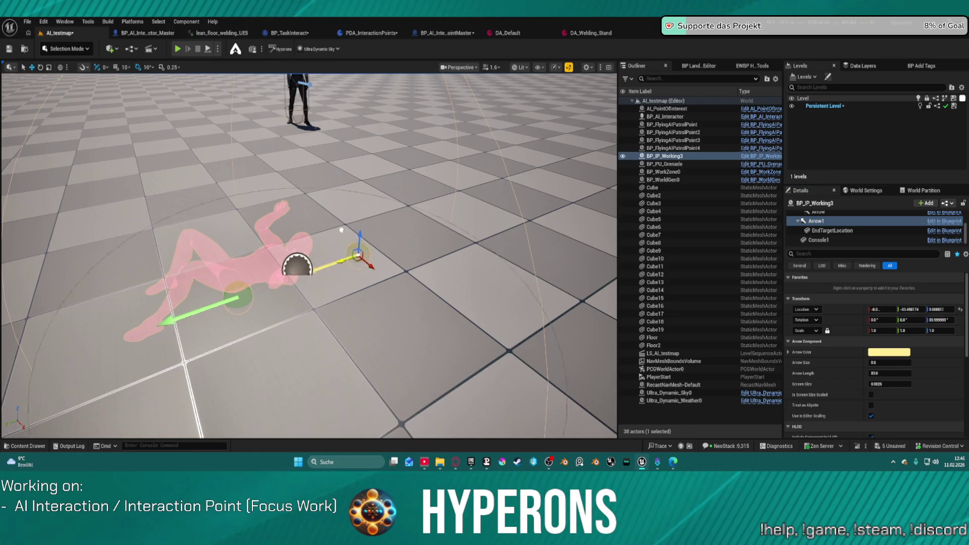
mouse_move(415, 206)
left_mouse_down()
mouse_move(358, 202)
mouse_move(332, 237)
mouse_move(368, 226)
left_mouse_up()
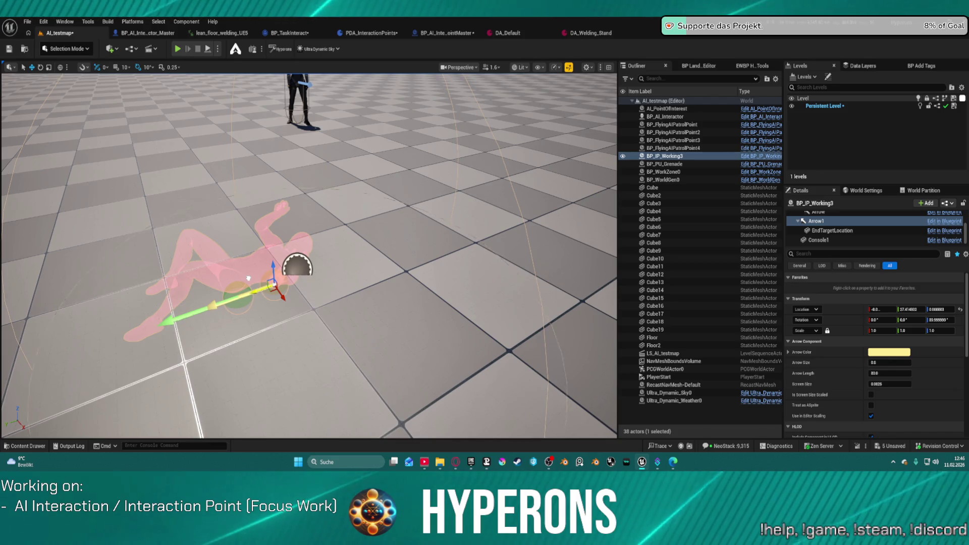
mouse_move(248, 278)
left_mouse_down()
mouse_move(317, 262)
mouse_move(89, 324)
mouse_move(286, 291)
left_mouse_up()
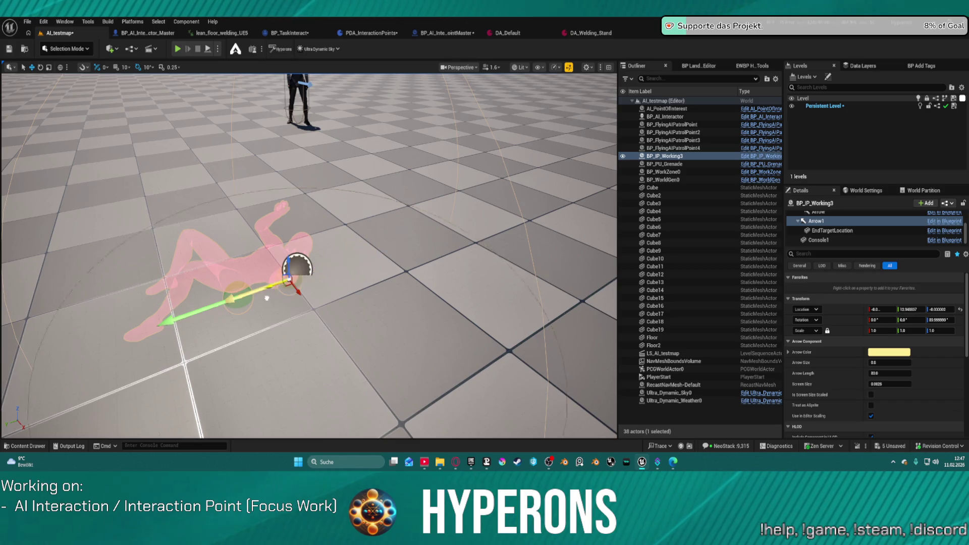
left_click_drag(272, 292, 280, 291)
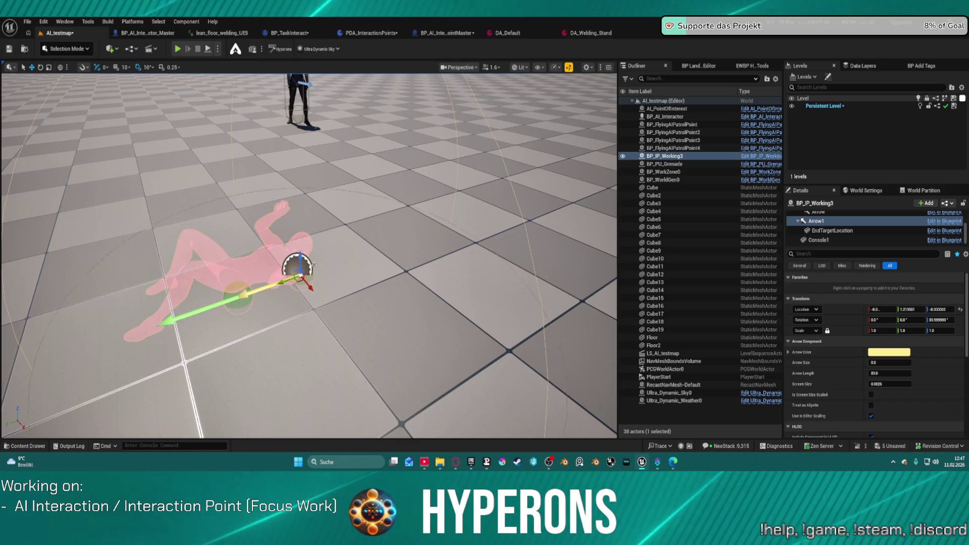
scroll(281, 291, "down", 5)
left_click(273, 245)
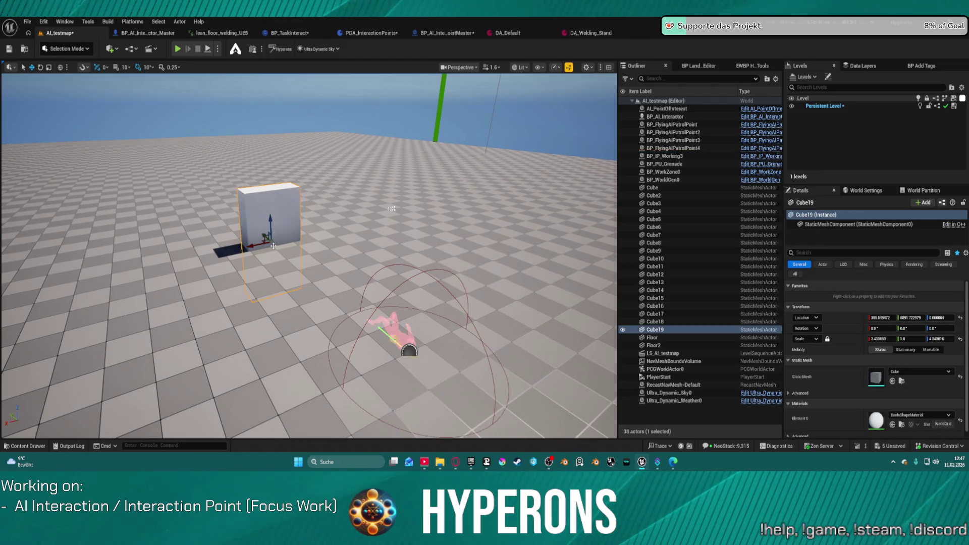
Step: Move Cube19 beside the reclining figure, rotate it 90° flat, and raise it to about 110 units
mouse_move(273, 240)
left_mouse_down()
mouse_move(260, 206)
mouse_move(379, 279)
mouse_move(385, 321)
left_mouse_up()
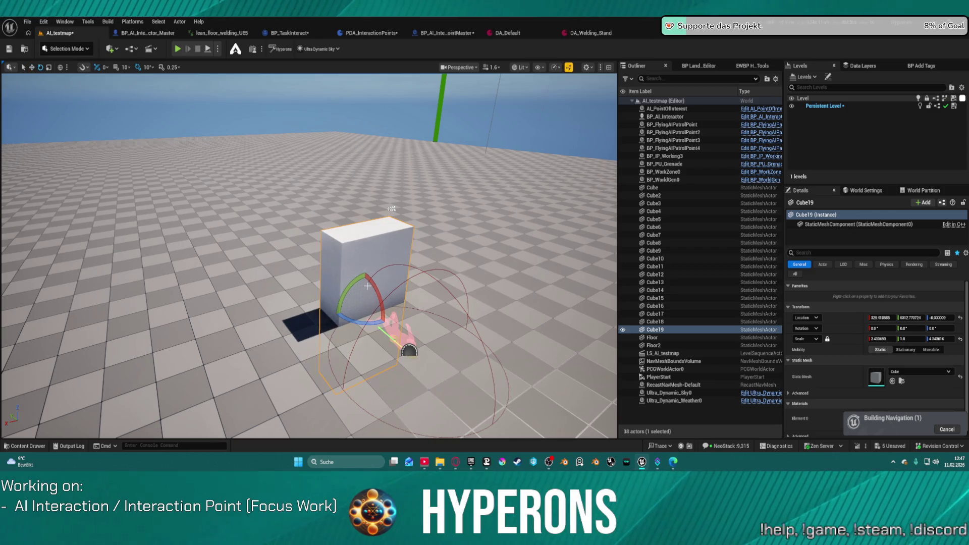
left_click_drag(408, 350, 412, 350)
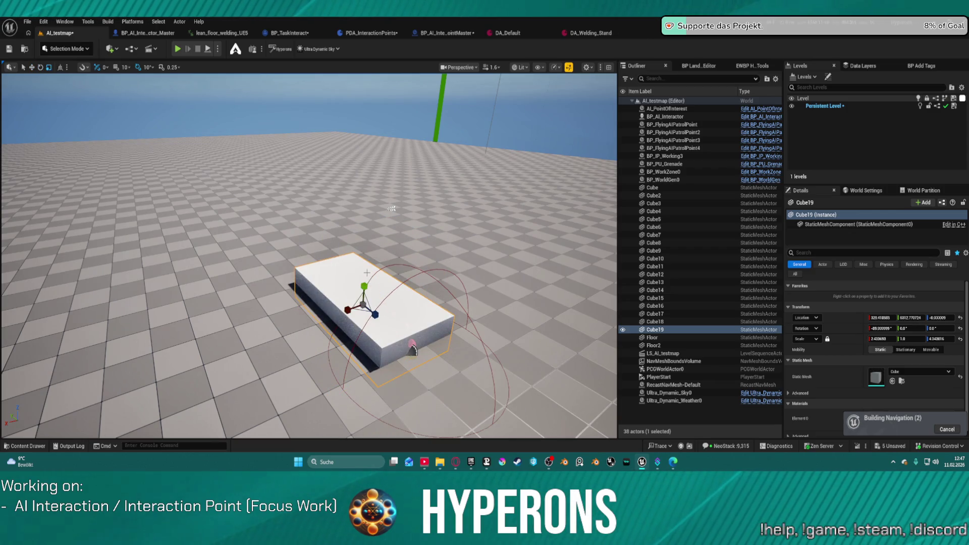
left_click_drag(365, 284, 373, 247)
scroll(373, 248, "up", 10)
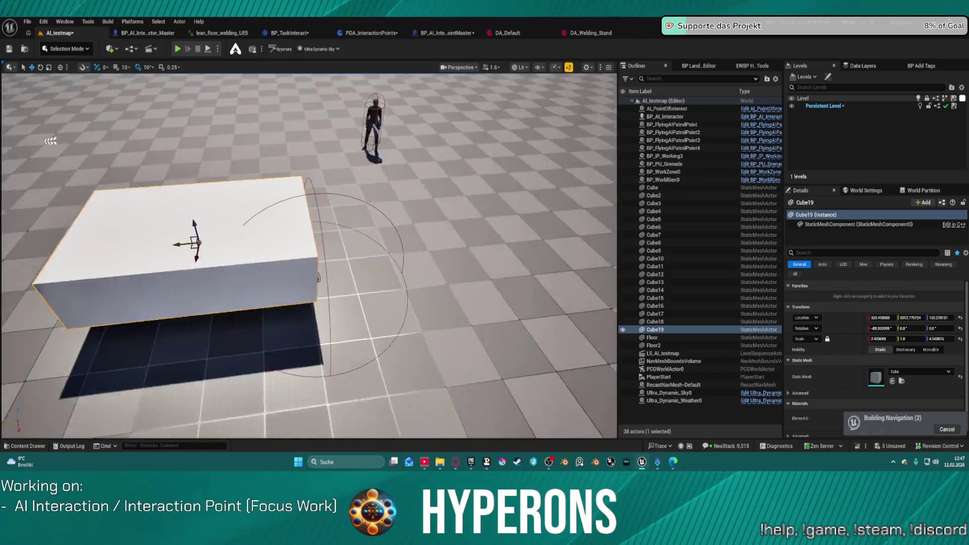
scroll(309, 256, "down", 10)
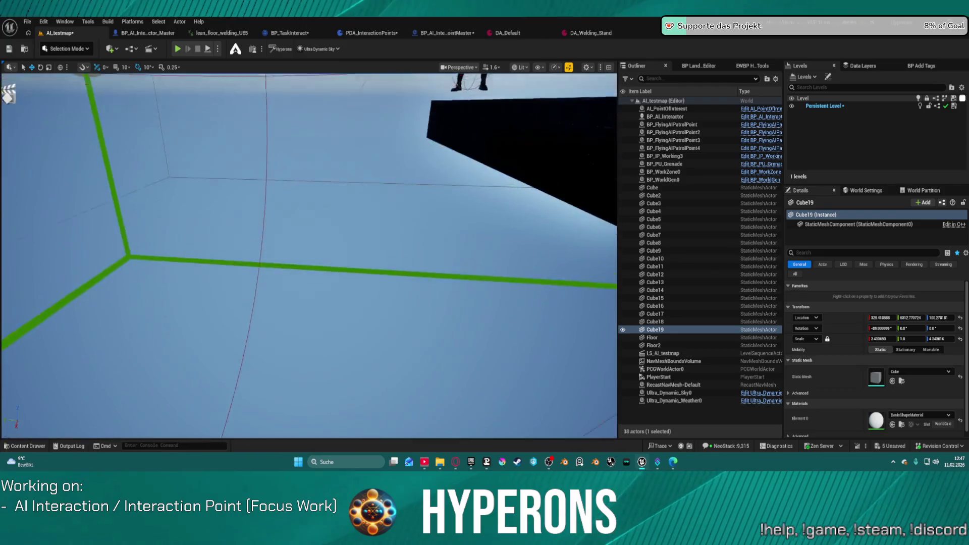
key("a")
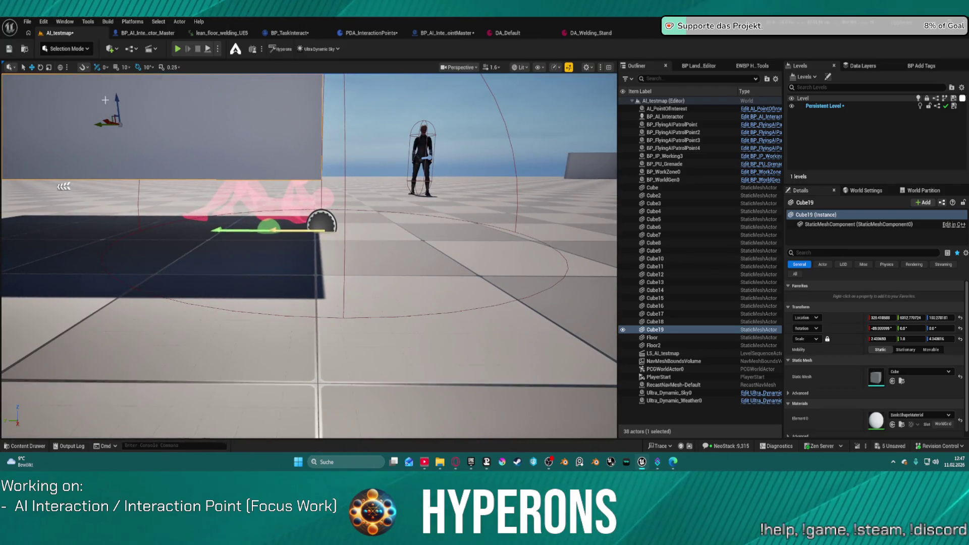
mouse_move(117, 94)
left_mouse_down()
mouse_move(116, 87)
mouse_move(98, 117)
mouse_move(119, 95)
left_mouse_up()
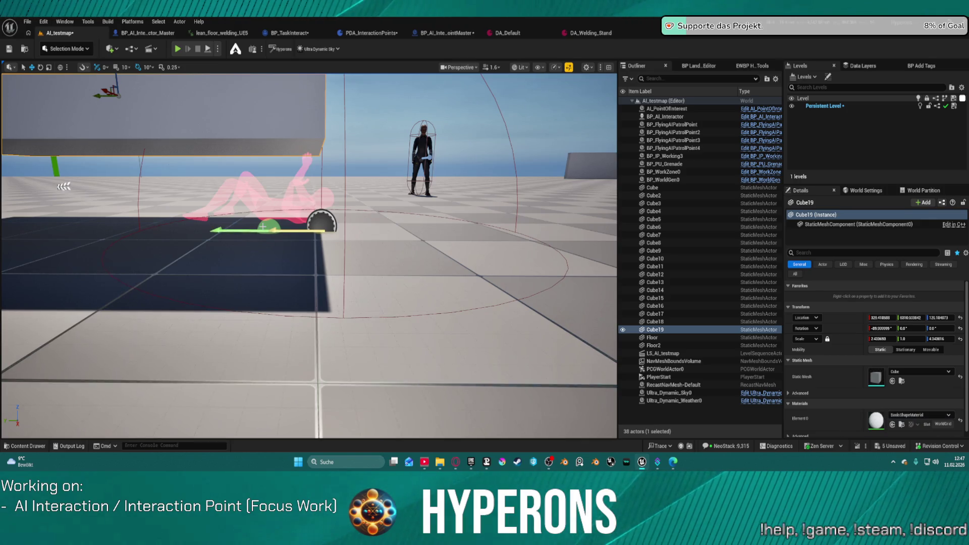
Step: Nudge BP_IP_Working3 slightly sideways and start a test play
left_click(253, 197)
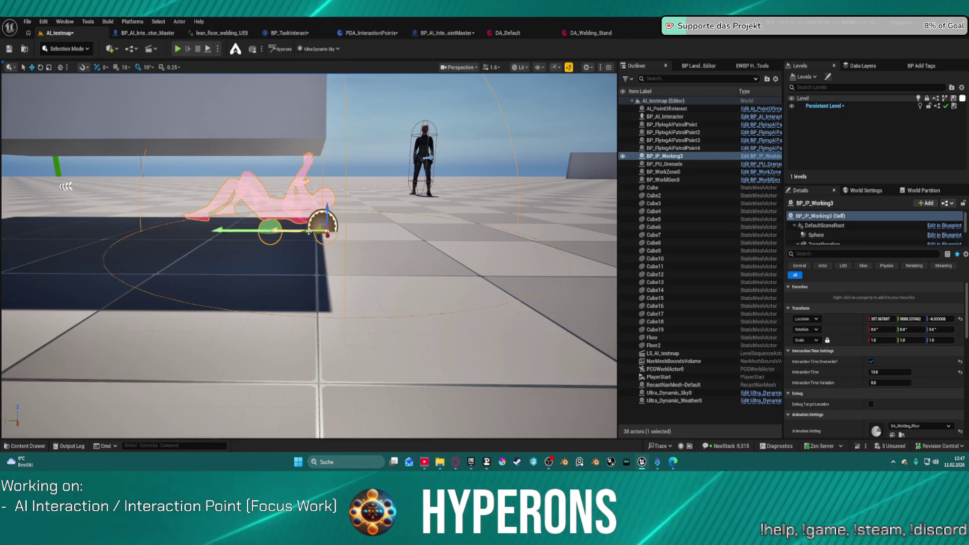
mouse_move(272, 230)
left_mouse_down()
mouse_move(312, 231)
mouse_move(303, 232)
left_mouse_up()
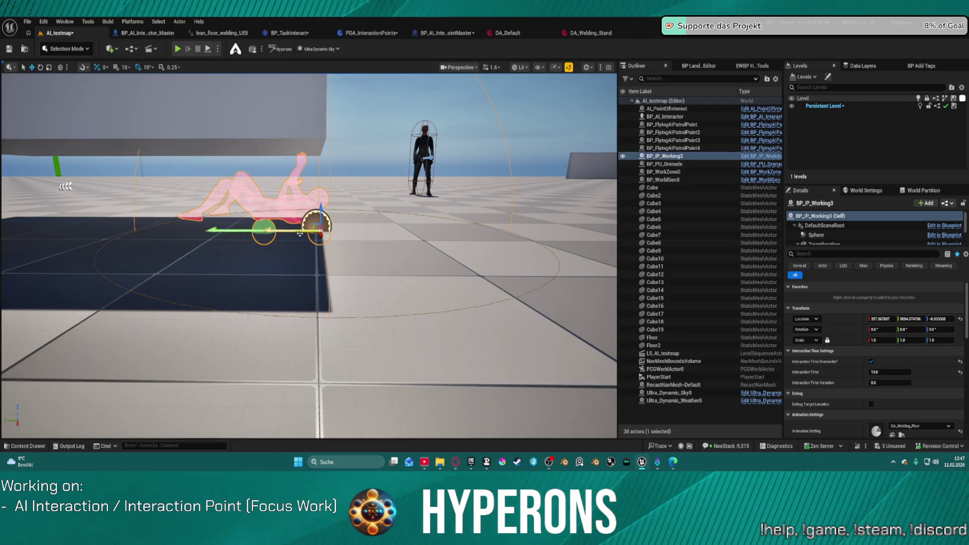
left_click(207, 50)
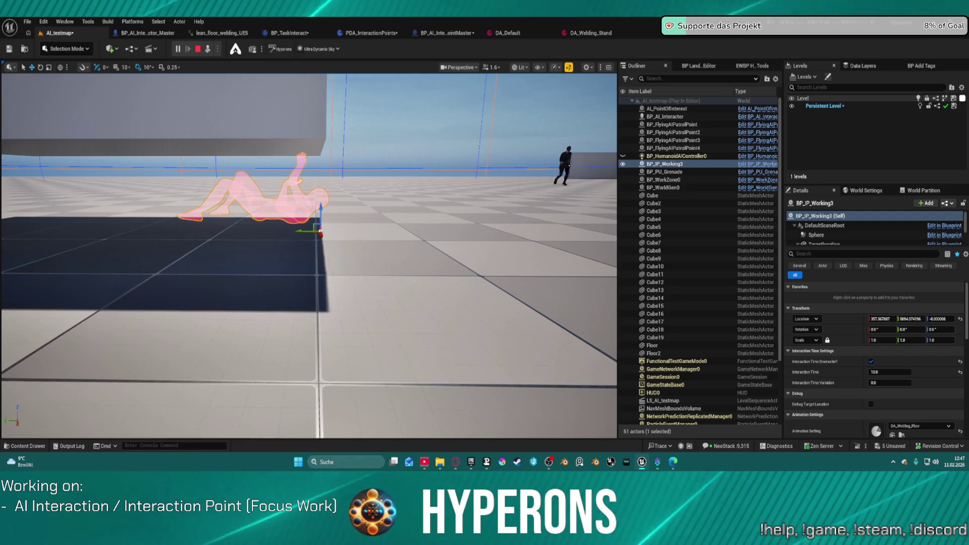
Step: Stop the test, raise Cube19 to about 164 units, retest, and select BP_IP_Working3
left_click(199, 49)
left_click(294, 151)
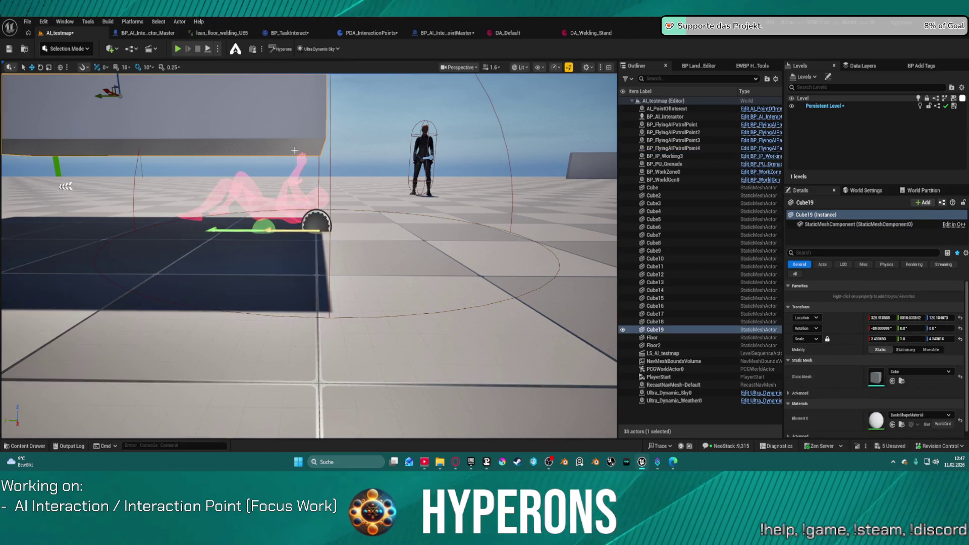
left_click_drag(309, 252, 309, 273)
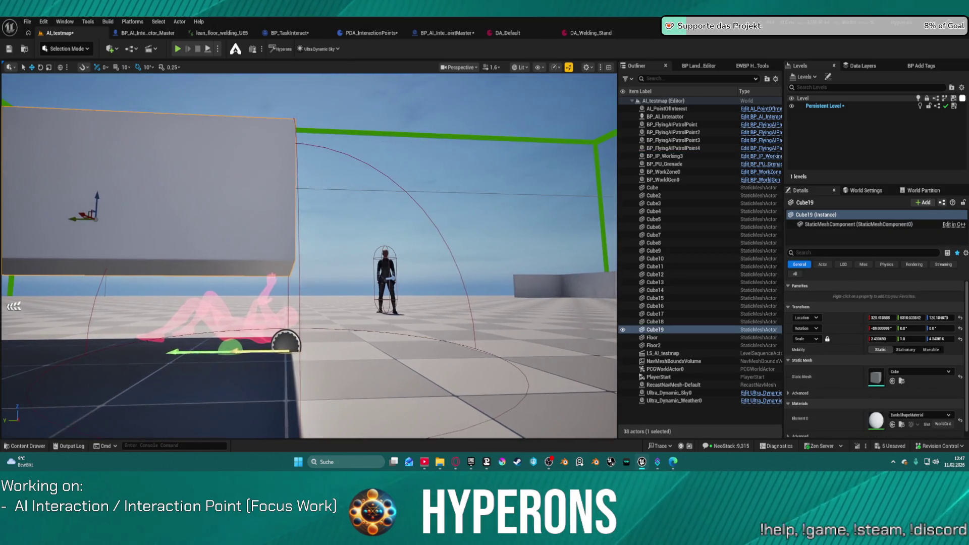
left_click_drag(96, 195, 114, 158)
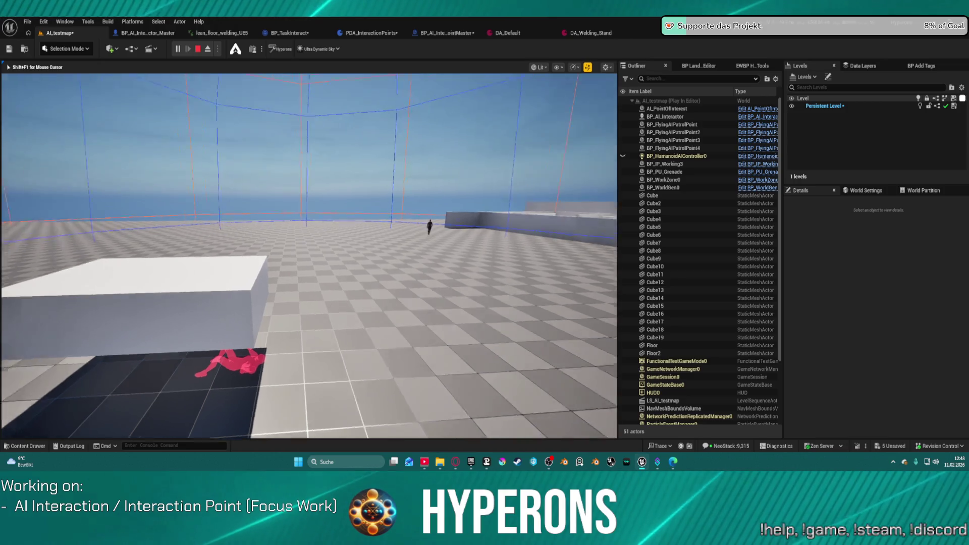
key("Escape")
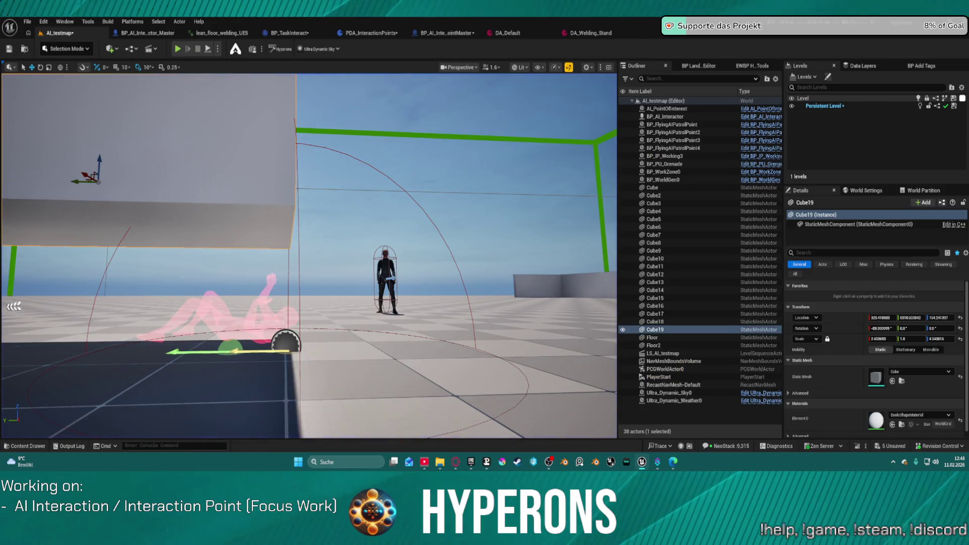
left_click(664, 156)
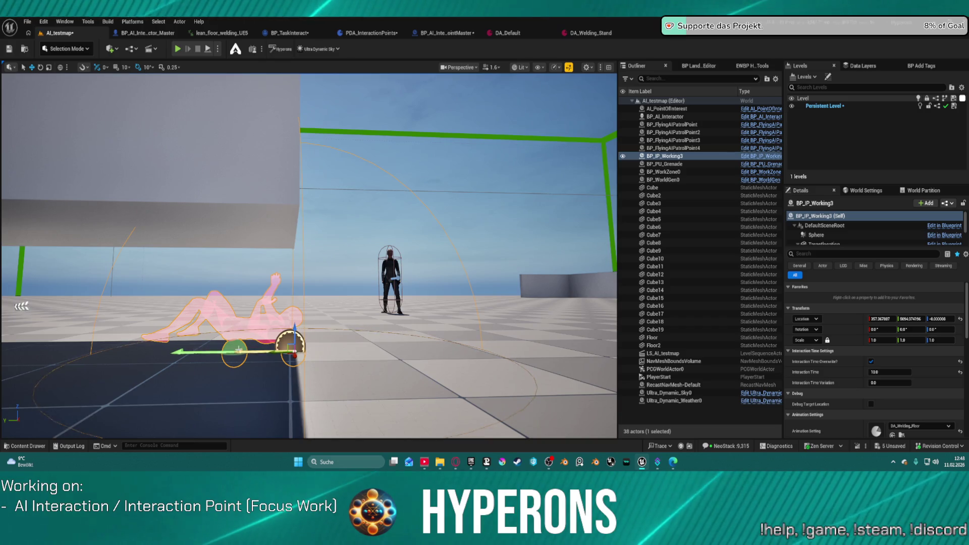
Step: Show the navmesh and move Targetlocation along Y until it sits under the grey block
key("e")
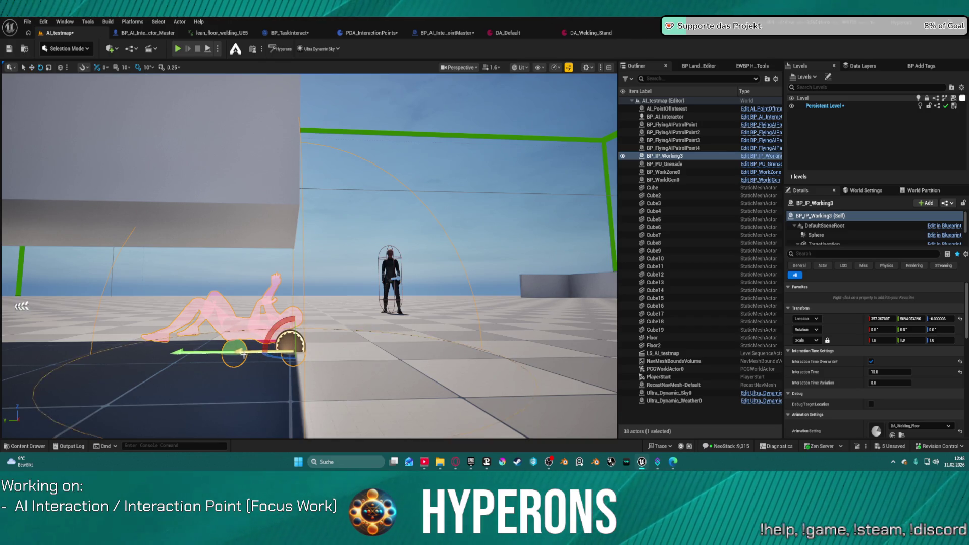
scroll(853, 233, "down", 3)
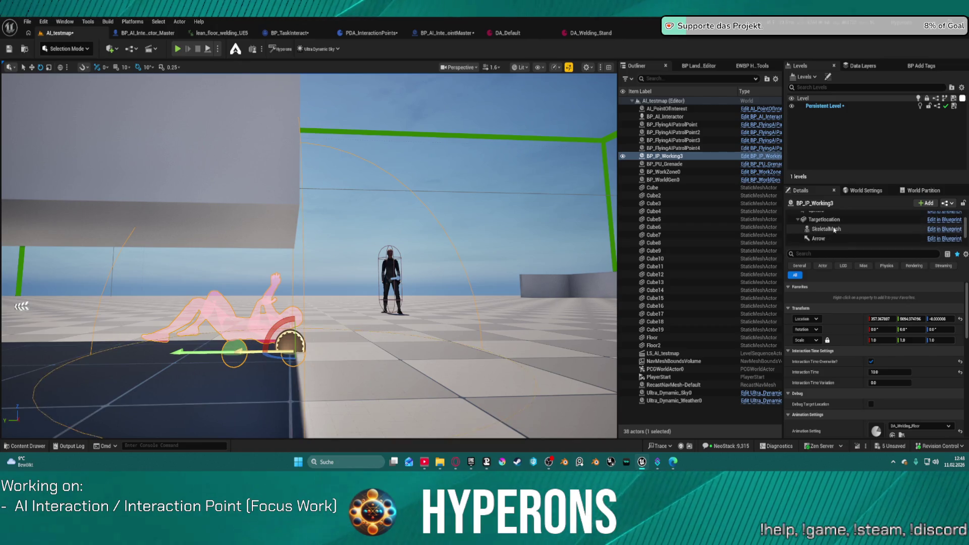
scroll(852, 233, "up", 3)
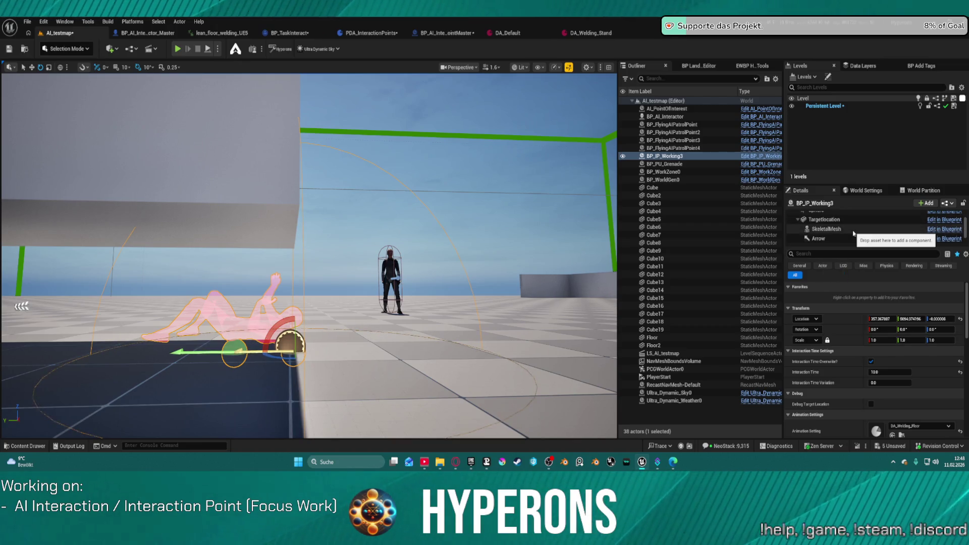
left_click(853, 233)
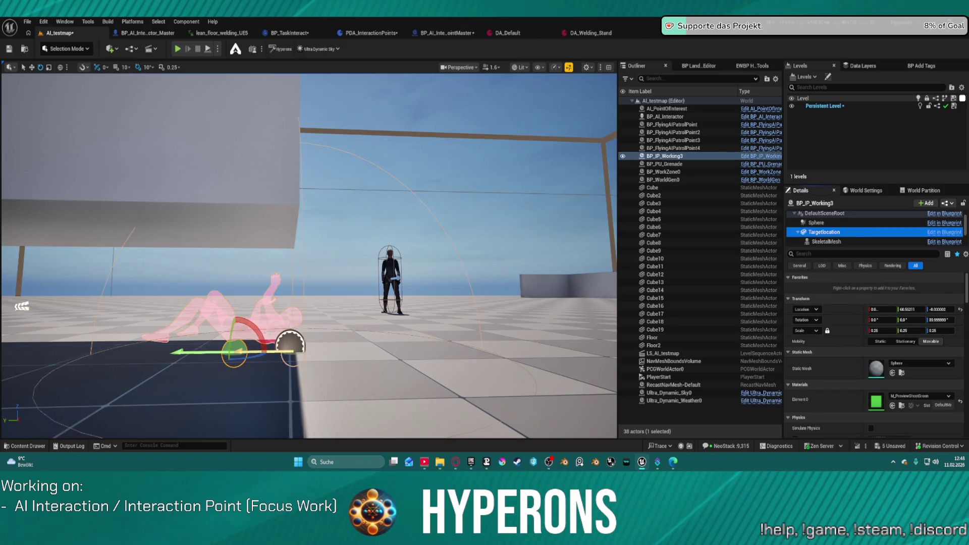
left_click_drag(224, 355, 225, 354)
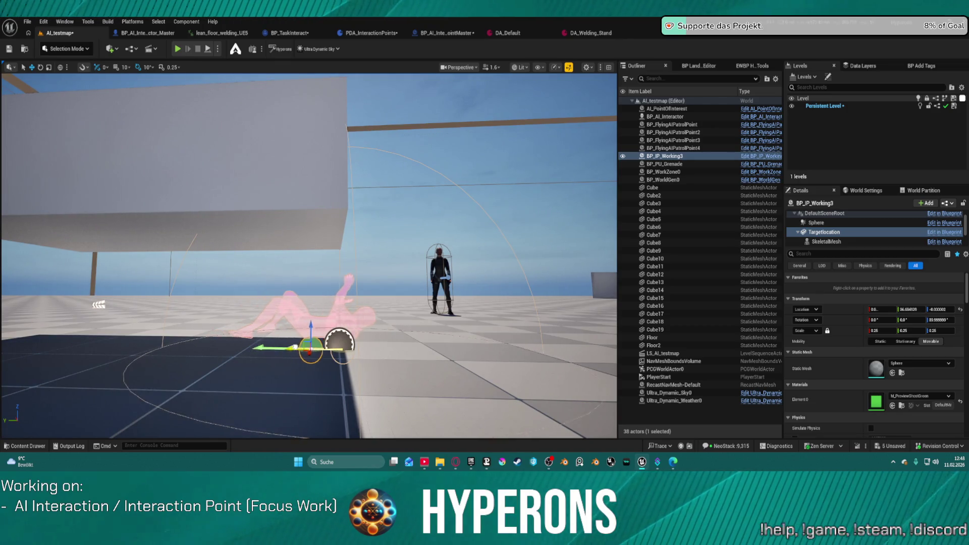
left_click_drag(294, 347, 300, 348)
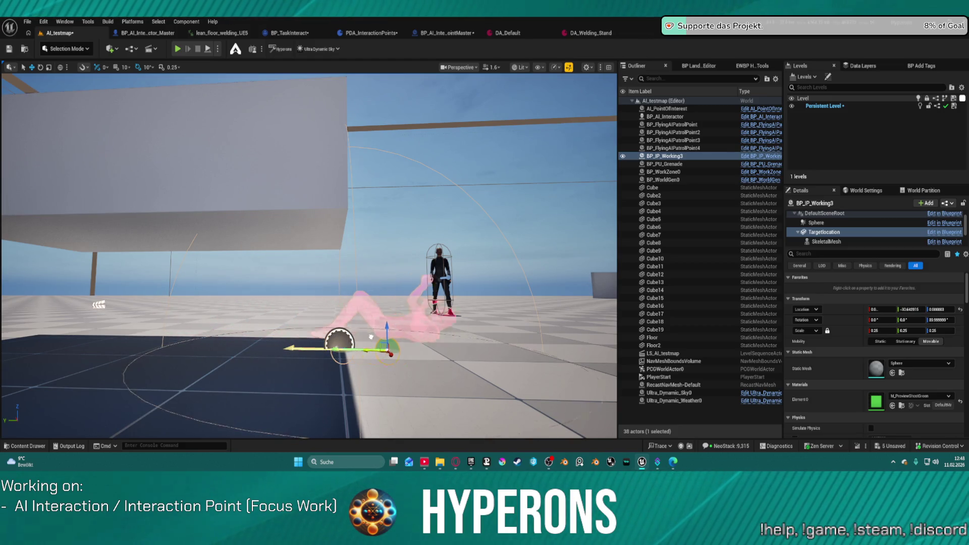
left_click_drag(287, 337, 276, 337)
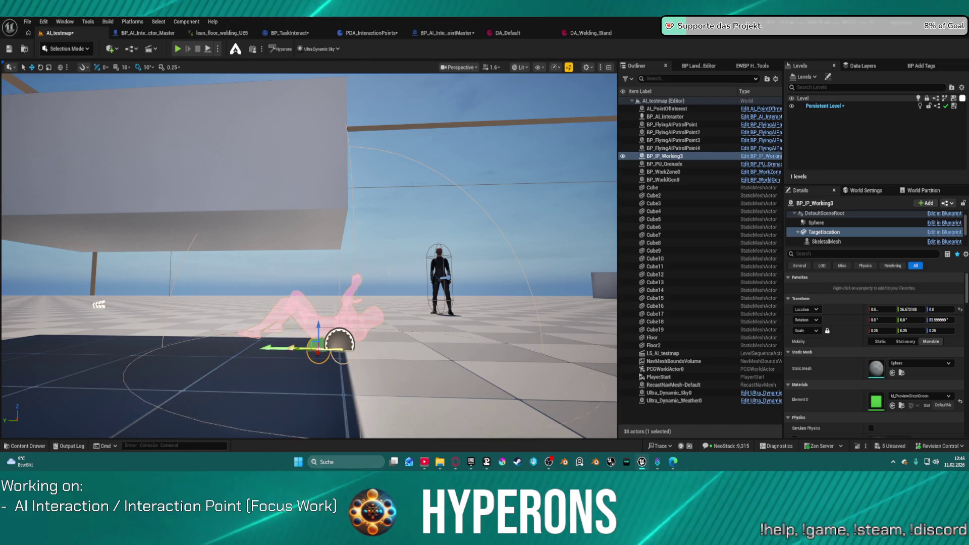
key("p")
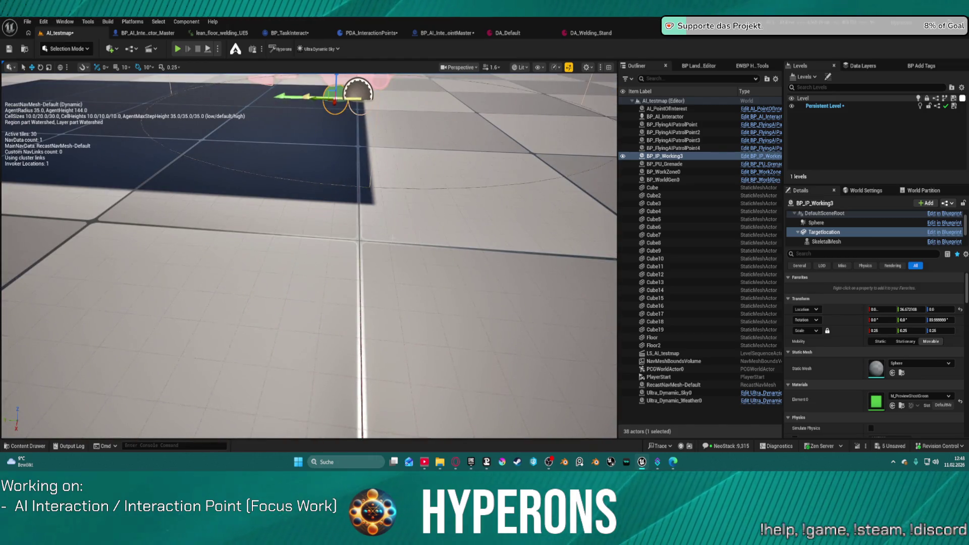
left_click_drag(279, 143, 279, 143)
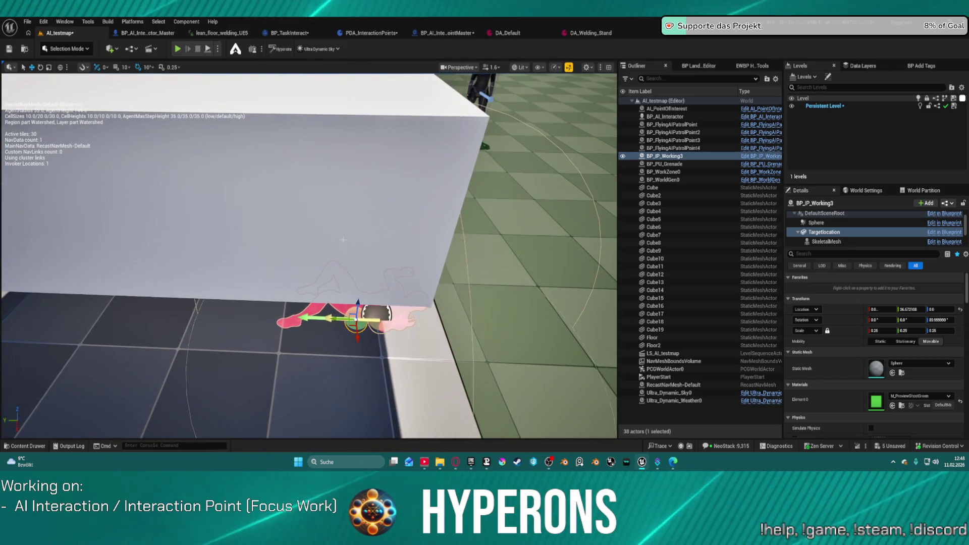
left_click_drag(335, 321, 379, 323)
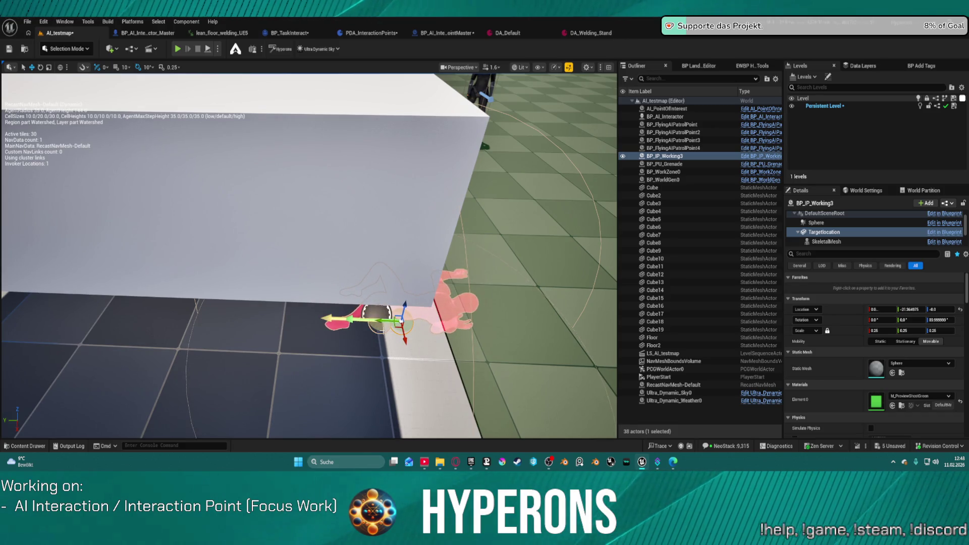
Step: Shift the Arrow1 end target along Y under the block and run a test play
left_click(379, 326)
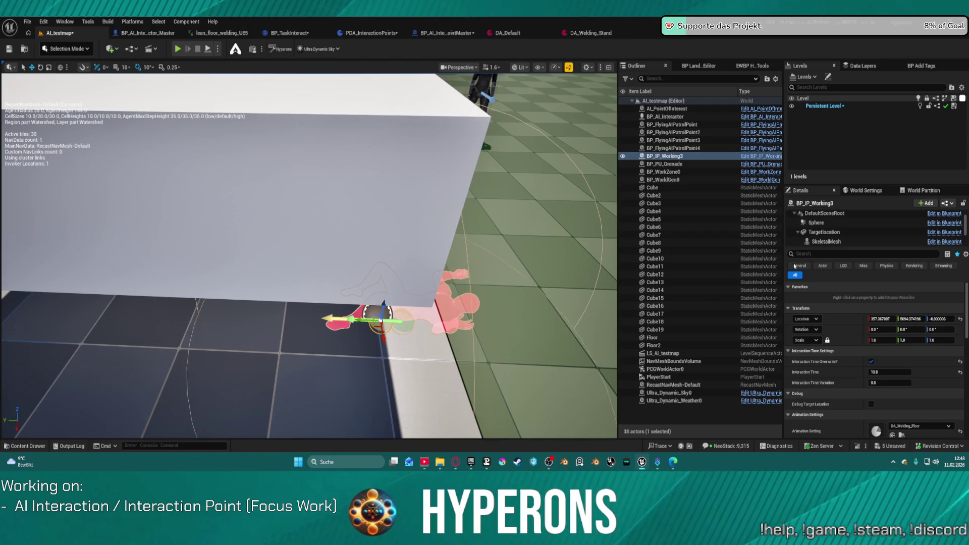
scroll(832, 227, "down", 3)
left_click(816, 223)
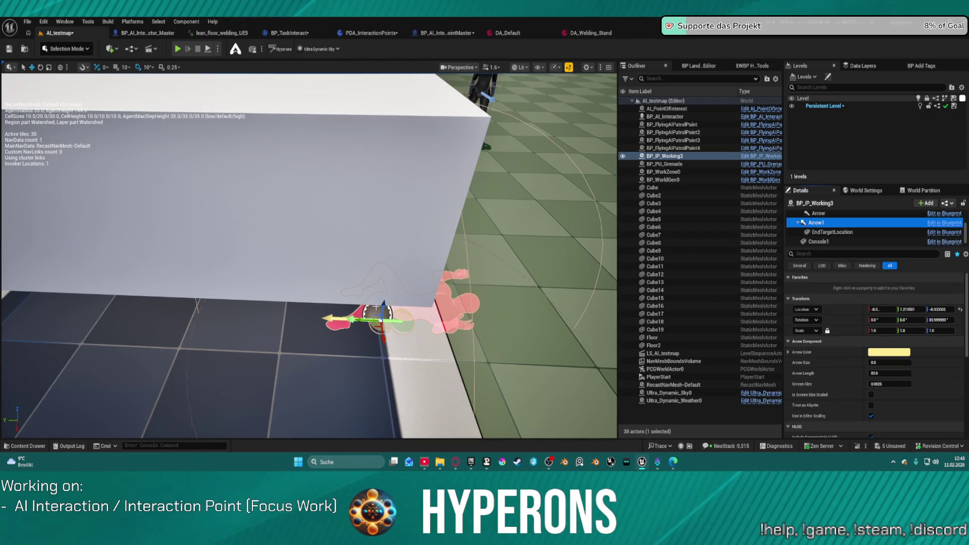
left_click_drag(365, 318, 401, 319)
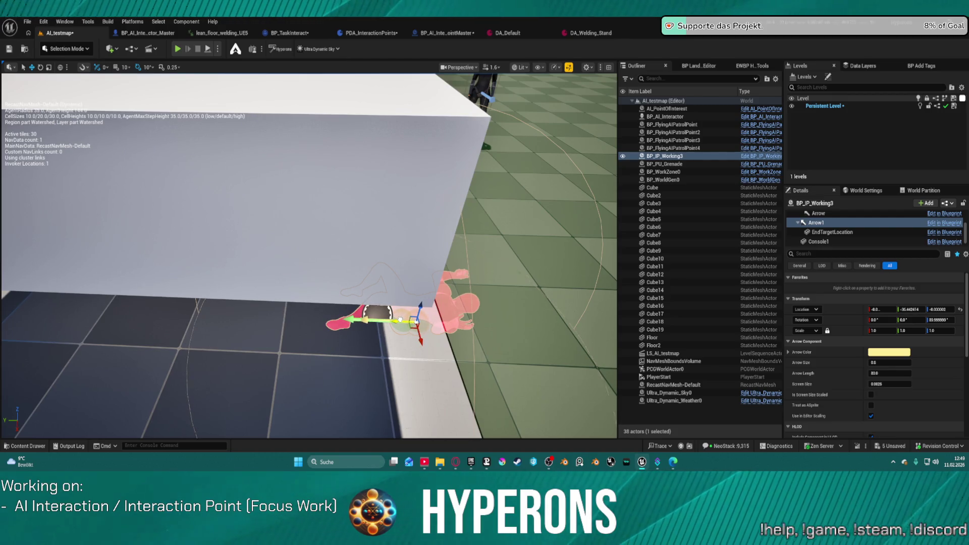
left_click(208, 49)
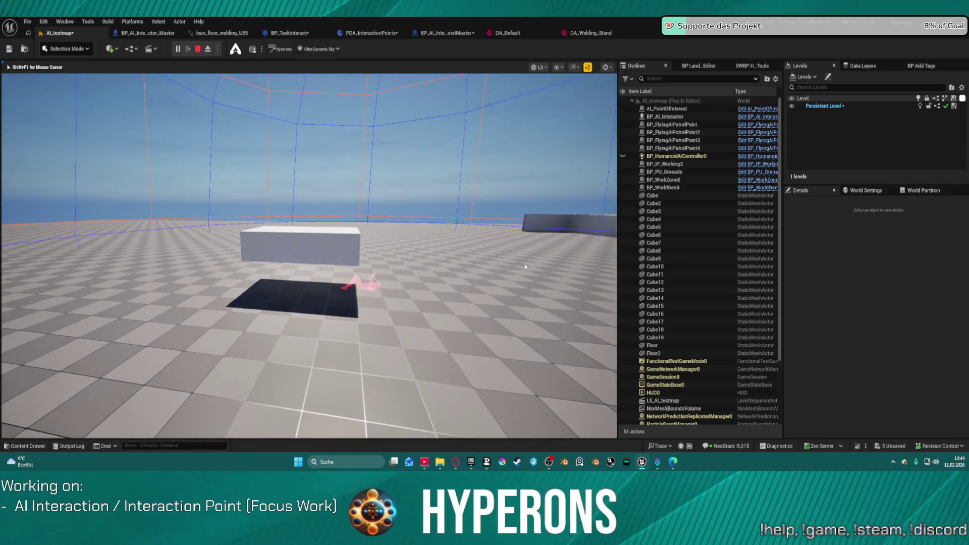
key("Escape")
left_click(359, 292)
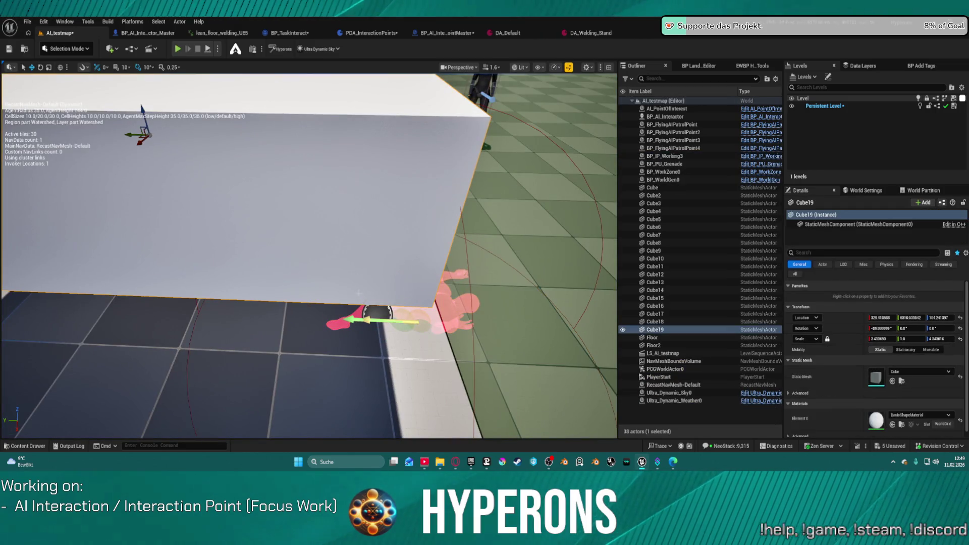
Step: Uncheck Can Ever Affect Navigation on Cube19 and run a quick test play
left_click_drag(132, 136, 133, 139)
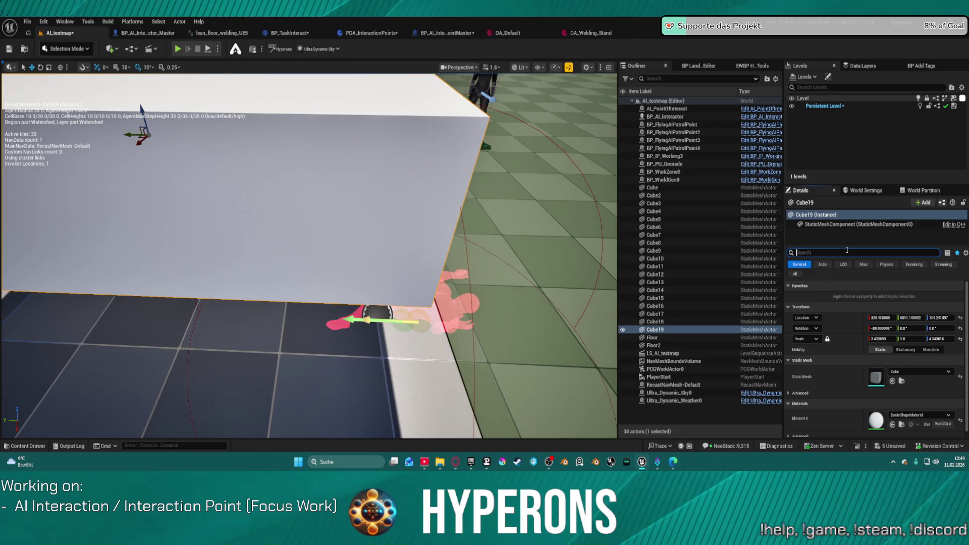
type("navi")
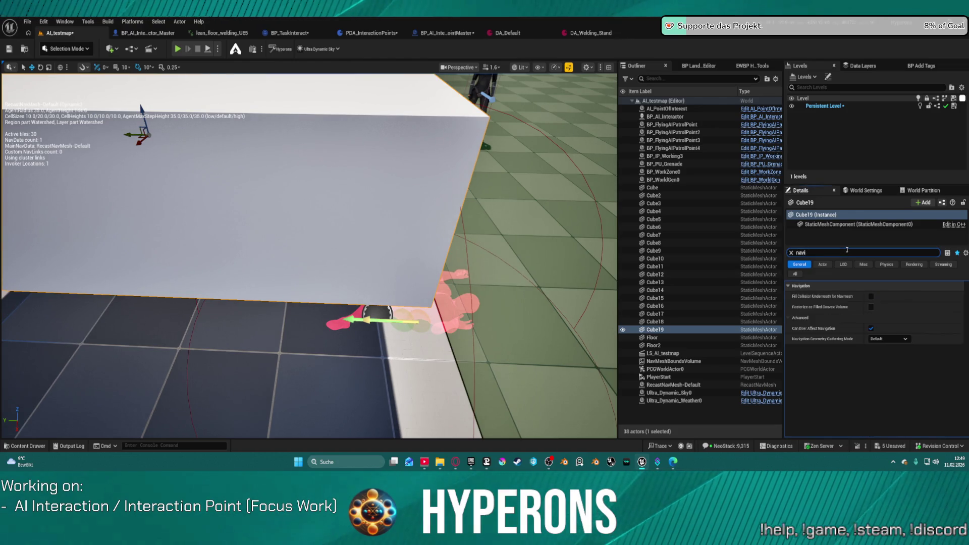
left_click(873, 329)
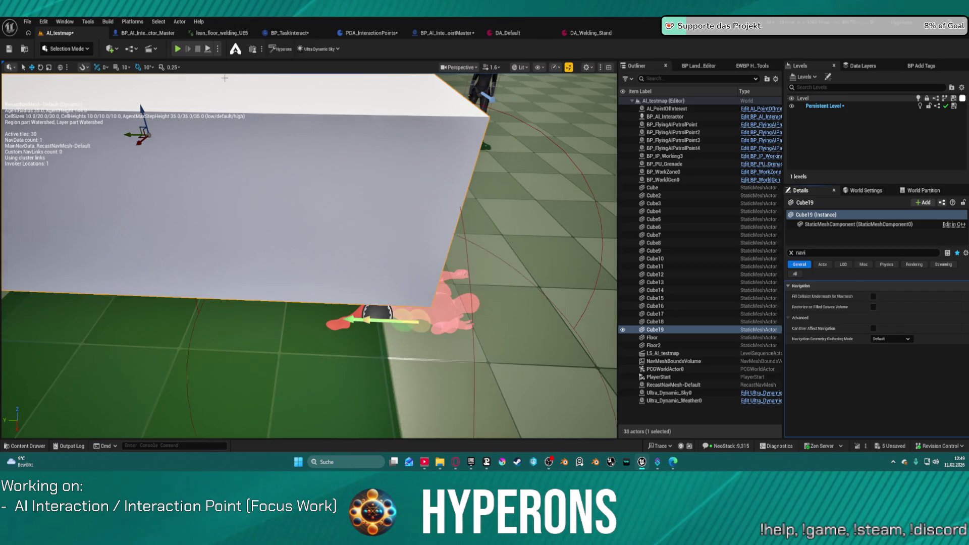
left_click(177, 48)
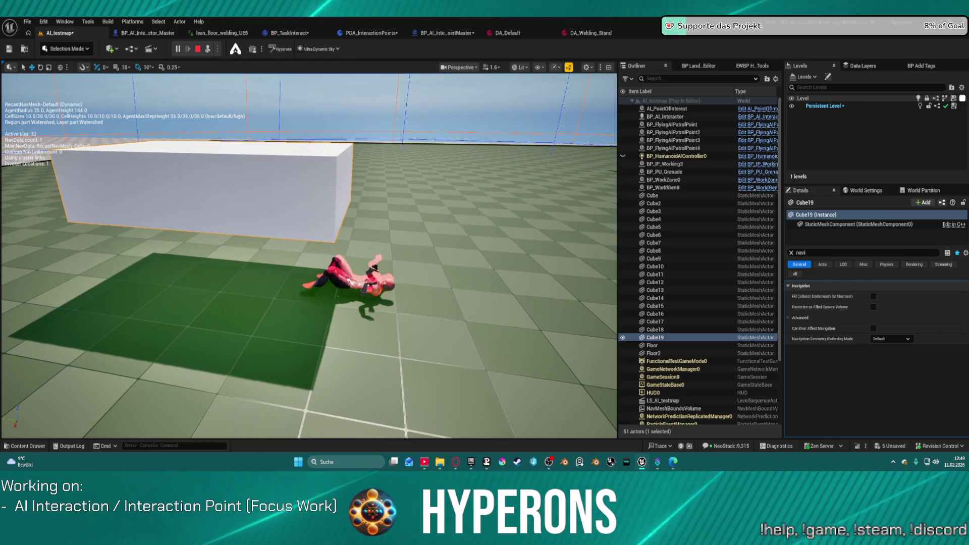
left_click(198, 48)
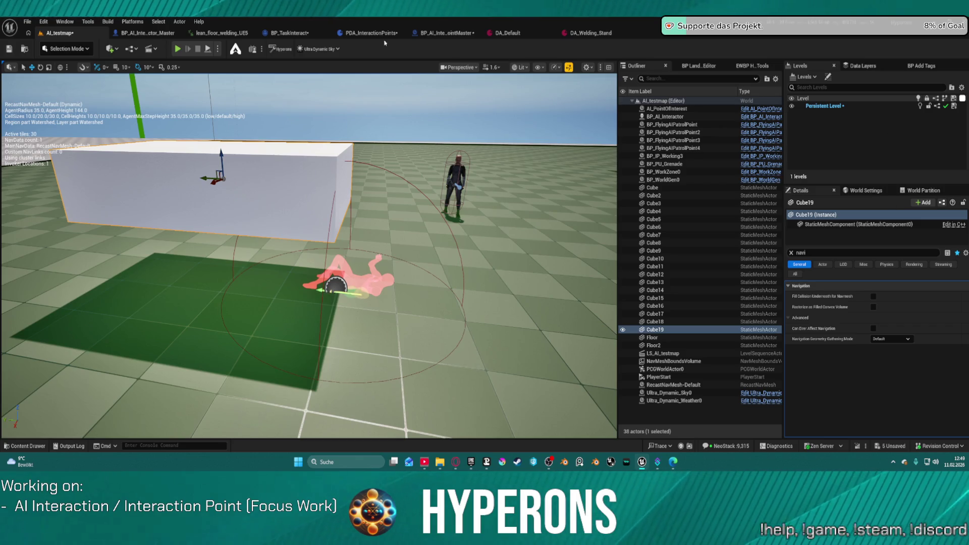
Step: Browse the Animations_Monsters and 00_Animation folders in the Content Drawer
key("ctrl+space")
scroll(45, 363, "up", 3)
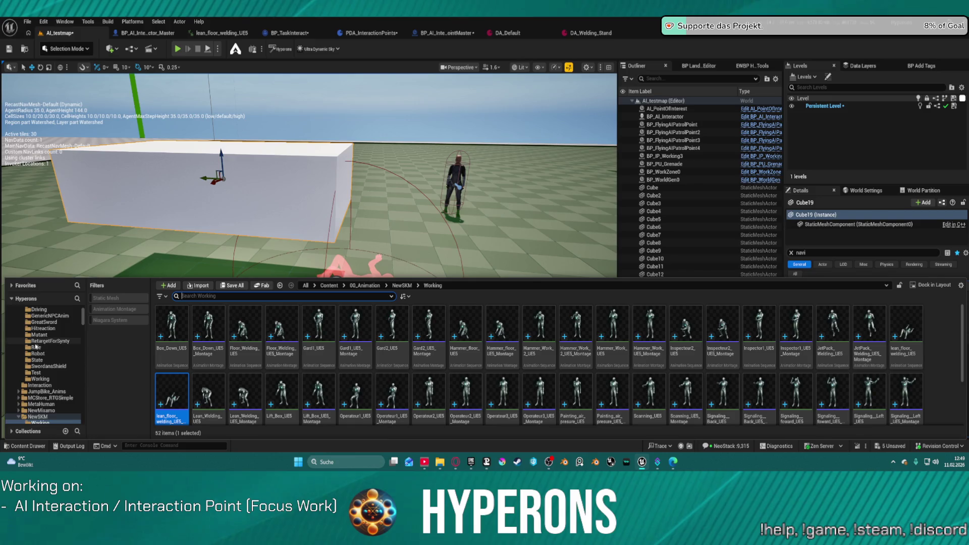
left_click(48, 341)
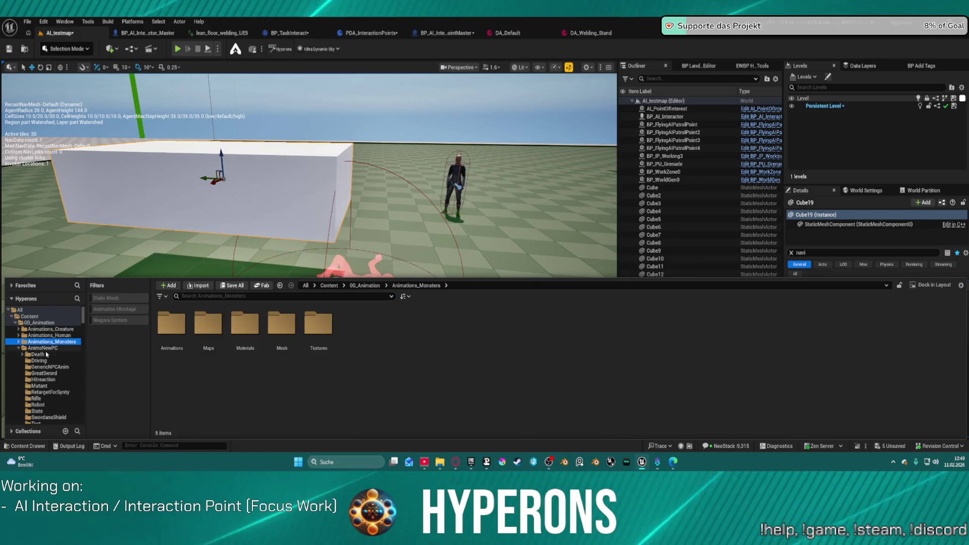
left_click(30, 322)
left_click(14, 322)
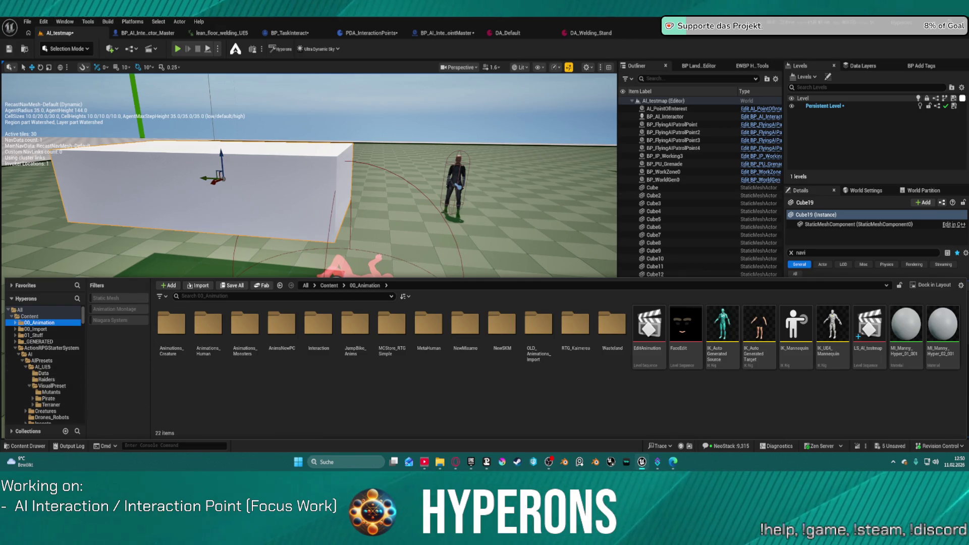
Step: Select Floor2 and orbit around the box to inspect the green navmesh
left_click(472, 196)
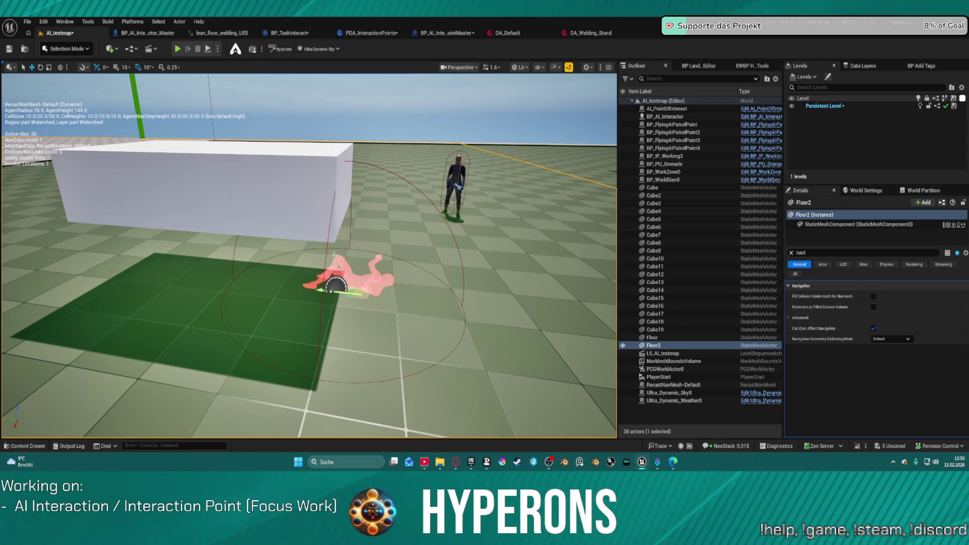
left_click_drag(333, 255, 347, 260)
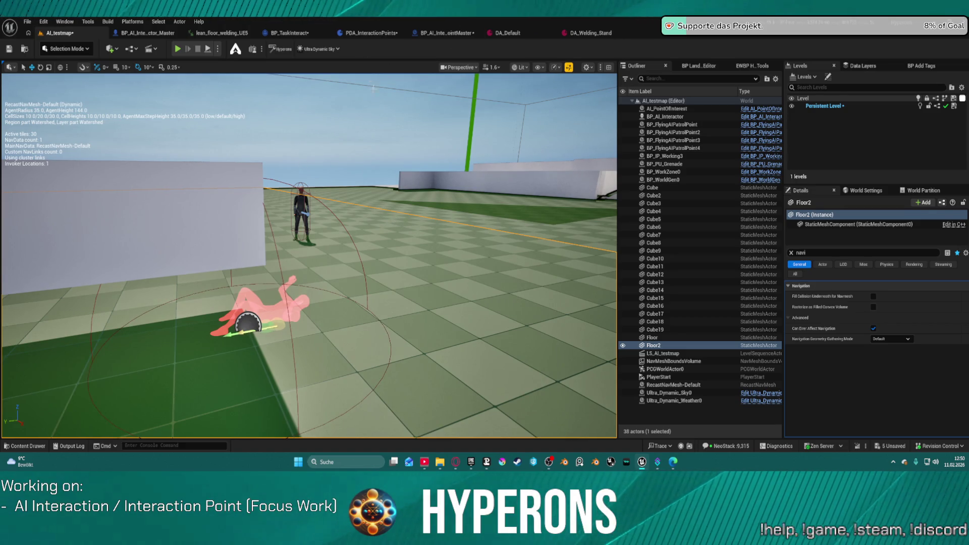
left_click_drag(358, 226, 286, 255)
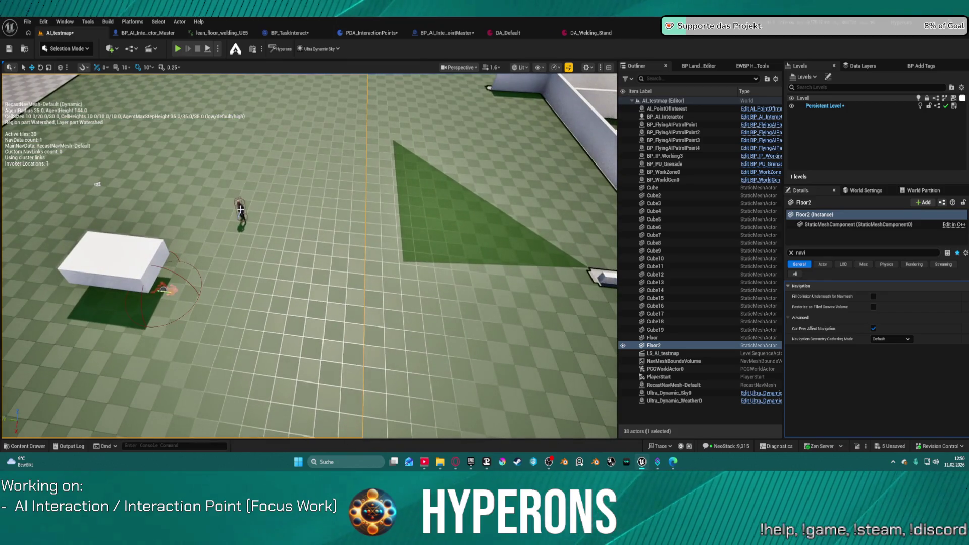
left_click(240, 209)
left_click_drag(240, 208, 230, 204)
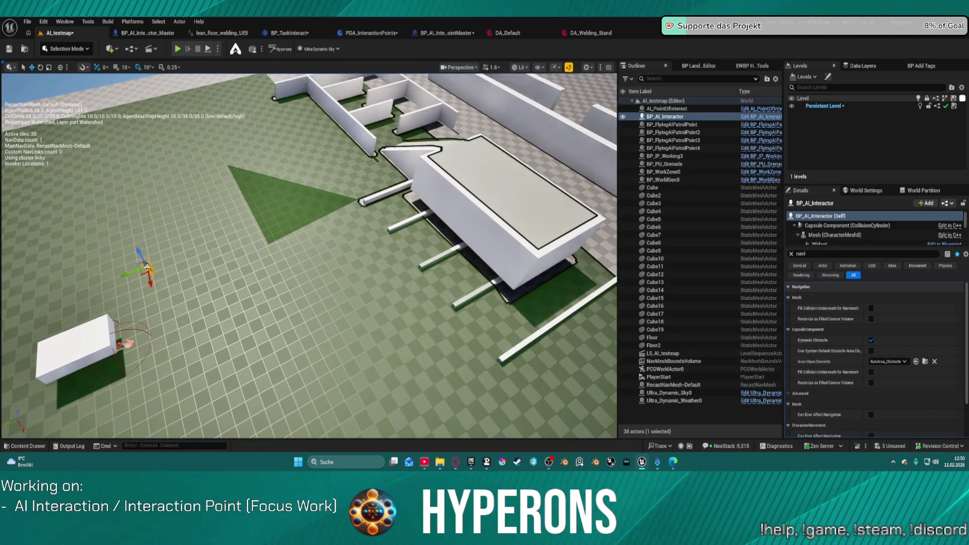
Step: Move BP_AI_Interactor onto the large box and play-test the level
mouse_move(226, 255)
left_mouse_down()
mouse_move(539, 186)
mouse_move(512, 182)
left_mouse_up()
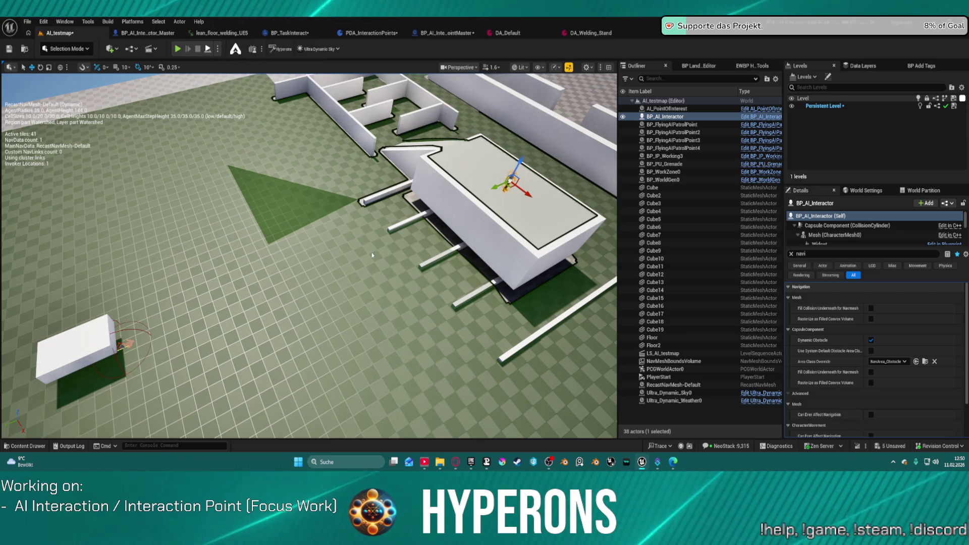
key("alt+p")
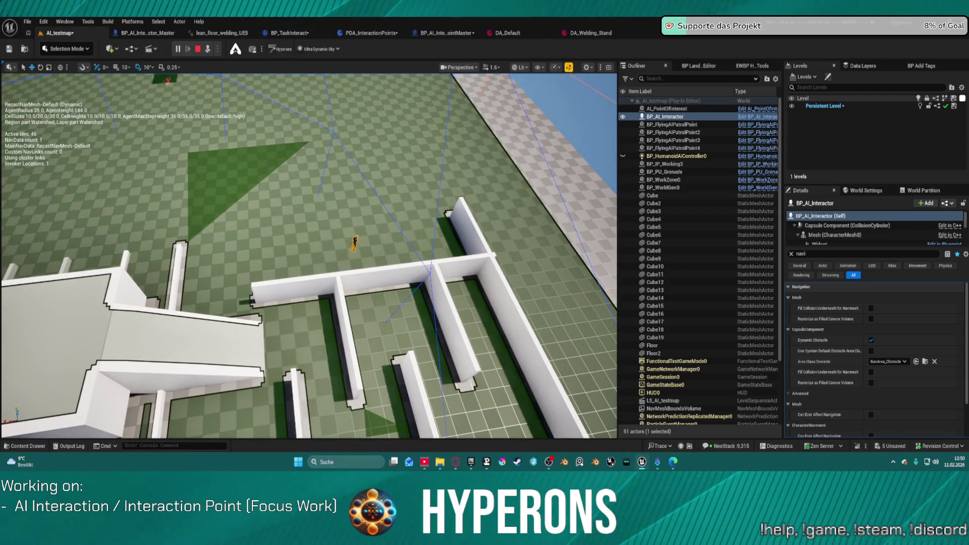
key("Escape")
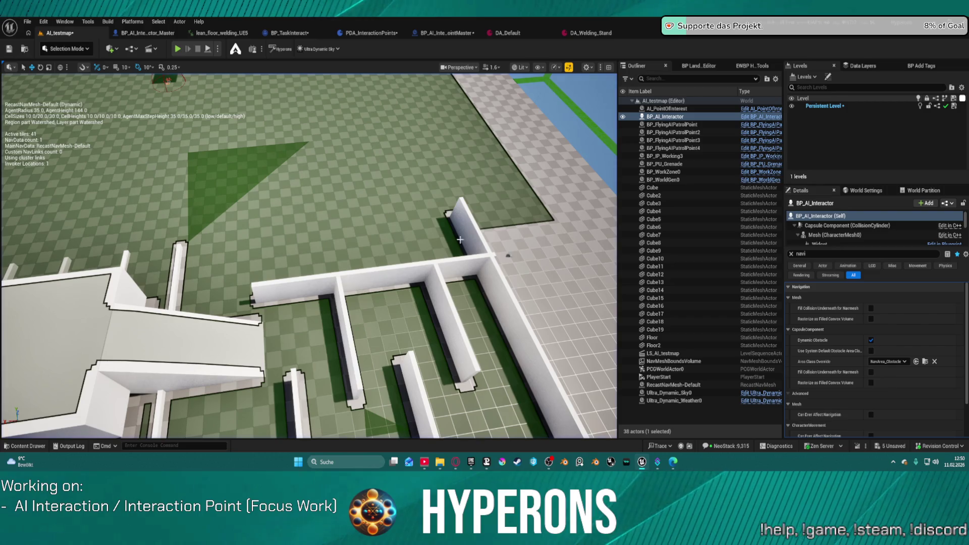
Step: Frame the AI character and run a second play-test of the maze
scroll(309, 254, "down", 5)
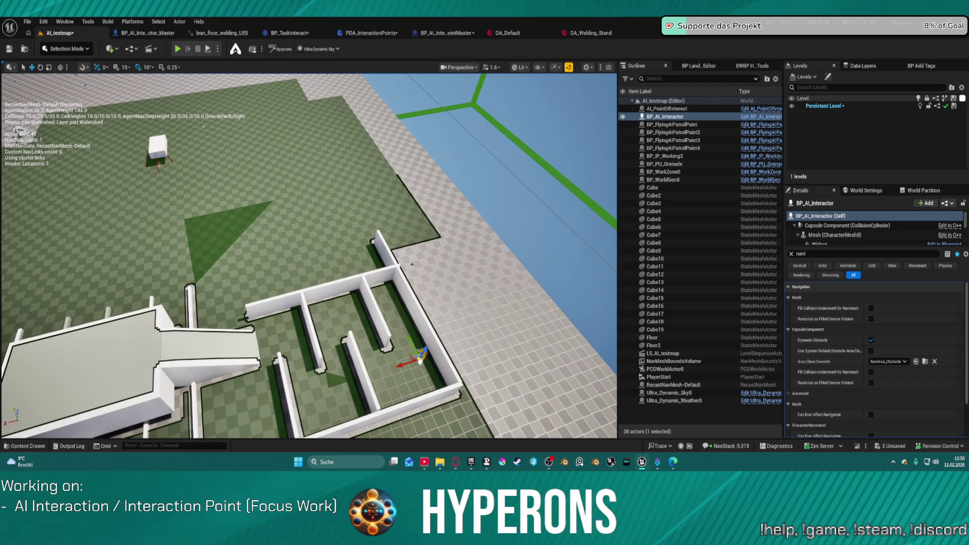
key("f")
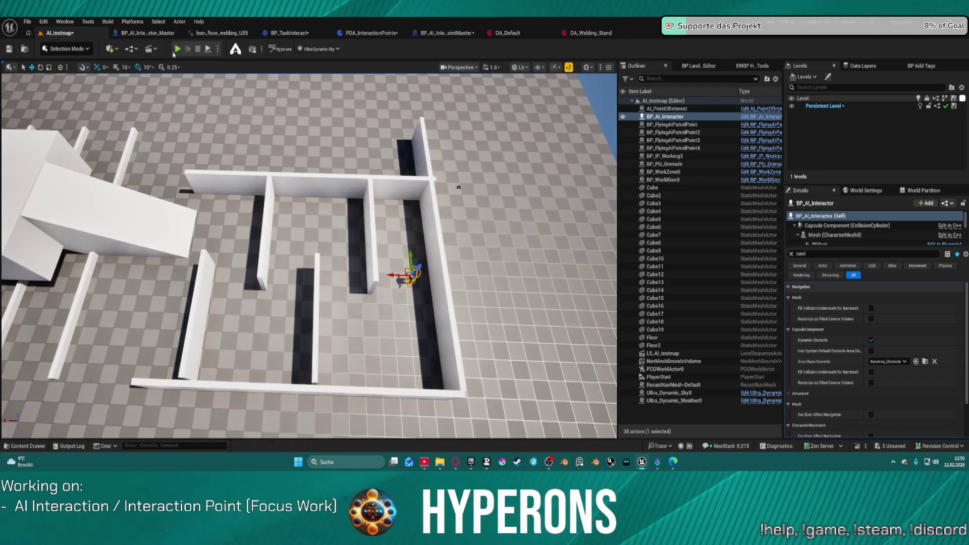
key("alt+p")
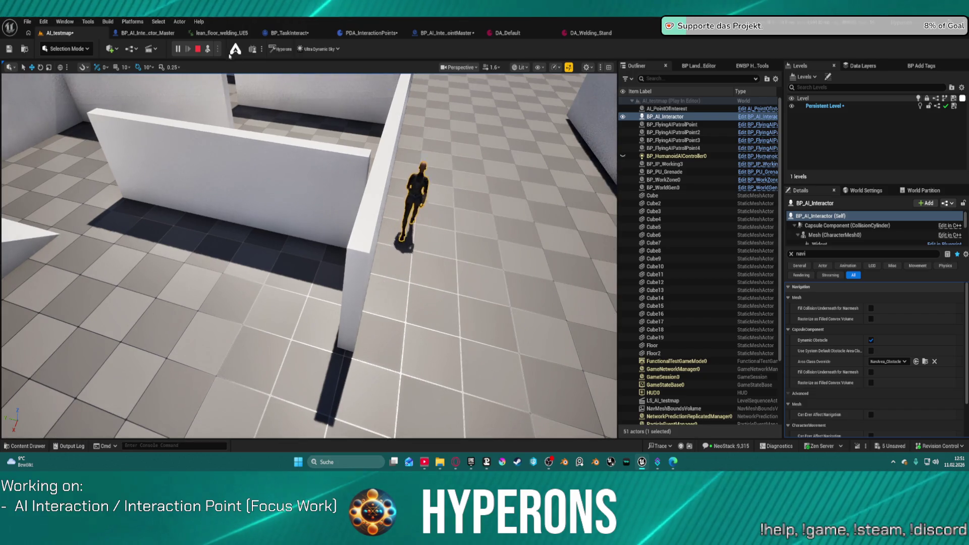
left_click(197, 48)
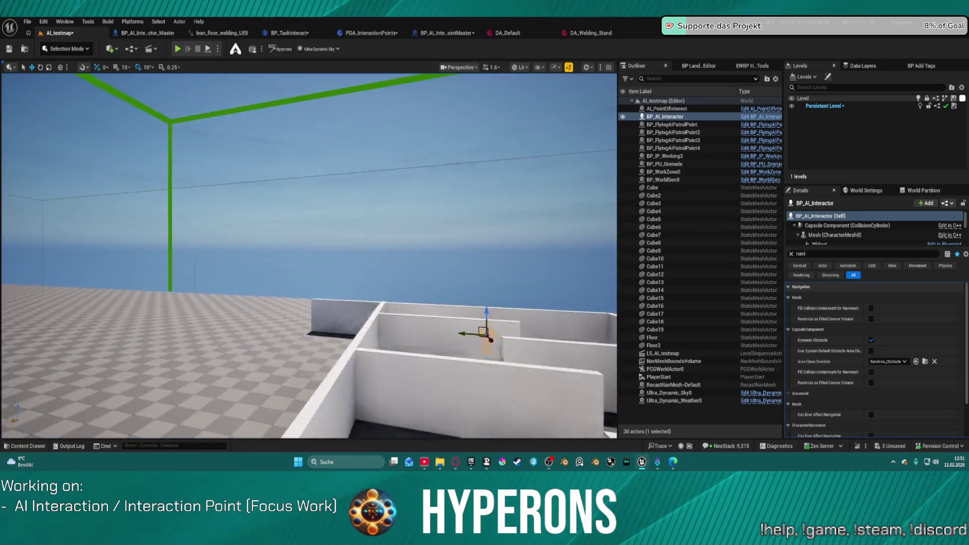
key("f")
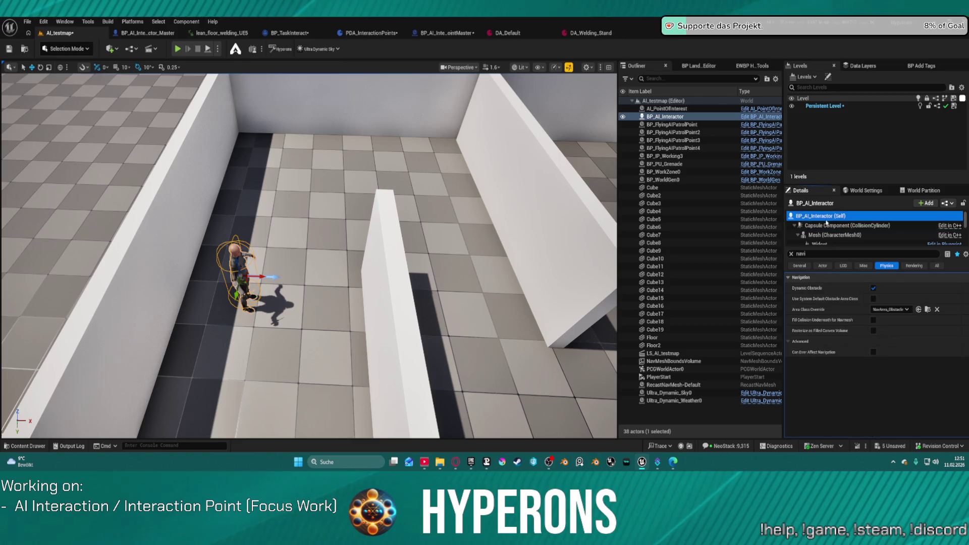
Step: Filter Details by 'co' and set the Detour AController class to BP_AIMainController
left_click(790, 254)
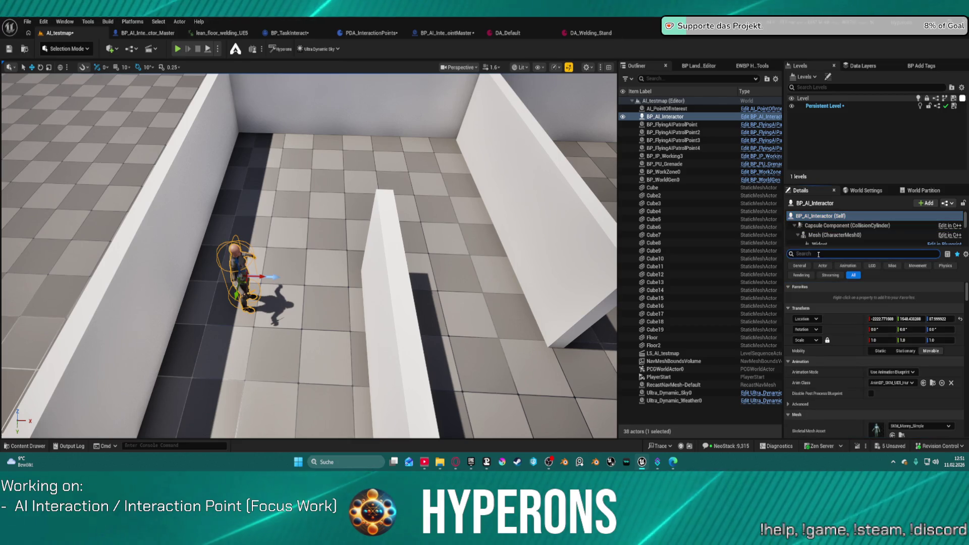
type("controll")
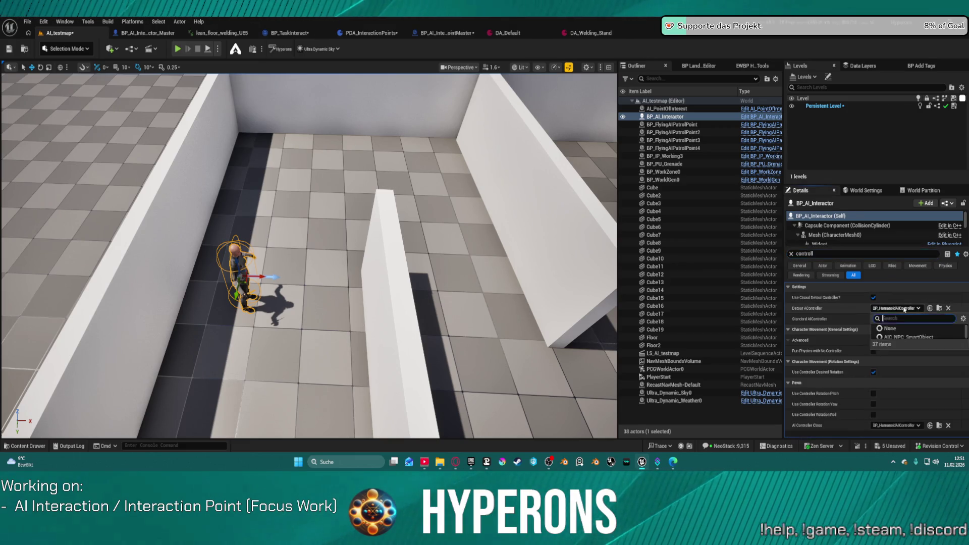
left_click(895, 308)
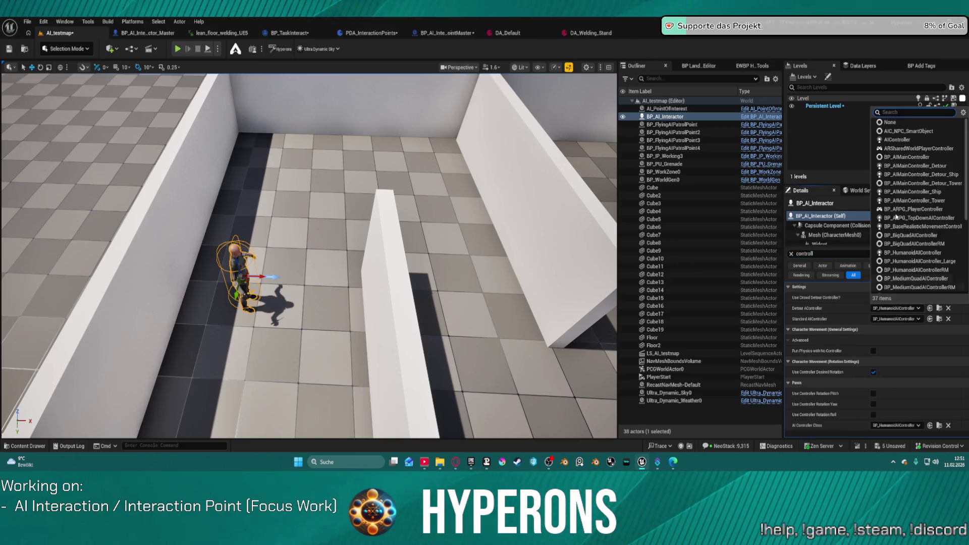
left_click(934, 158)
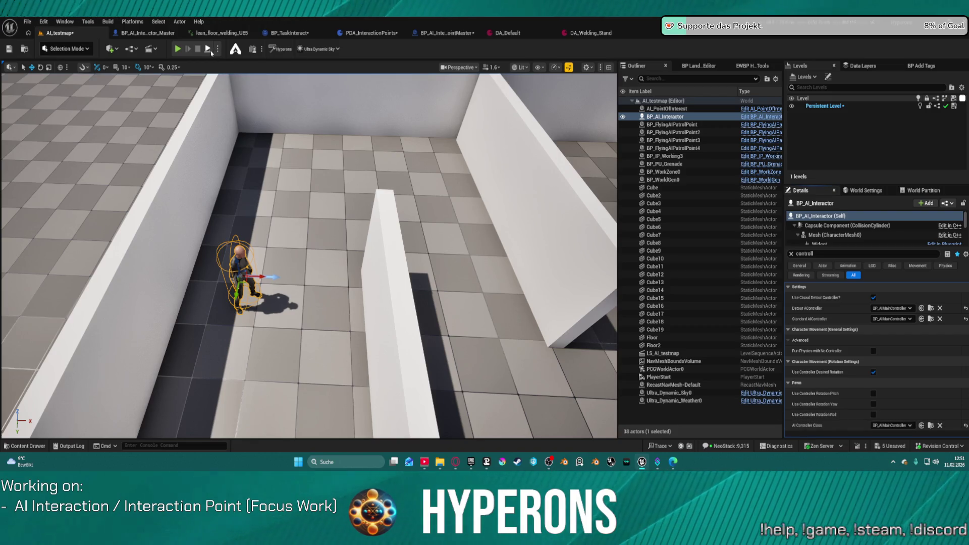
Step: Play-test the new controller, undo it back to BP_HumanoidAIController, and play-test again
key("alt+p")
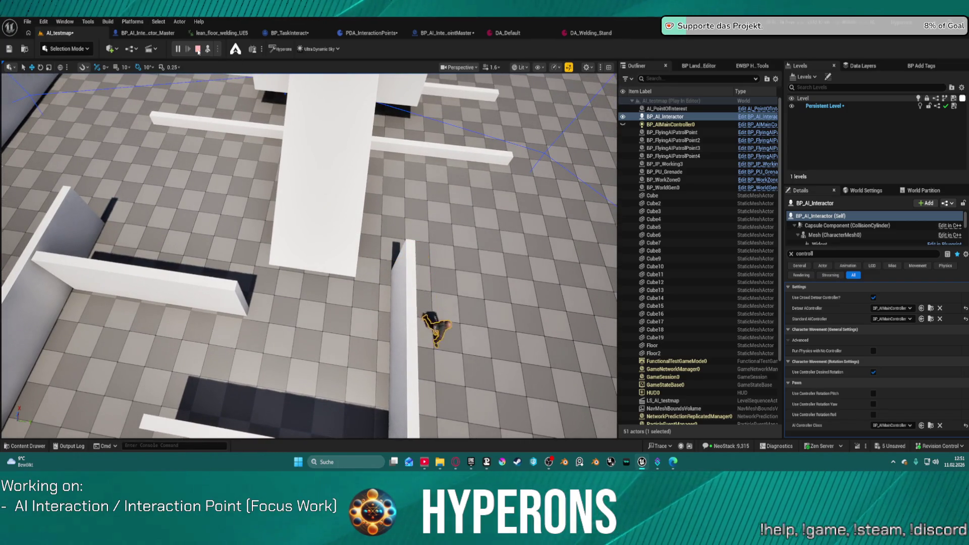
key("Escape")
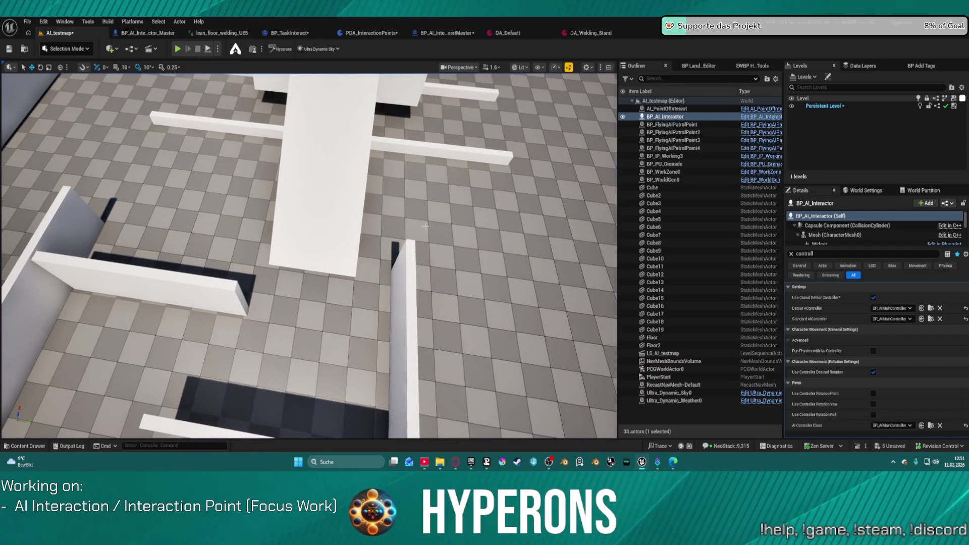
key("ctrl+z")
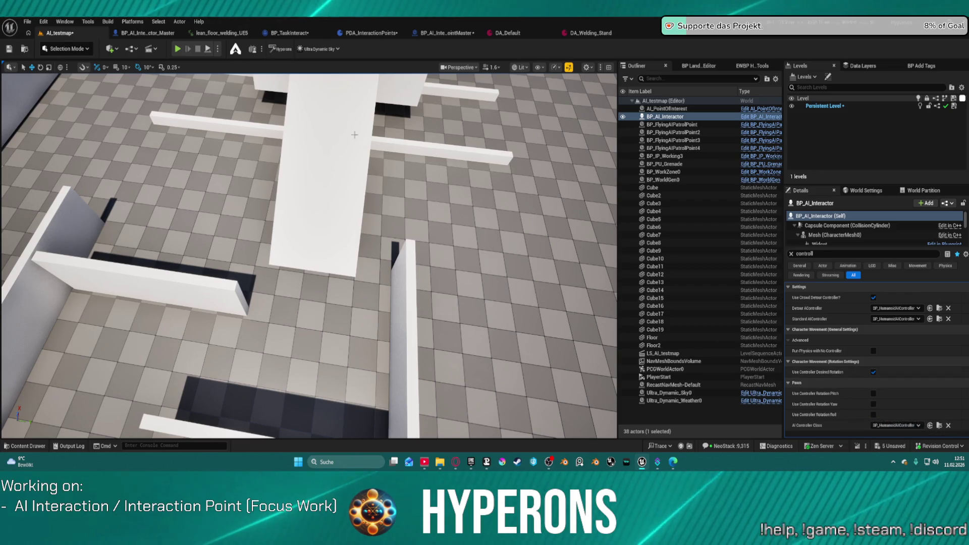
left_click(177, 49)
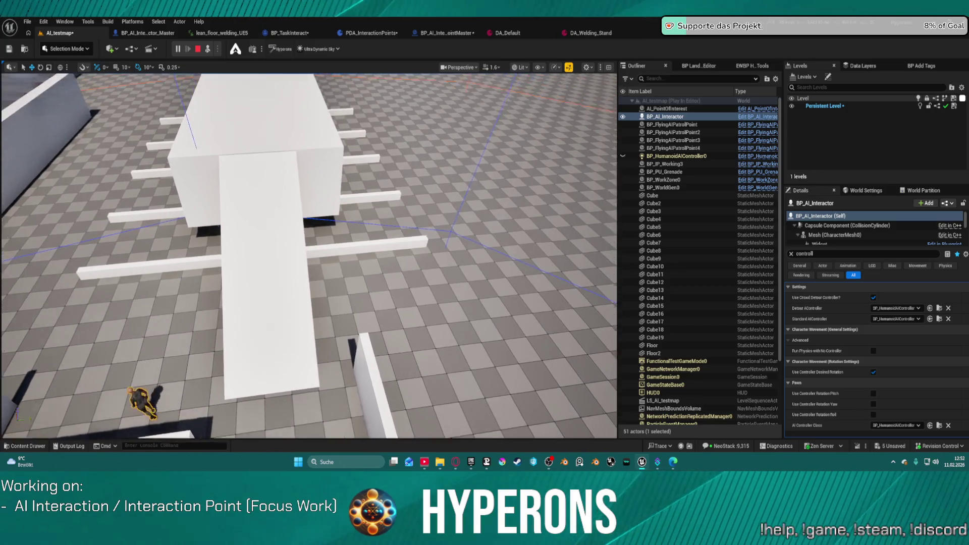
key("Escape")
Step: Frame the AI character and browse the Interaction animations folder in the Content Drawer
key("f")
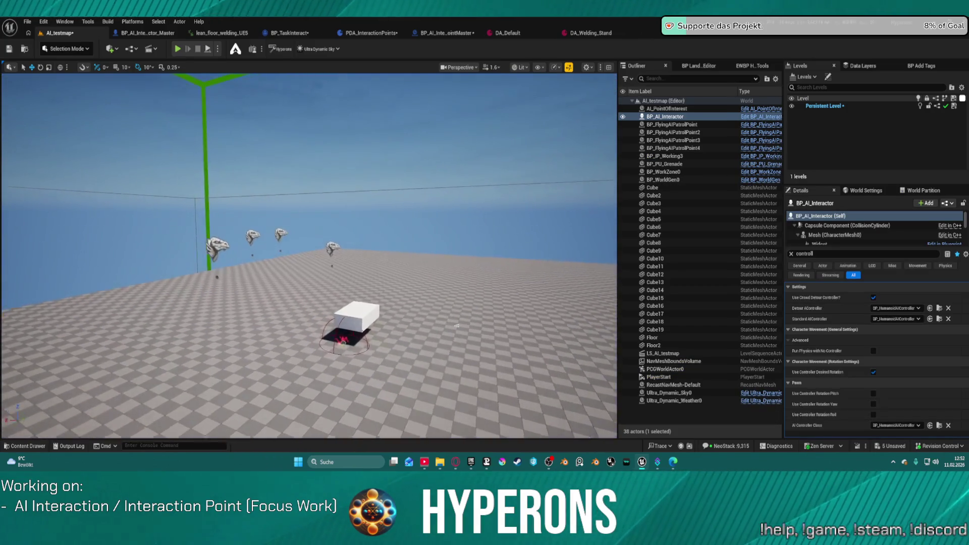
scroll(275, 249, "down", 3)
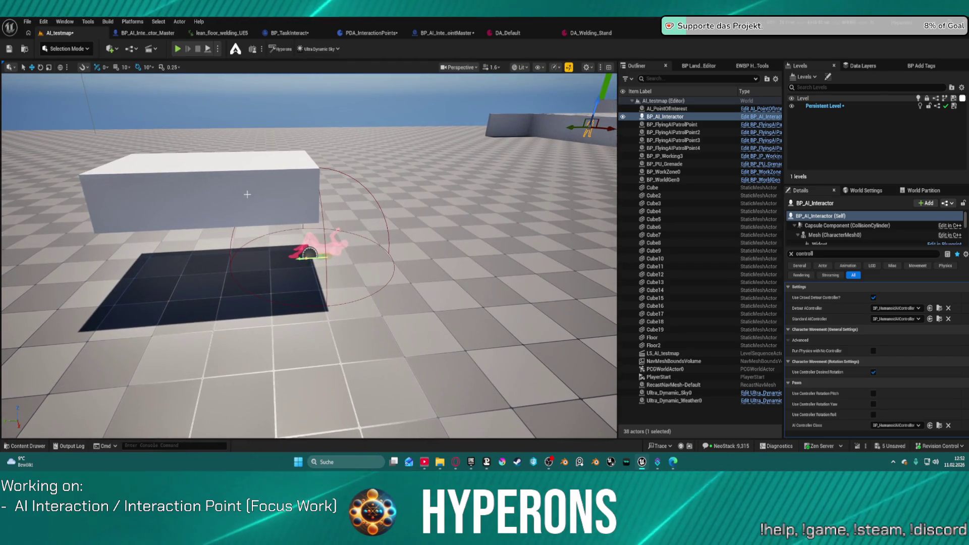
key("ctrl+space")
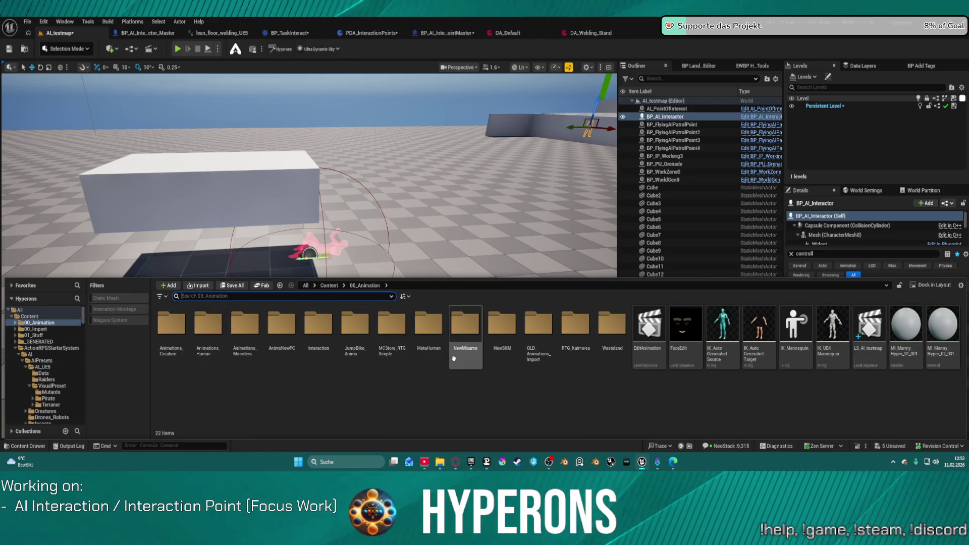
double_click(318, 325)
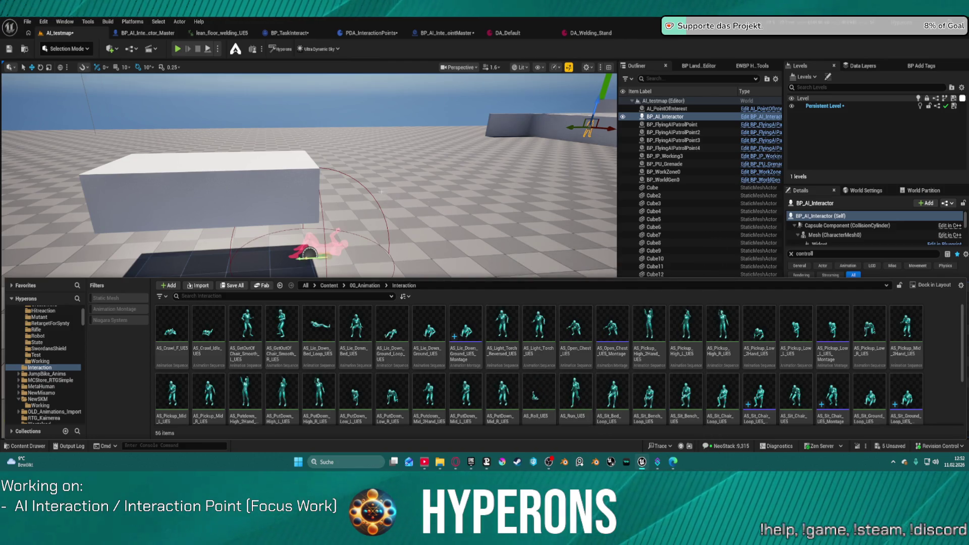
Step: Delete the white box Cube19 and open the DA_Welding_Lean data asset
left_click(127, 180)
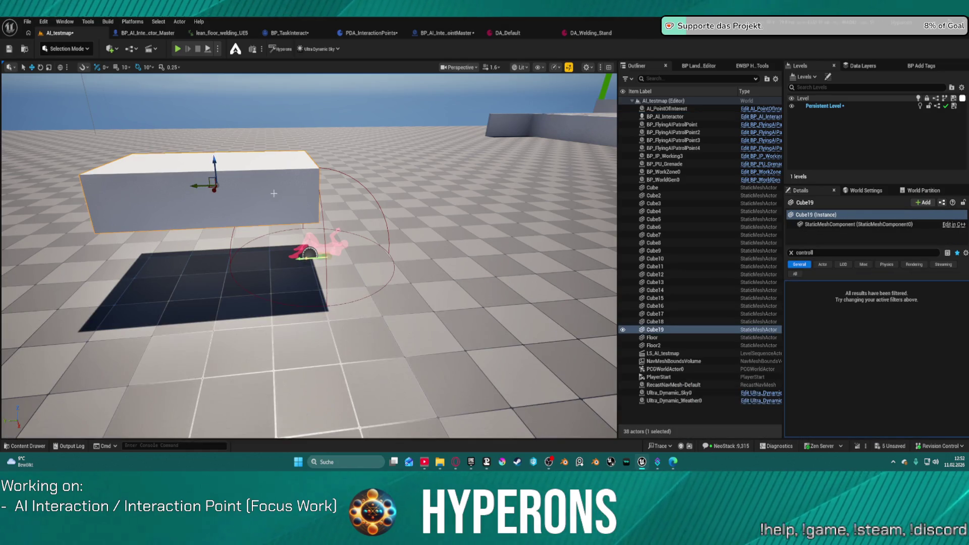
key("Delete")
key("ctrl+space")
double_click(244, 346)
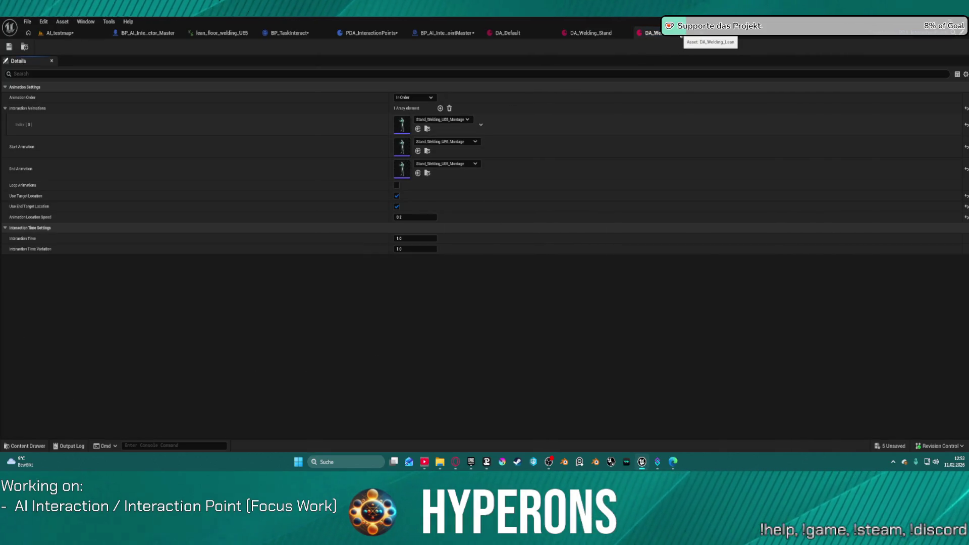
Step: Locate Lean_Welding_UE5_Montage among the project assets
left_click(440, 120)
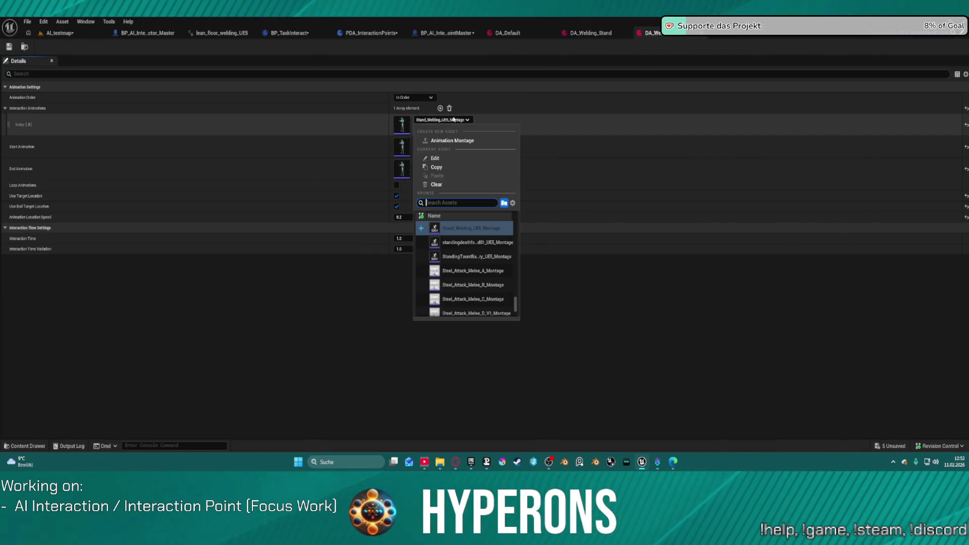
left_click(440, 120)
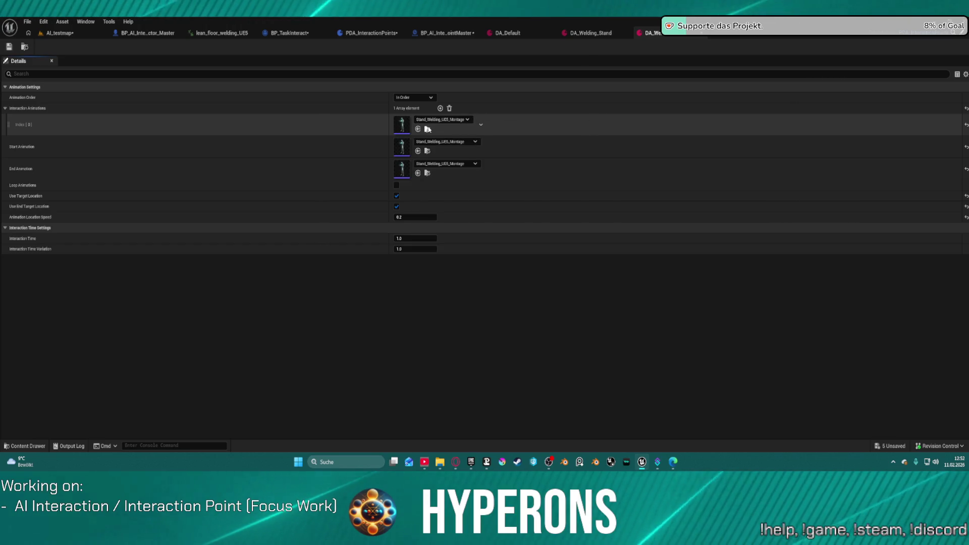
left_click(428, 128)
scroll(529, 392, "up", 3)
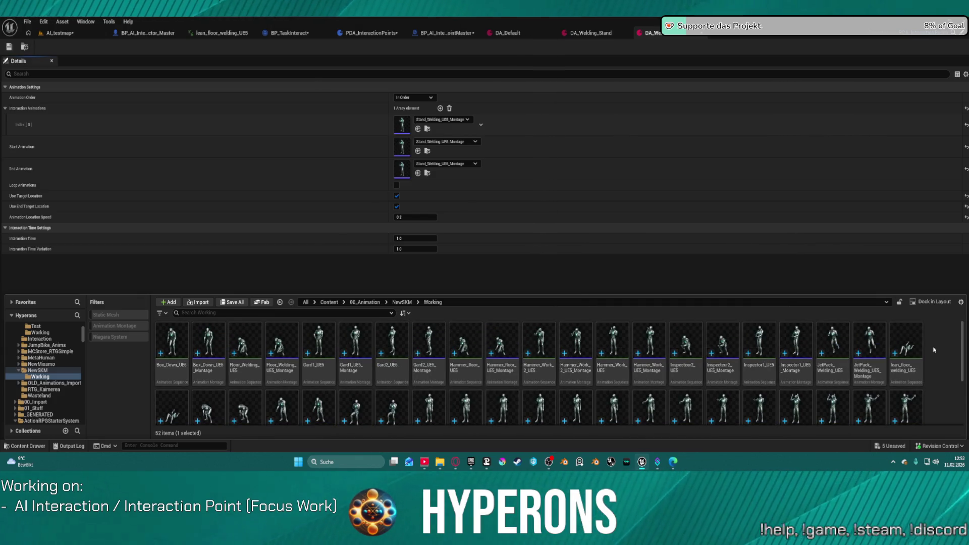
scroll(685, 373, "down", 2)
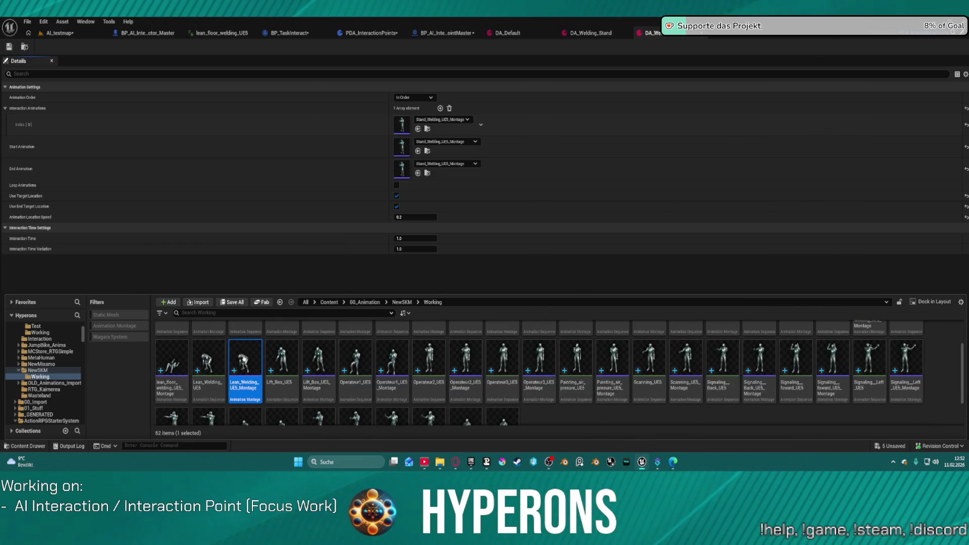
right_click(247, 384)
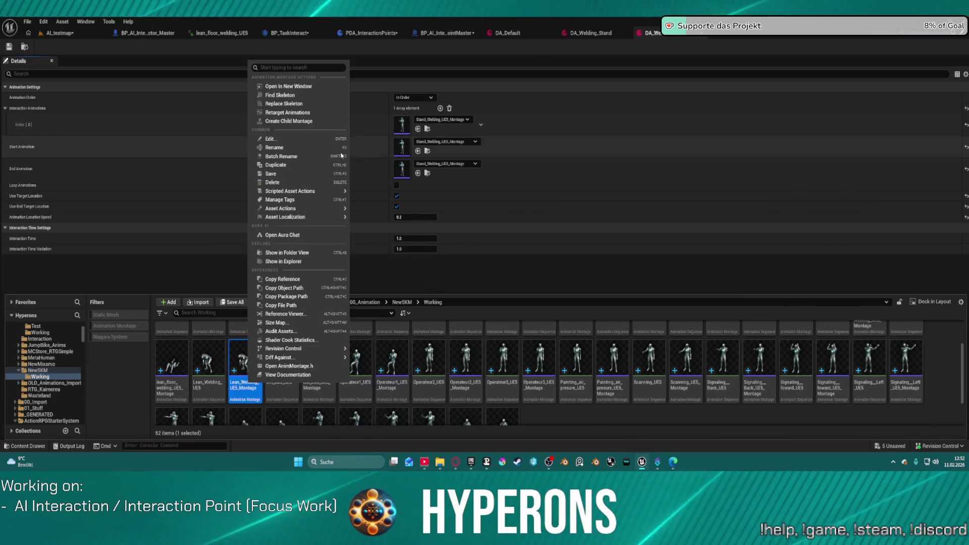
key("Escape")
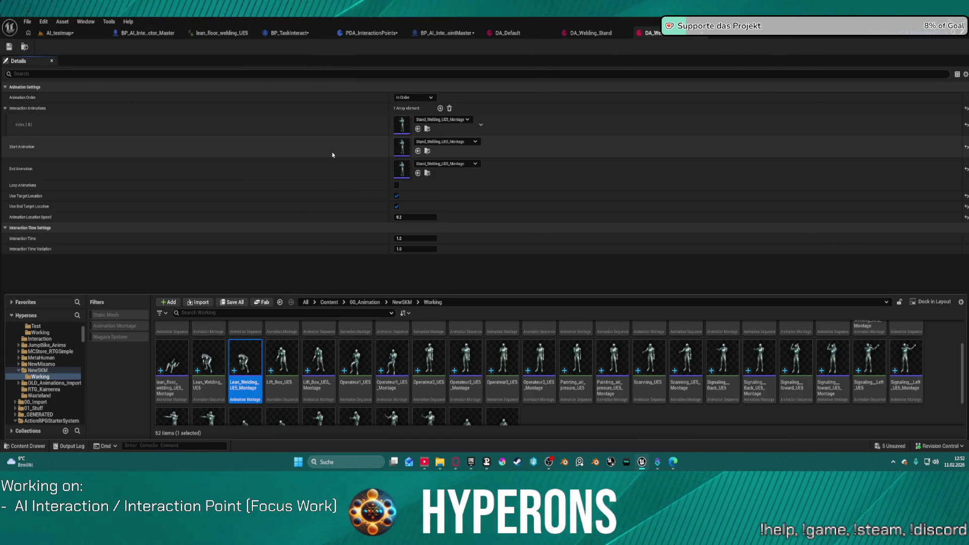
Step: Assign Lean_Welding_UE5_Montage to the loop, start and end animations
left_click(418, 129)
left_click(417, 151)
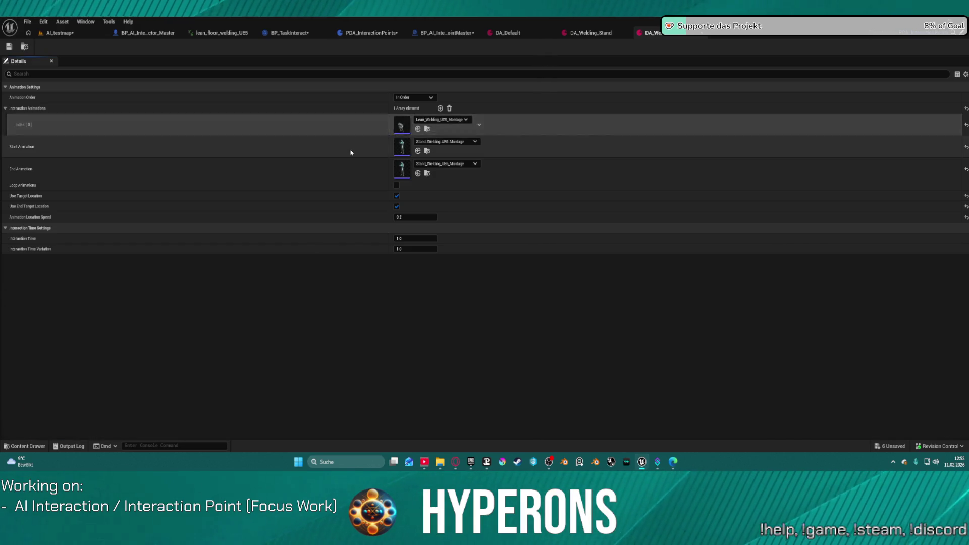
left_click(418, 174)
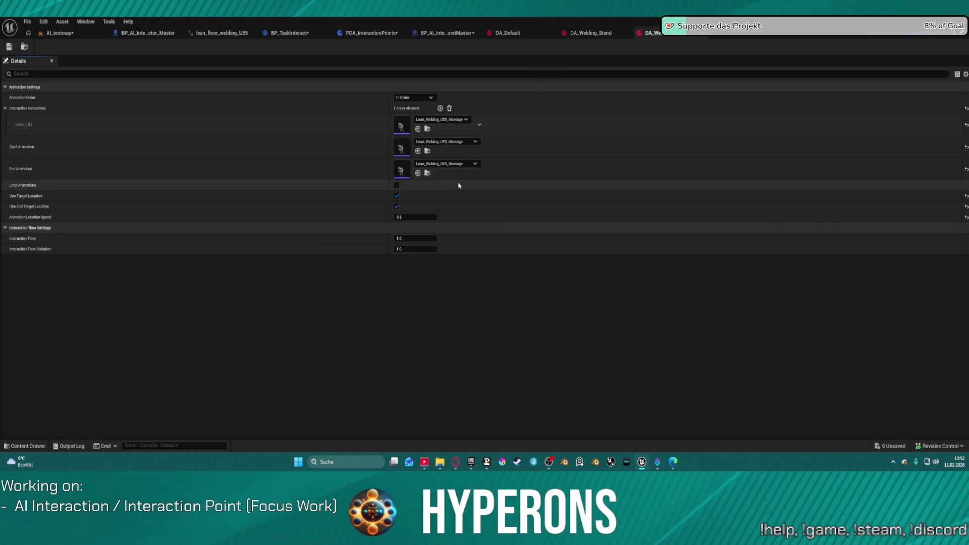
key("ctrl+space")
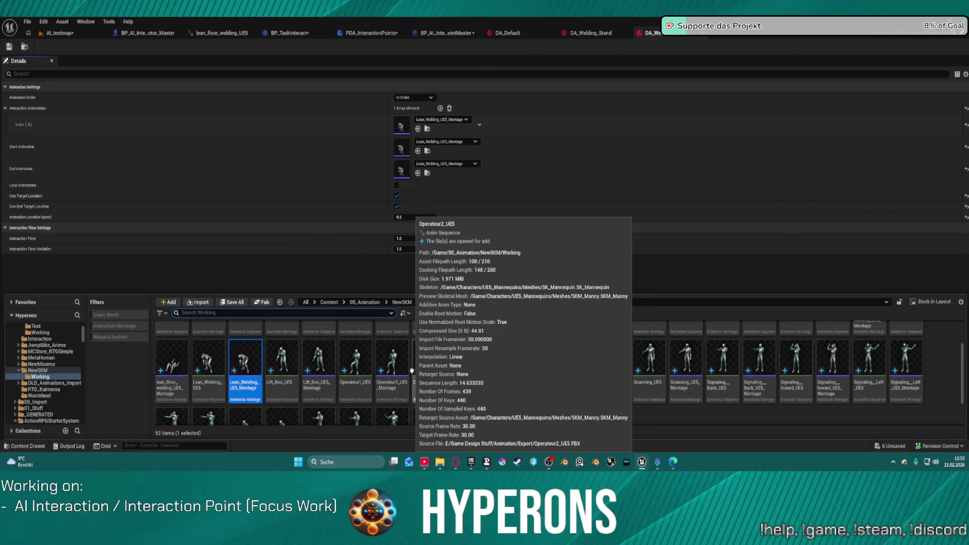
key("ctrl+space")
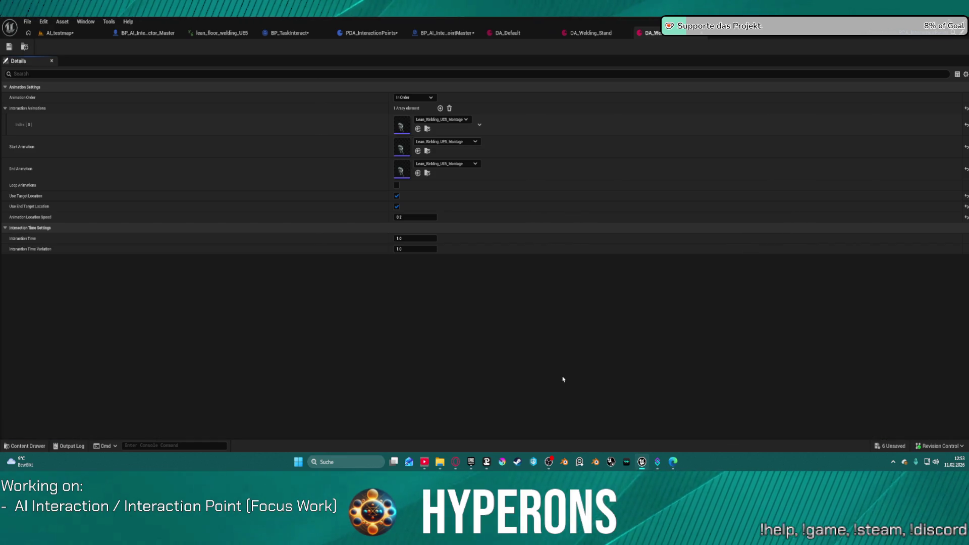
Step: Browse the working animations, then jump to DA_Welding_Lean in the InteractionPoints DA folder
key("ctrl+space")
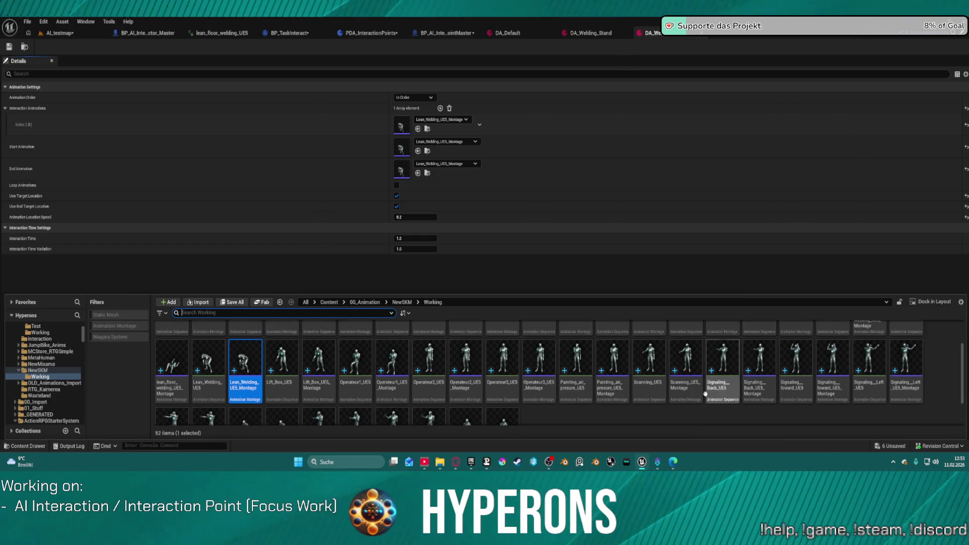
scroll(826, 369, "up", 1)
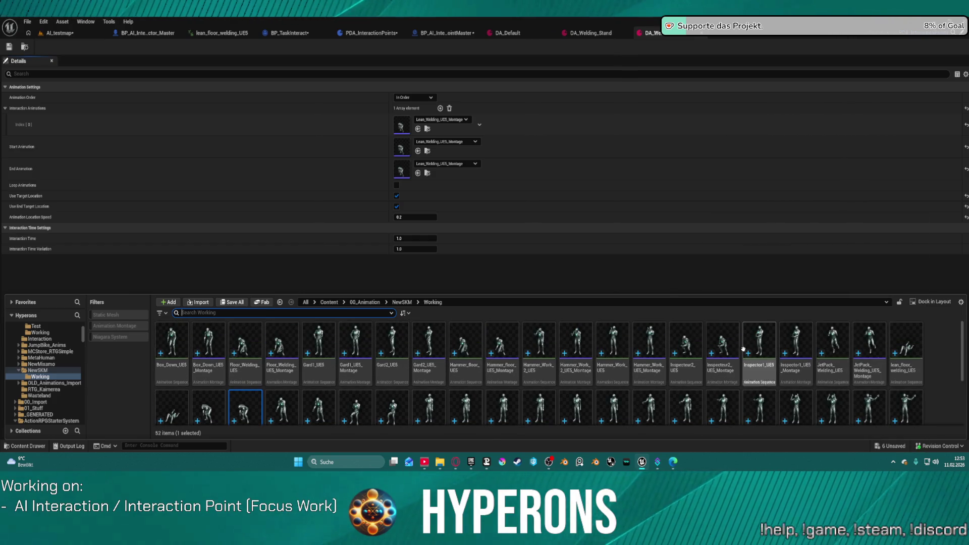
scroll(677, 345, "down", 1)
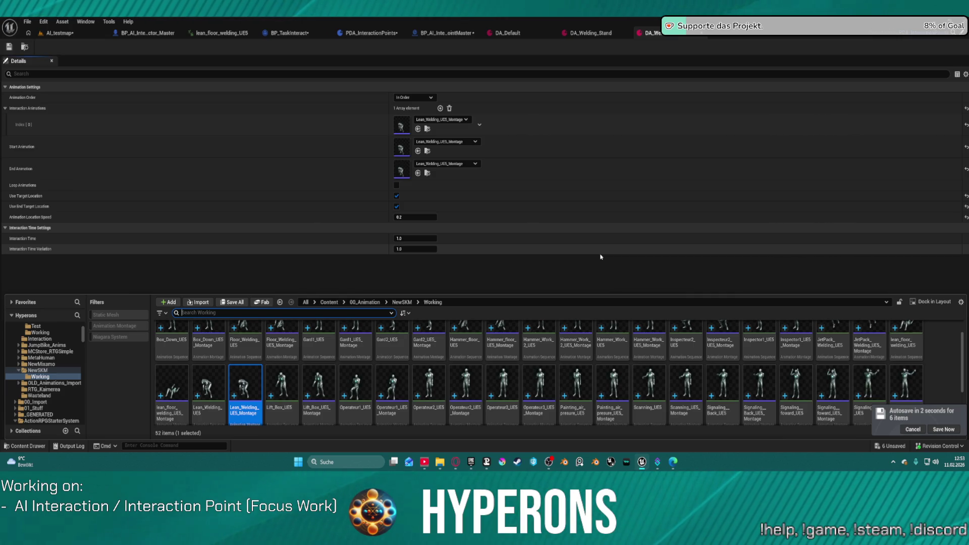
scroll(332, 371, "up", 1)
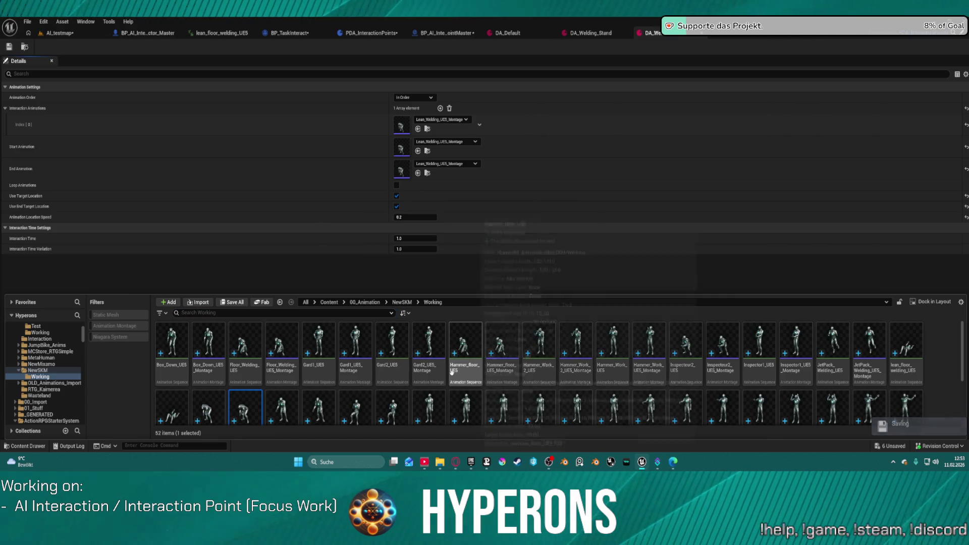
scroll(391, 364, "down", 1)
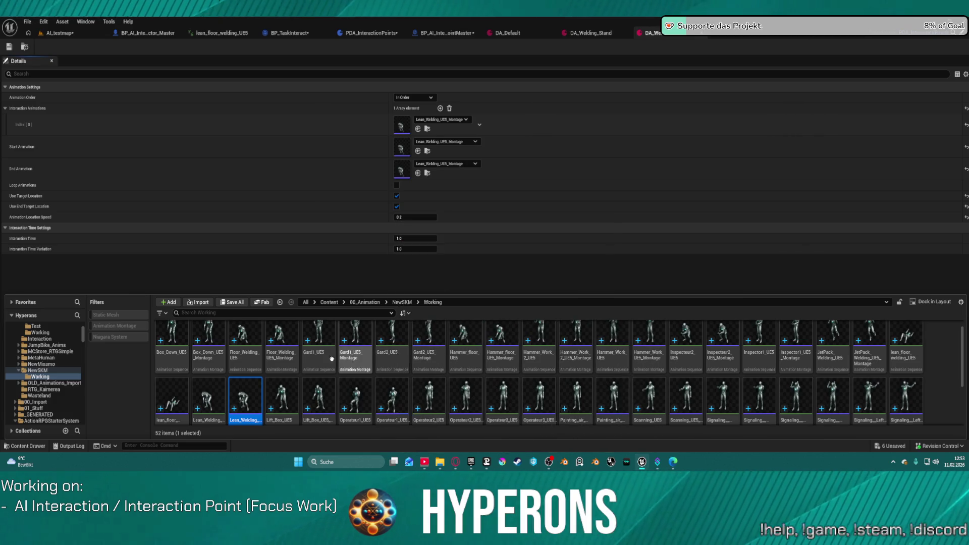
scroll(329, 358, "up", 1)
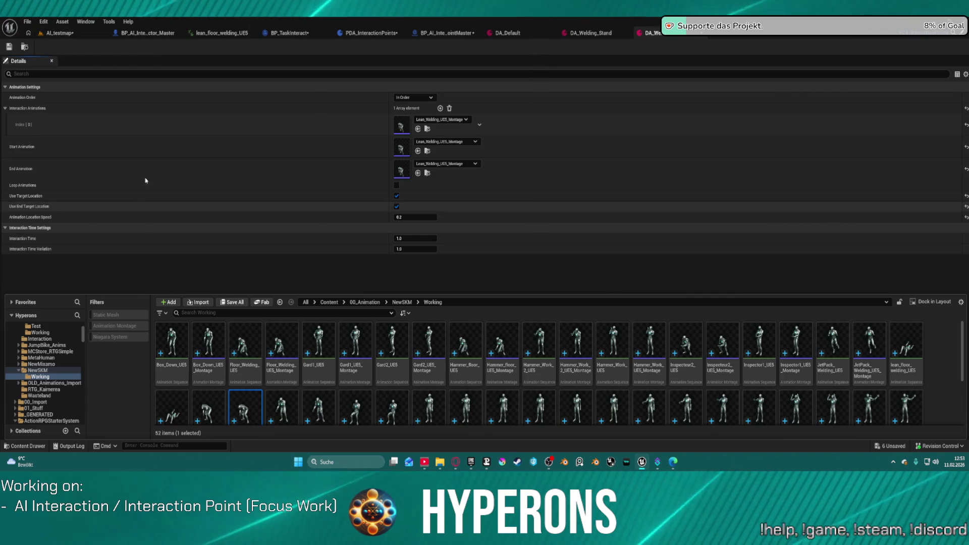
key("ctrl+b")
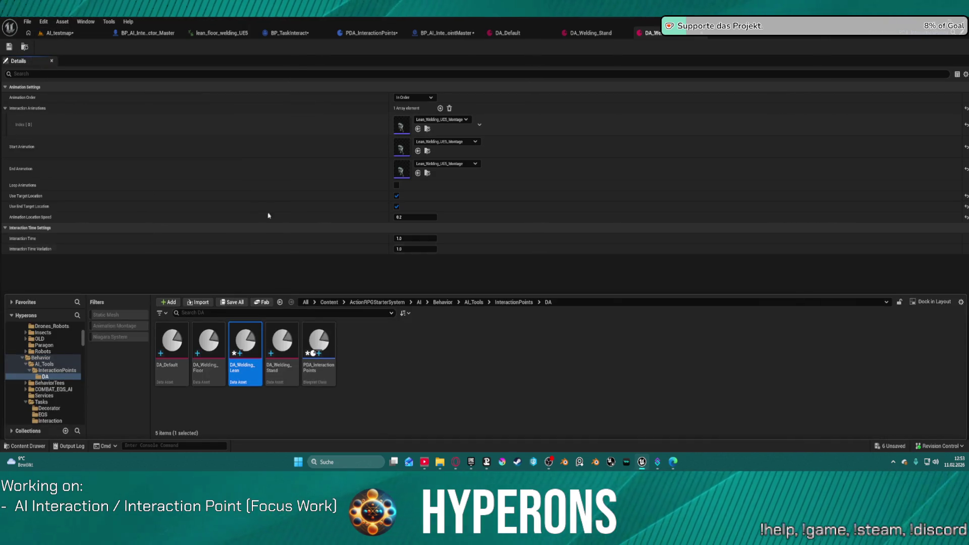
Step: Return to the AI_testmap level, pick an editor window entry, and show the Content Drawer
left_click(84, 30)
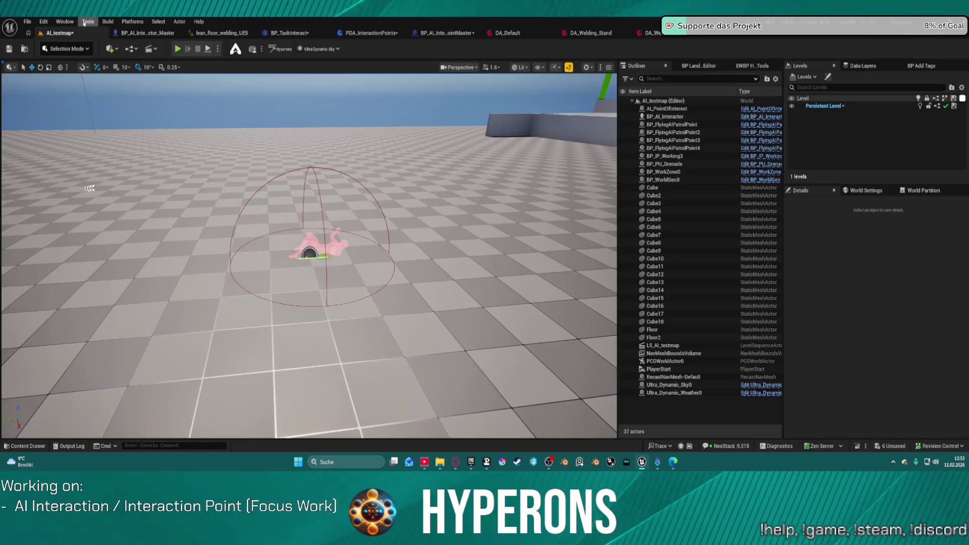
left_click(58, 22)
mouse_move(100, 83)
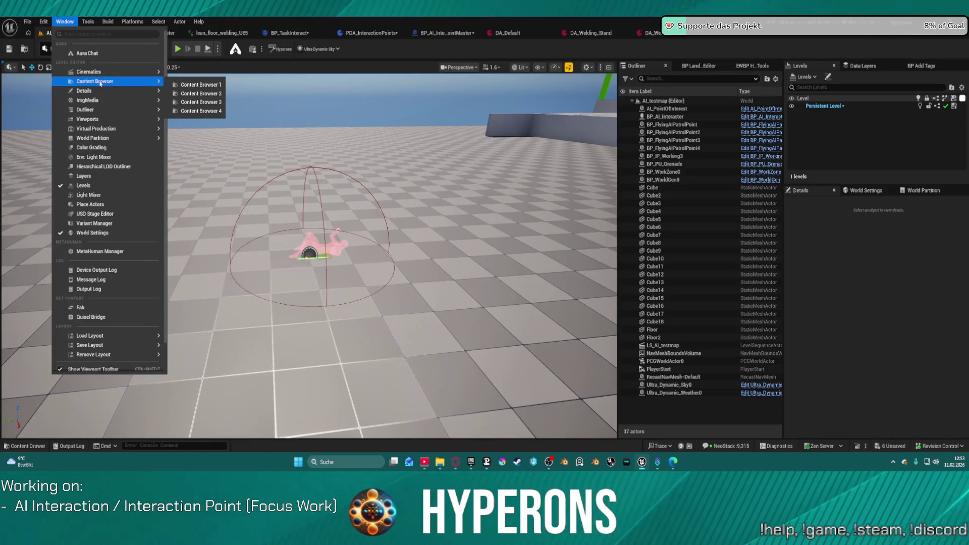
left_click(193, 94)
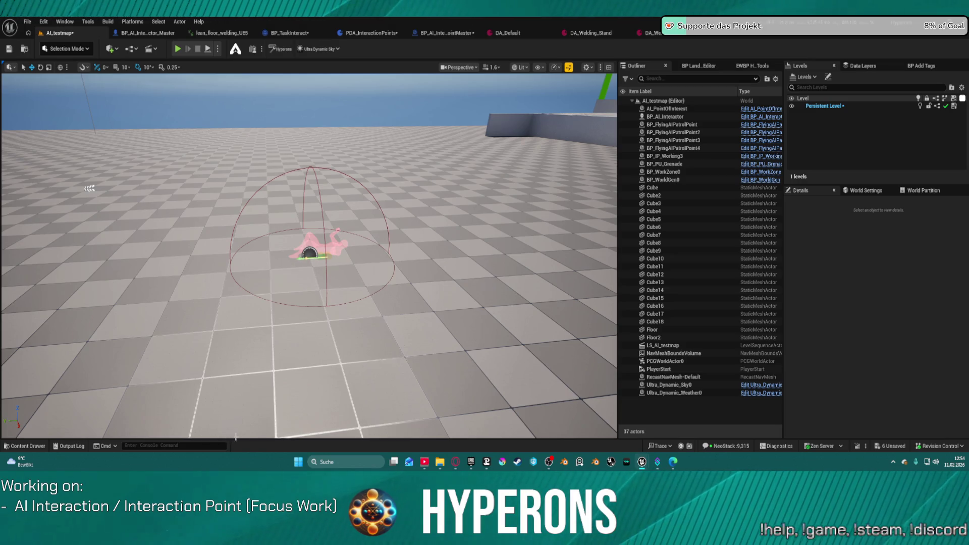
key("ctrl+space")
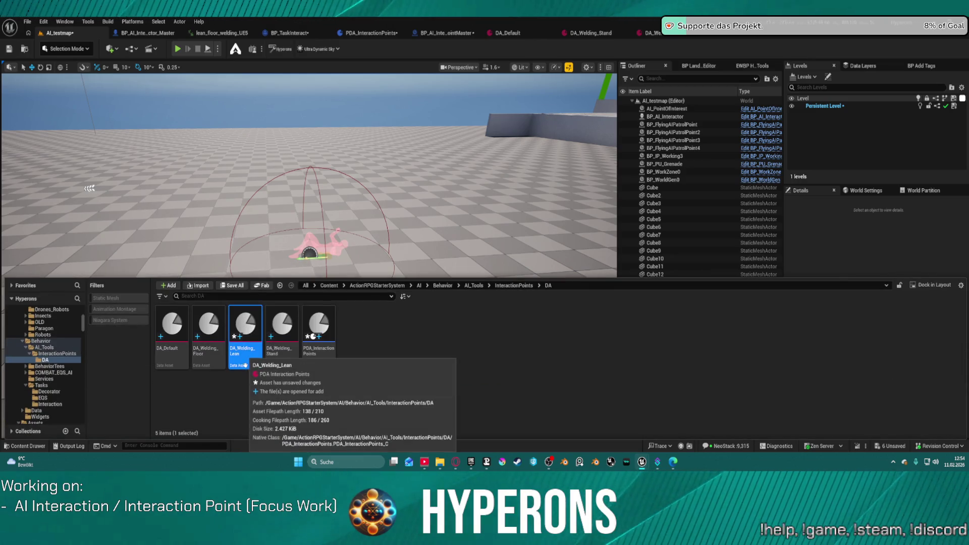
Step: Duplicate DA_Welding_Lean and name the copy DA_Guard_01
key("ctrl+d")
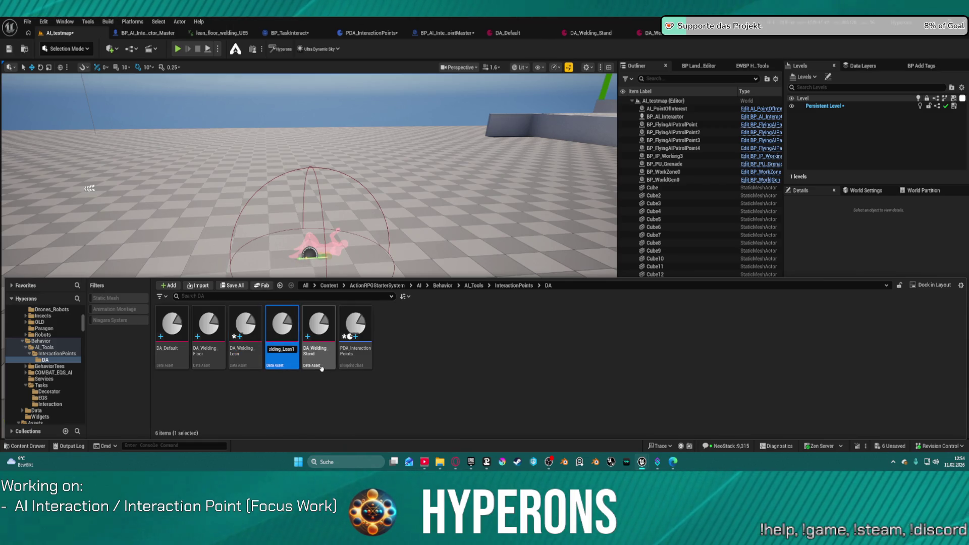
key("BackSpace")
key("BackSpace")
key("BackSpace")
type("DA_Guard")
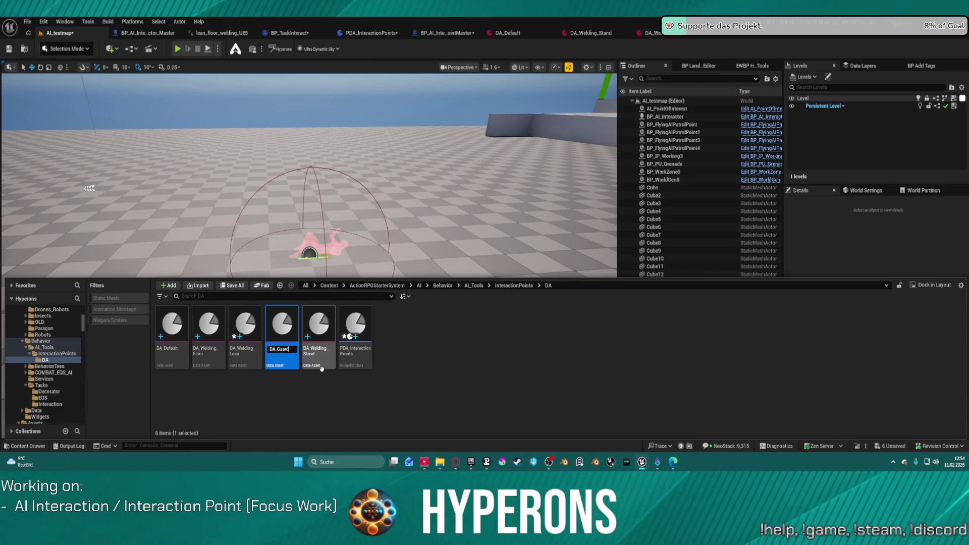
key("Return")
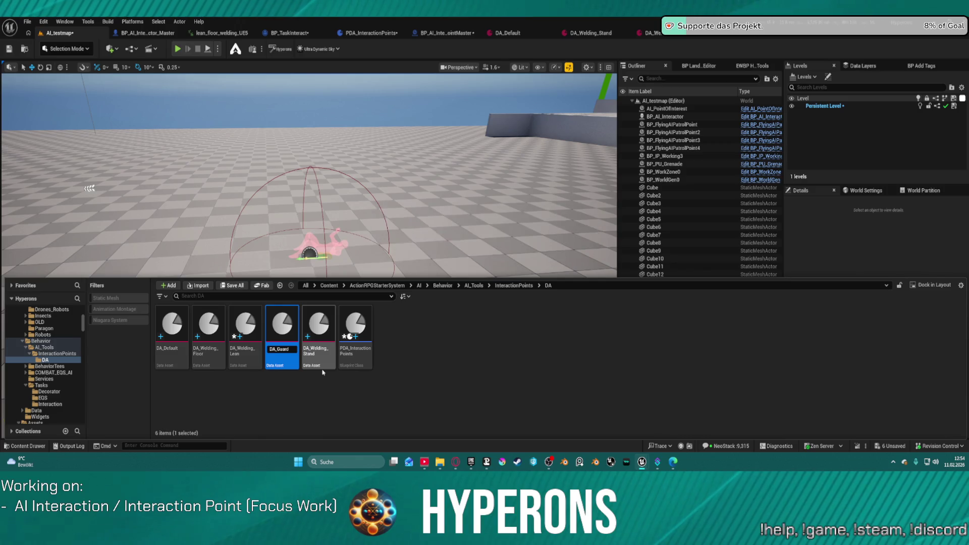
left_click(215, 359)
type("_")
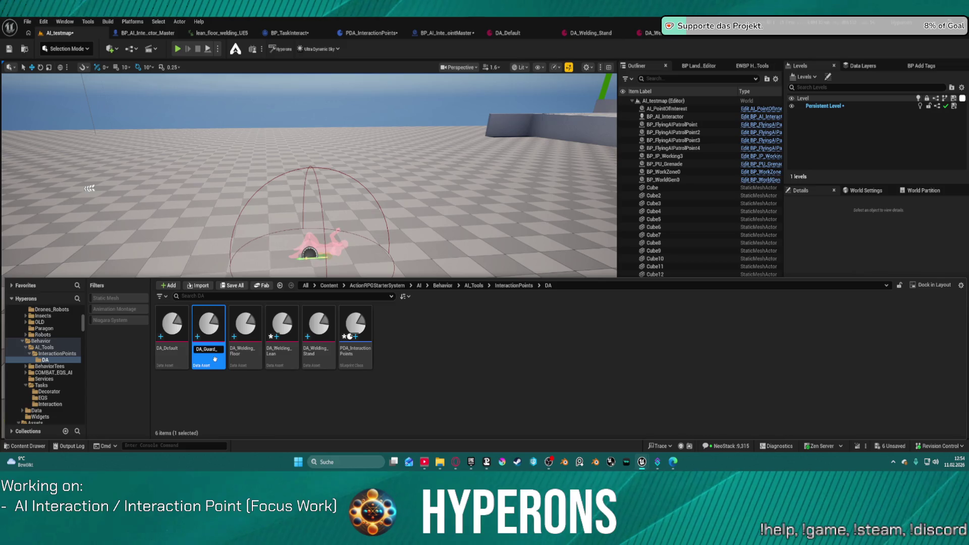
type("01")
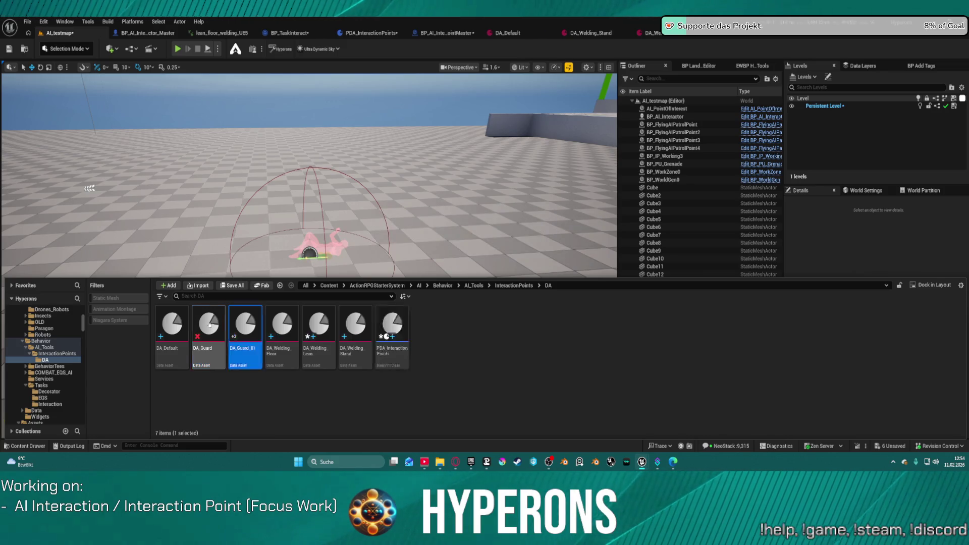
Step: Set DA_Guard_01's loop and start animations to Gard1_UE5_Montage
double_click(211, 328)
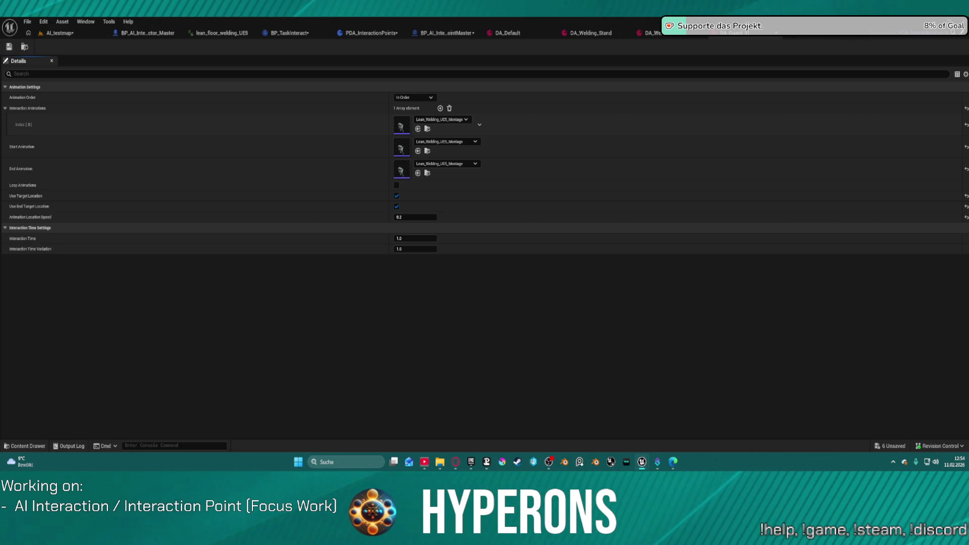
left_click(417, 151)
left_click(417, 129)
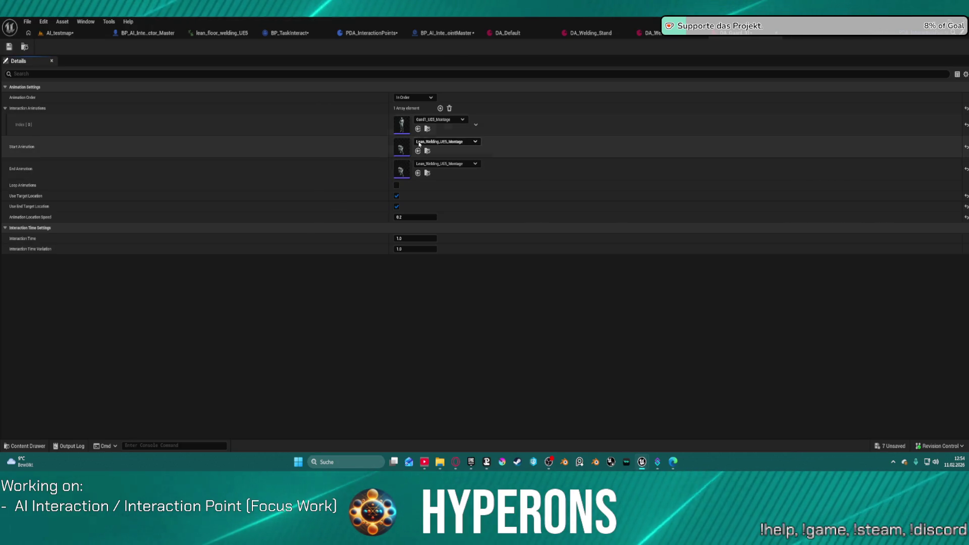
left_click(59, 32)
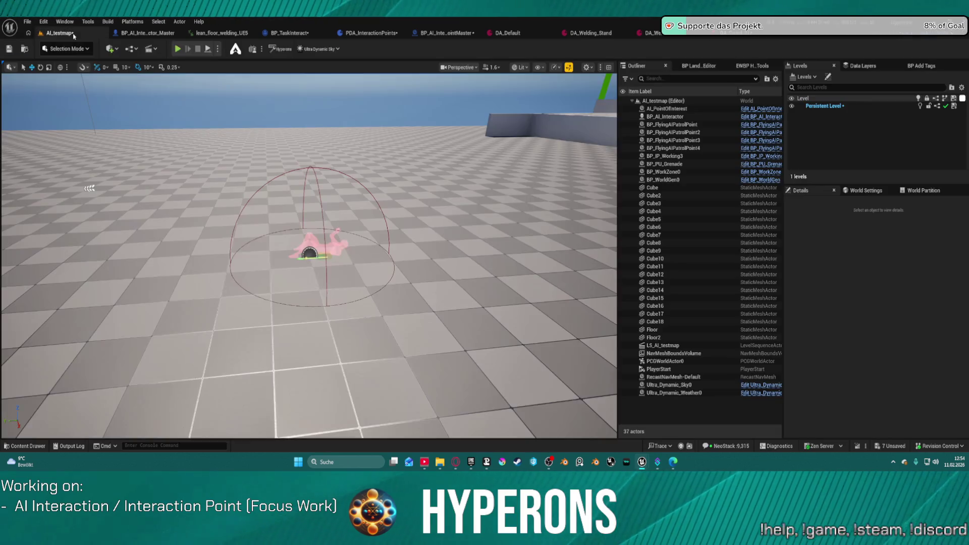
Step: Assign DA_Welding_Lean to BP_IP_Working3, stop the running test, and save all
left_click(665, 156)
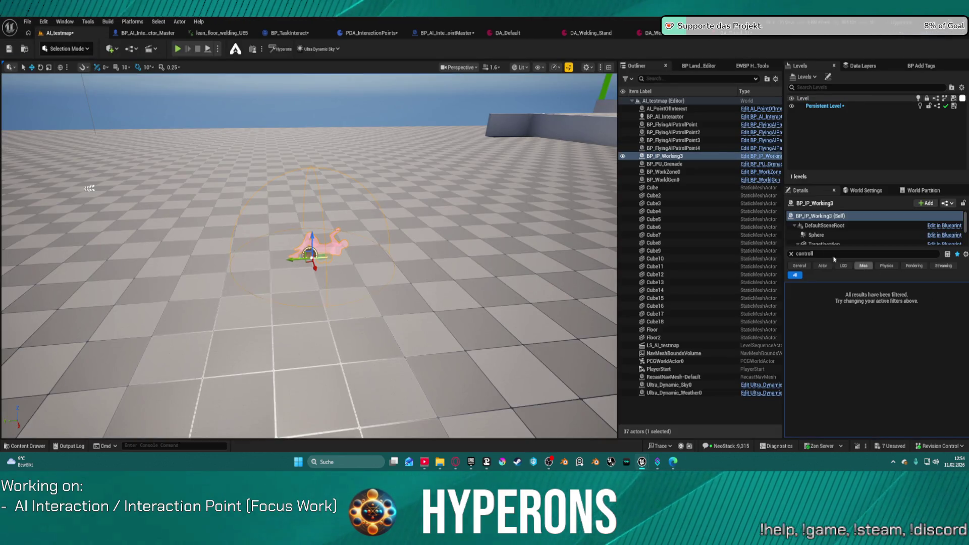
left_click(791, 254)
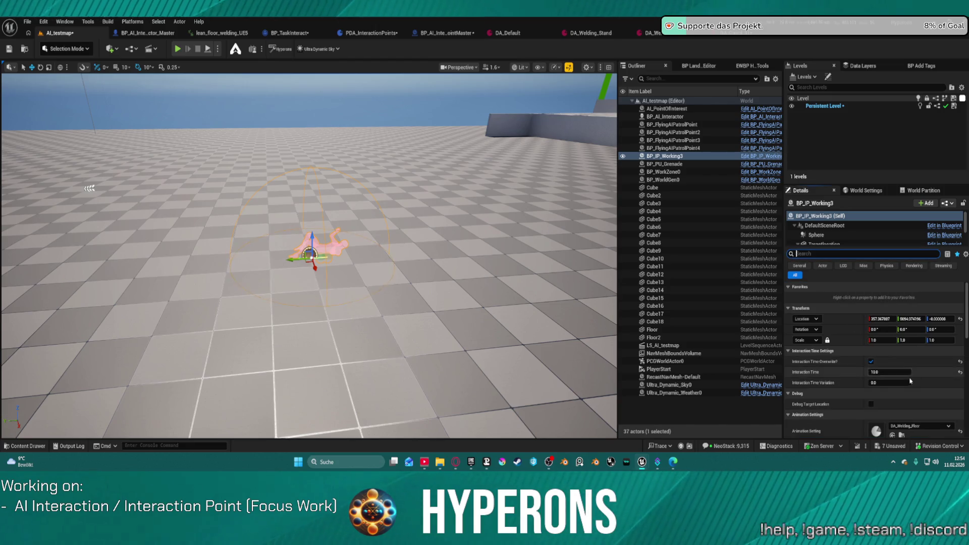
left_click(917, 363)
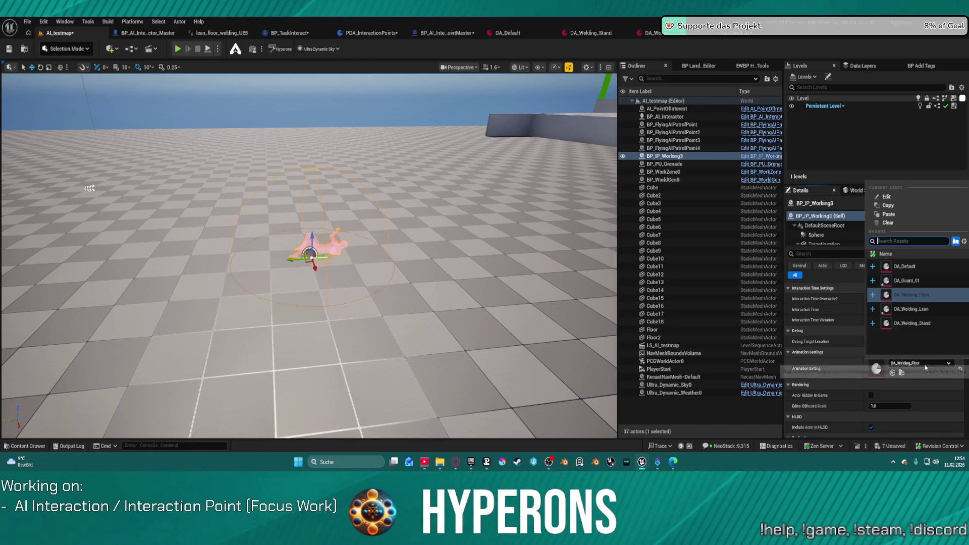
left_click(917, 308)
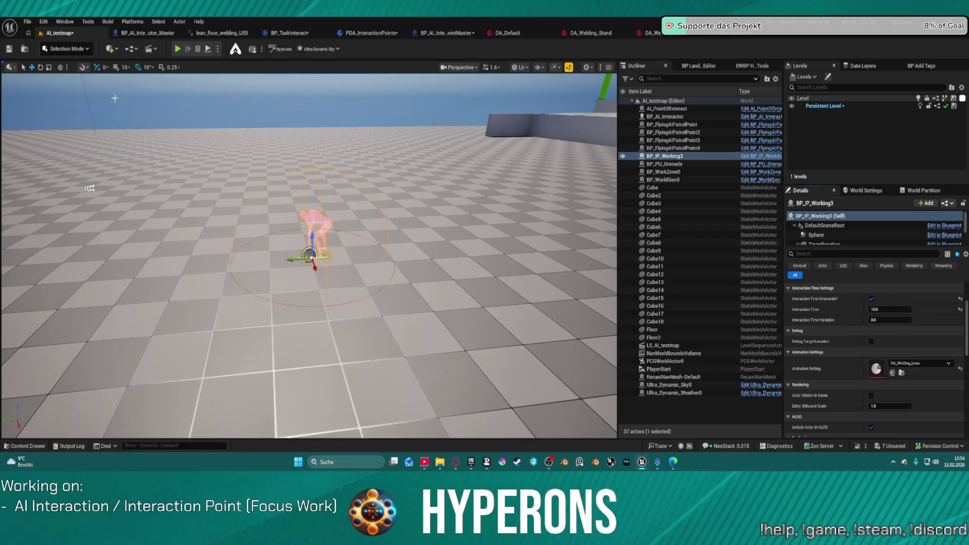
left_click(207, 50)
left_click(289, 120)
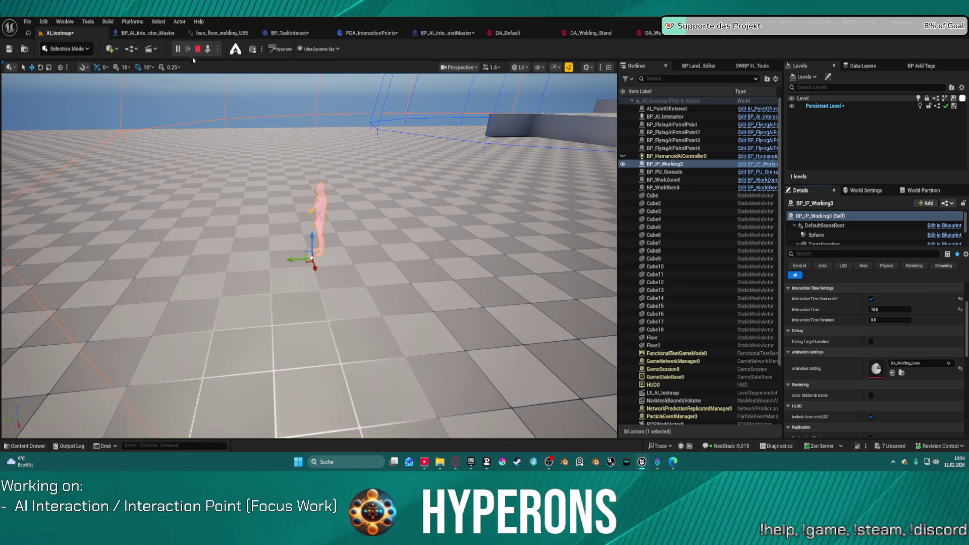
left_click(197, 50)
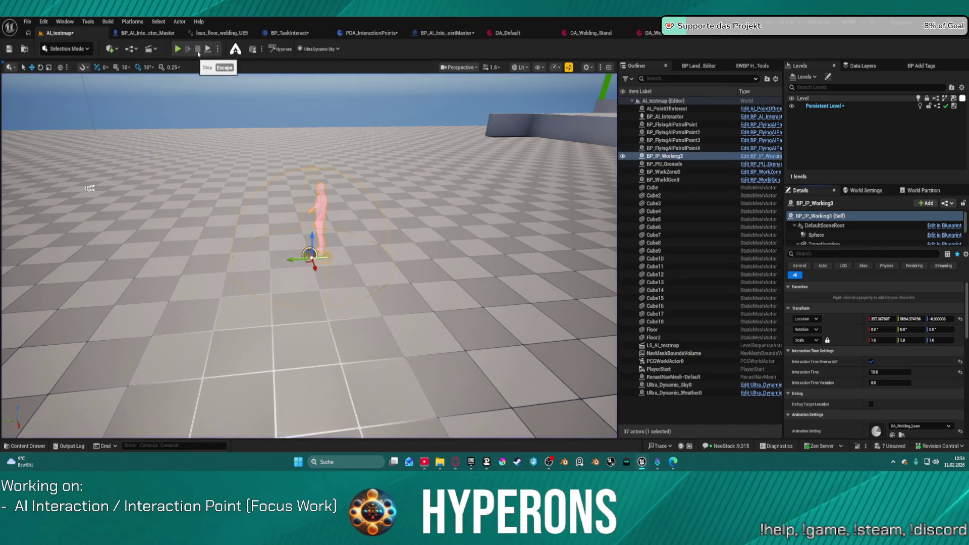
key("ctrl+shift+s")
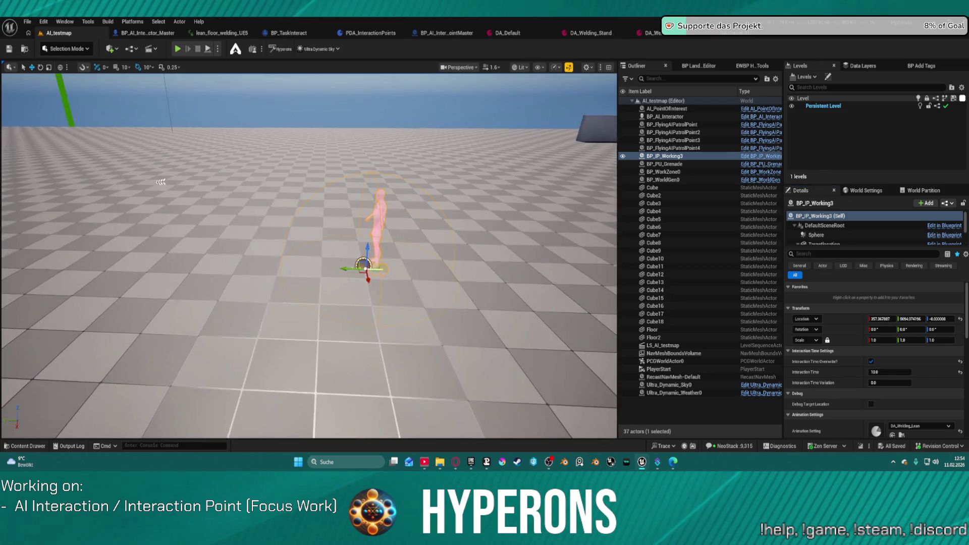
Step: Nudge the interaction point sideways and run a quick play test
left_click_drag(161, 182, 282, 183)
left_click_drag(231, 263, 225, 264)
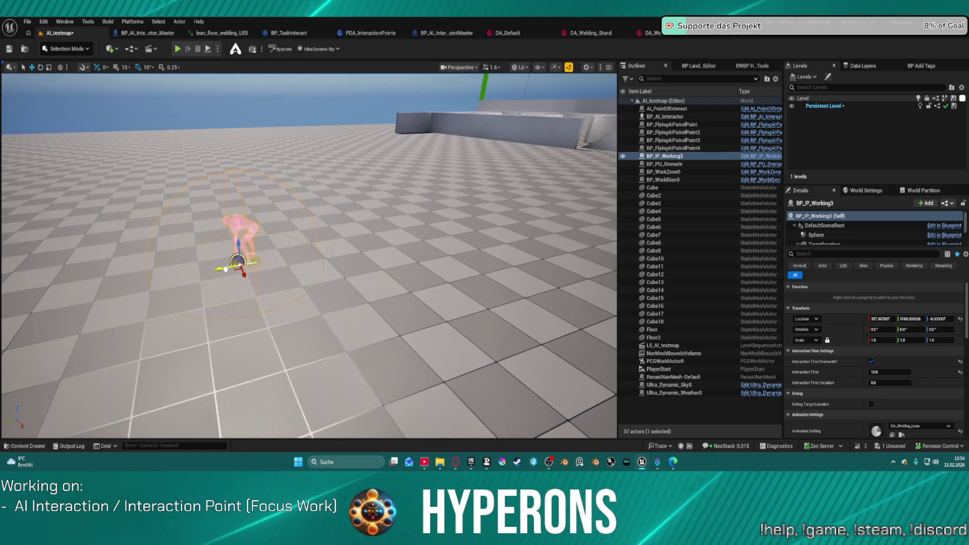
key("alt+p")
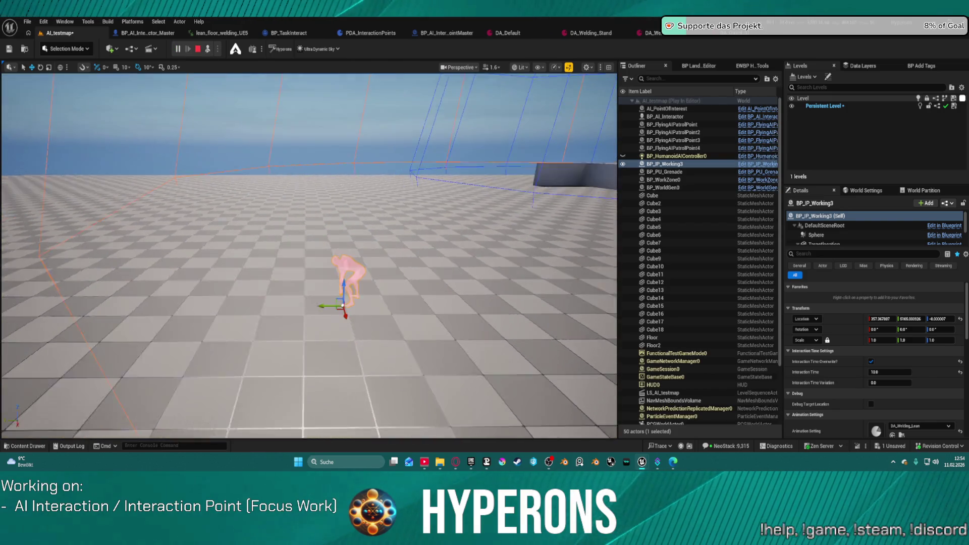
key("Escape")
Step: Move BP_AI_Interactor onto the near floor and play-test it with the player camera
left_click_drag(570, 235, 585, 236)
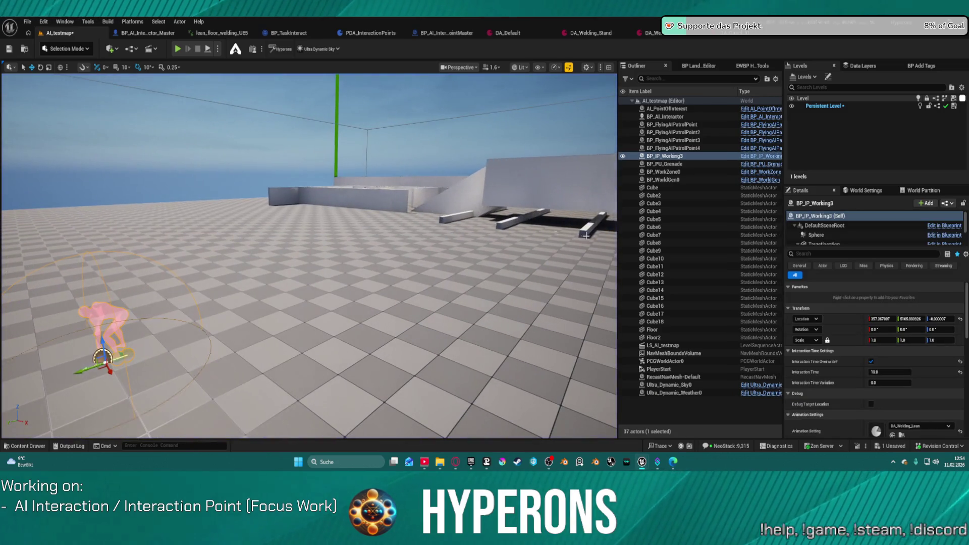
left_click(676, 116)
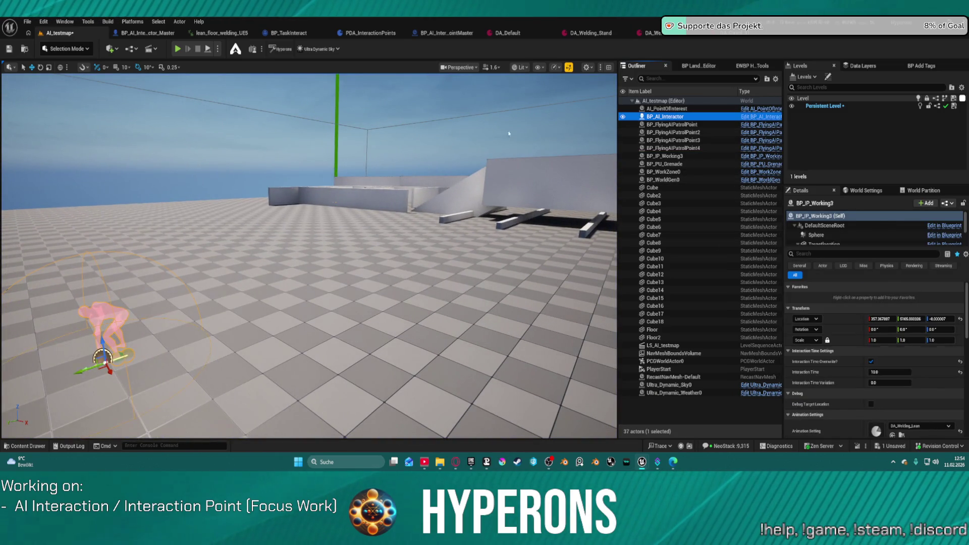
mouse_move(332, 197)
left_mouse_down()
mouse_move(234, 264)
mouse_move(251, 253)
mouse_move(246, 237)
left_mouse_up()
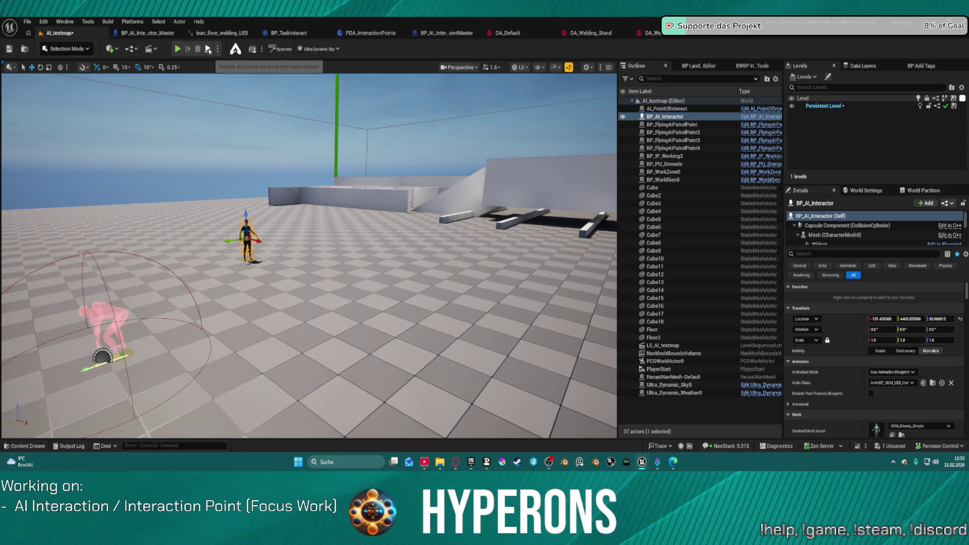
key("alt+p")
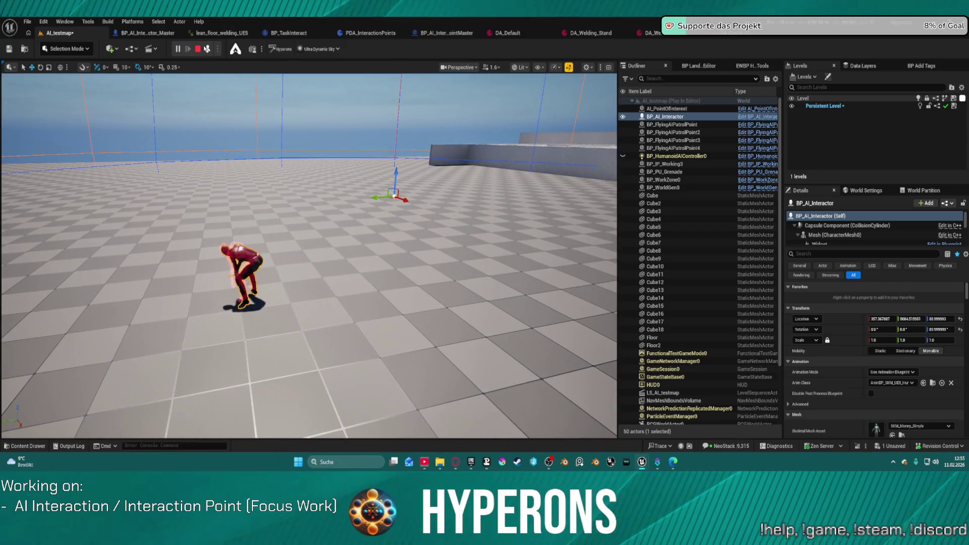
left_click(207, 49)
key("Escape")
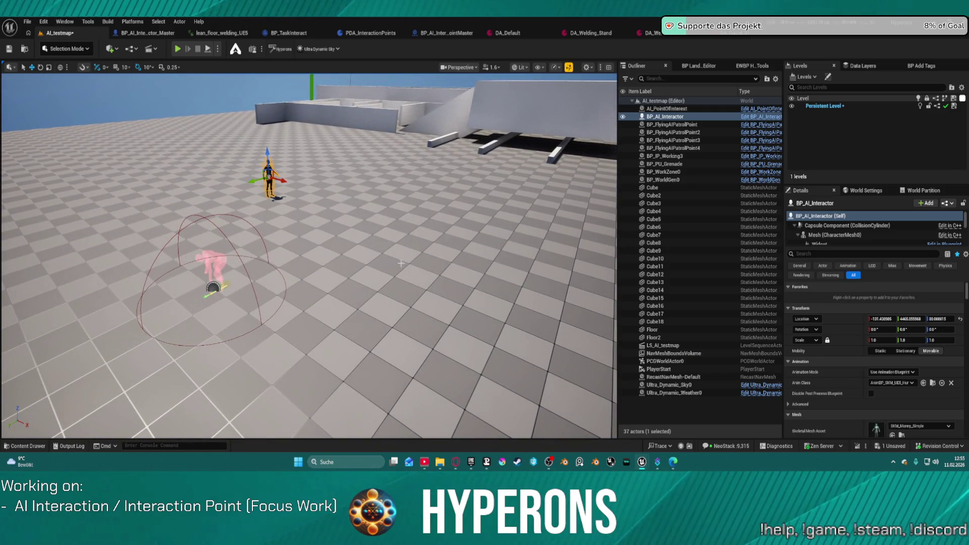
key("ctrl+space")
key("ctrl+space")
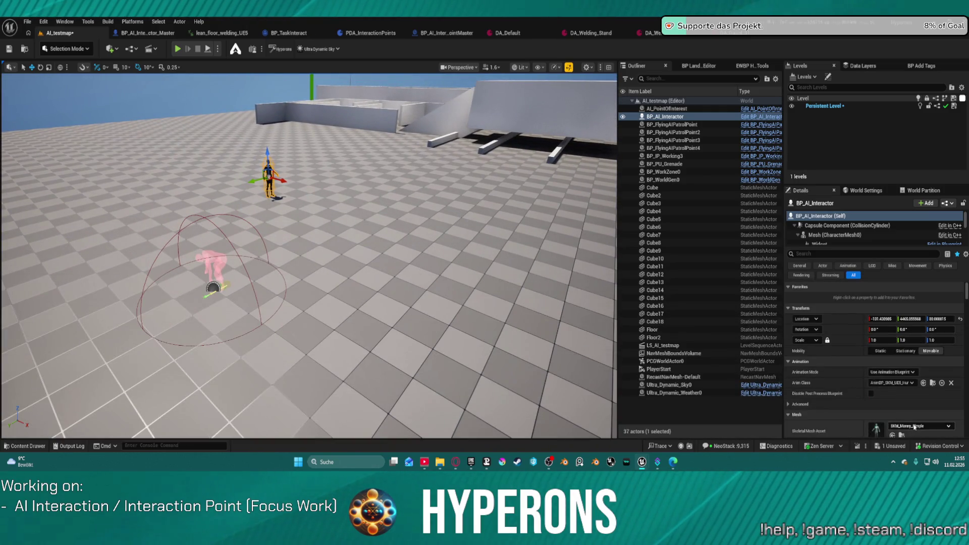
Step: Set BP_IP_Working3's Animation Setting to DA_Guard_01
left_click(915, 426)
scroll(924, 376, "down", 3)
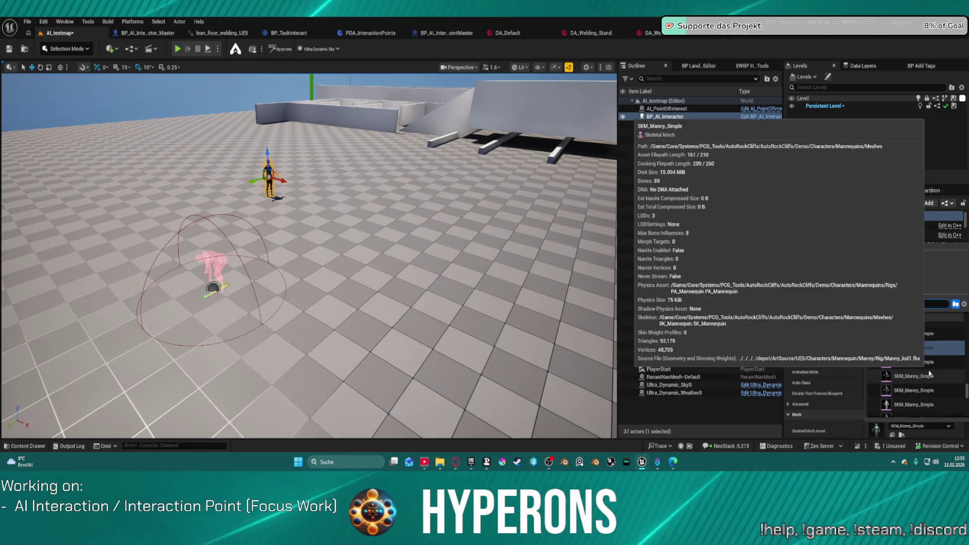
left_click(813, 403)
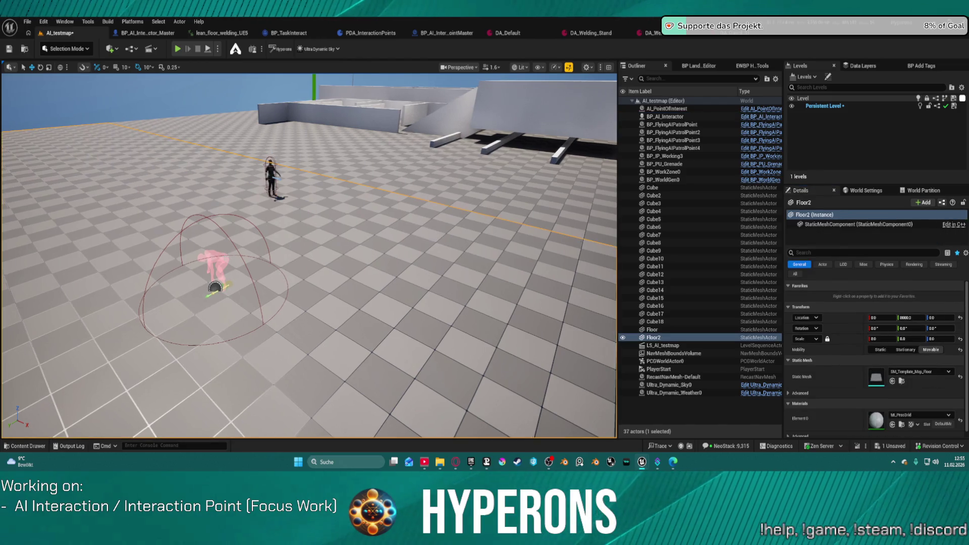
left_click(213, 287)
scroll(924, 376, "down", 5)
left_click(921, 350)
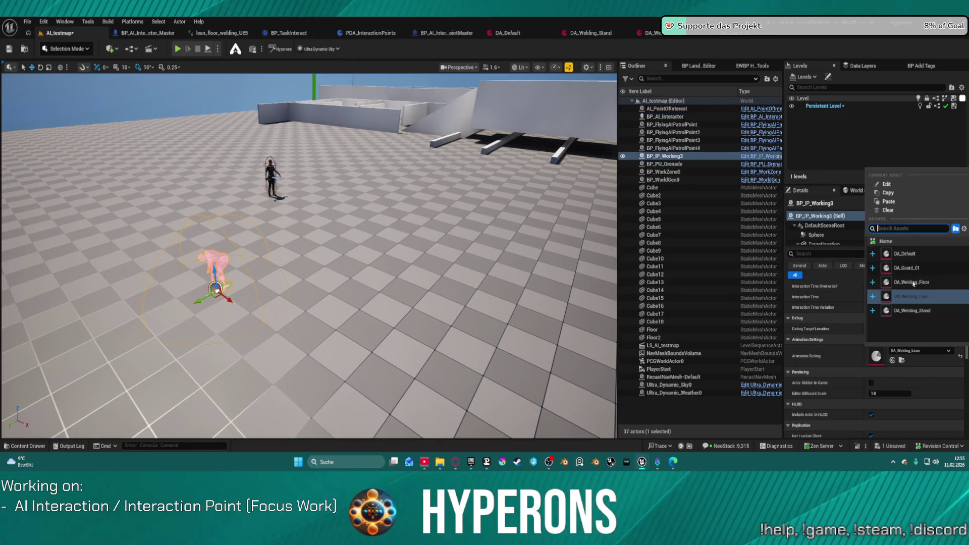
left_click(912, 267)
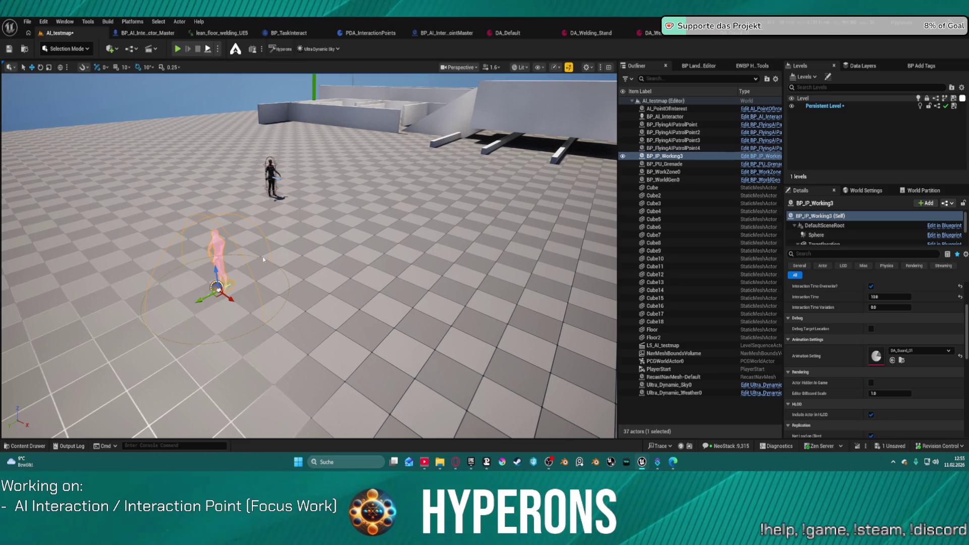
Step: Play-test the AI standing guard at the interaction point
key("alt+p")
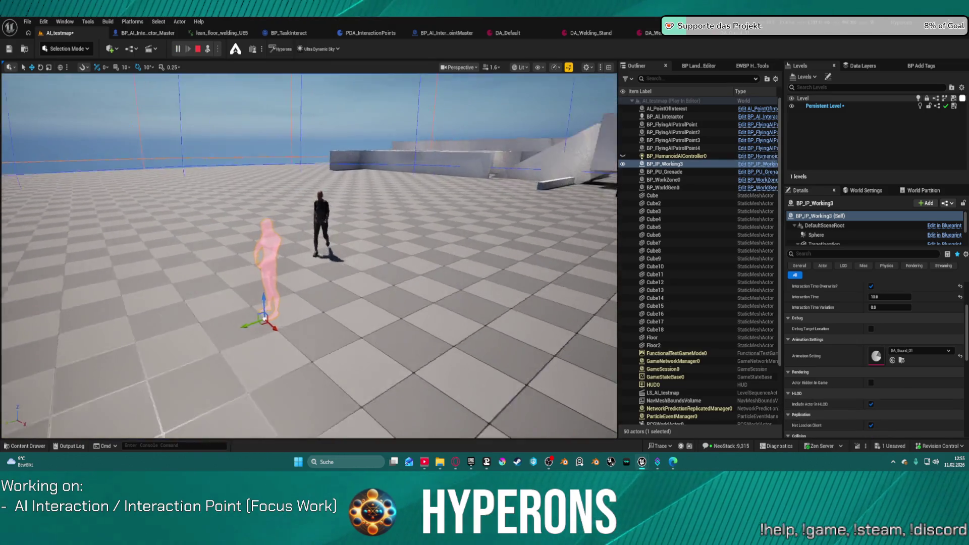
key("f")
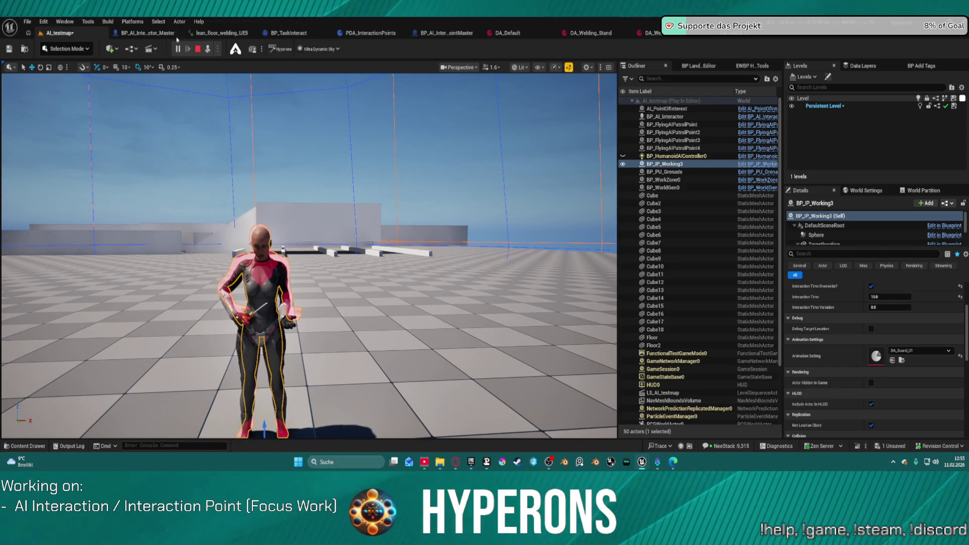
left_click(198, 49)
key("ctrl+space")
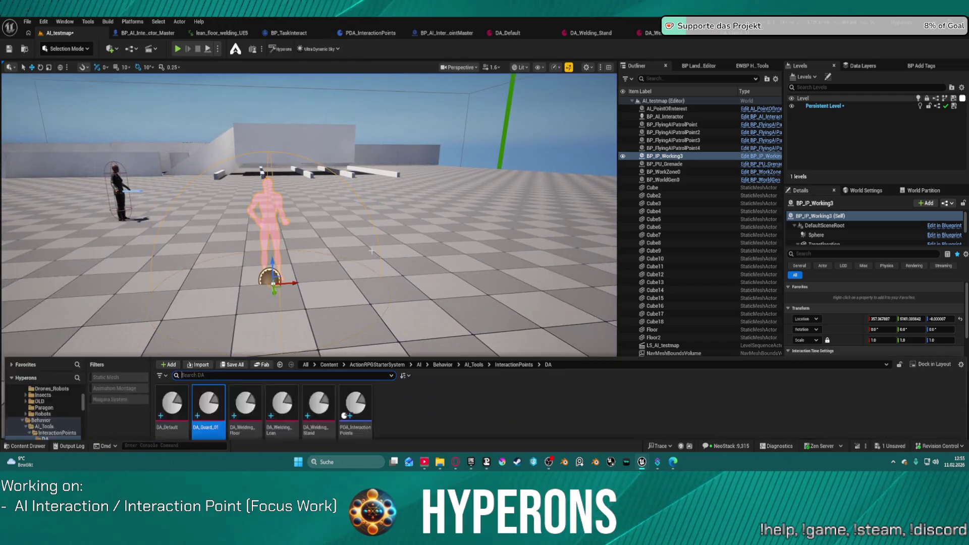
Step: Alt-drag a copy of the guard point along X and duplicate DA_Guard_01 as DA_Guard_02
left_click(354, 221)
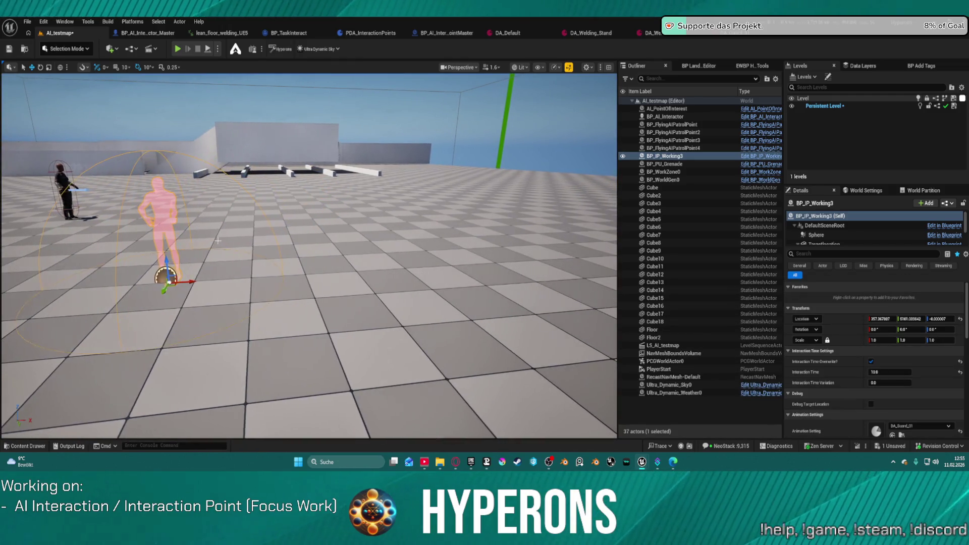
mouse_move(188, 280)
left_mouse_down()
mouse_move(403, 267)
mouse_move(270, 281)
left_mouse_up()
key("ctrl+space")
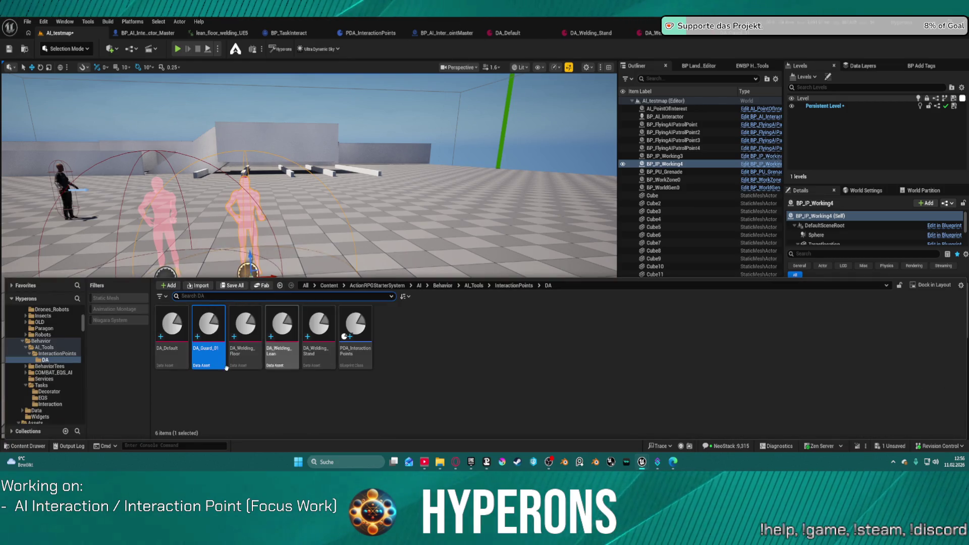
right_click(211, 368)
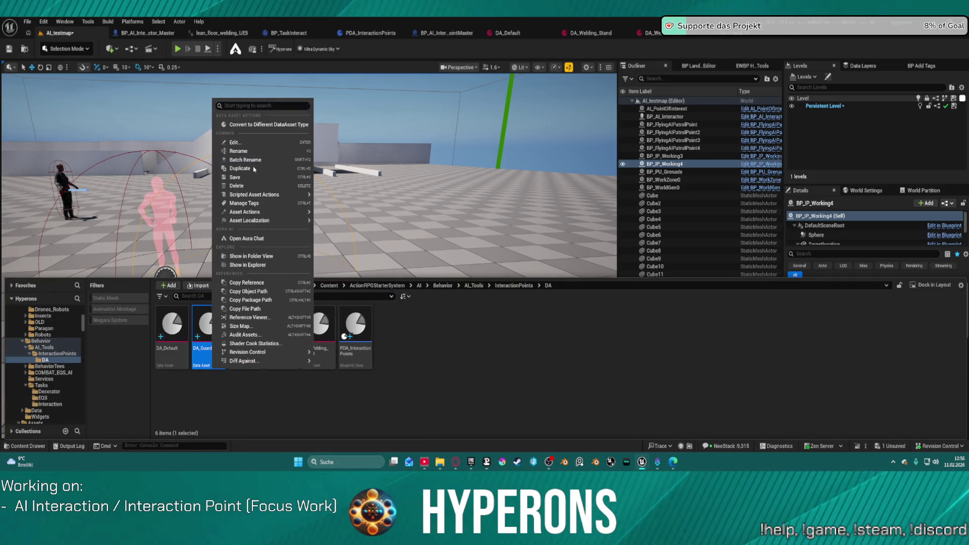
left_click(254, 170)
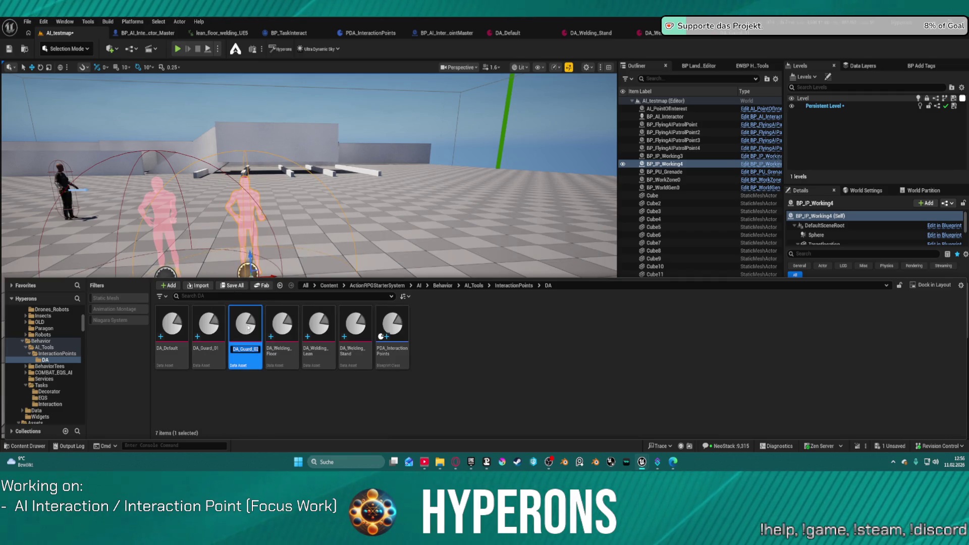
key("Return")
Step: Set DA_Guard_02's Index 0 and start animations to Gard2_UE5_Montage
double_click(246, 325)
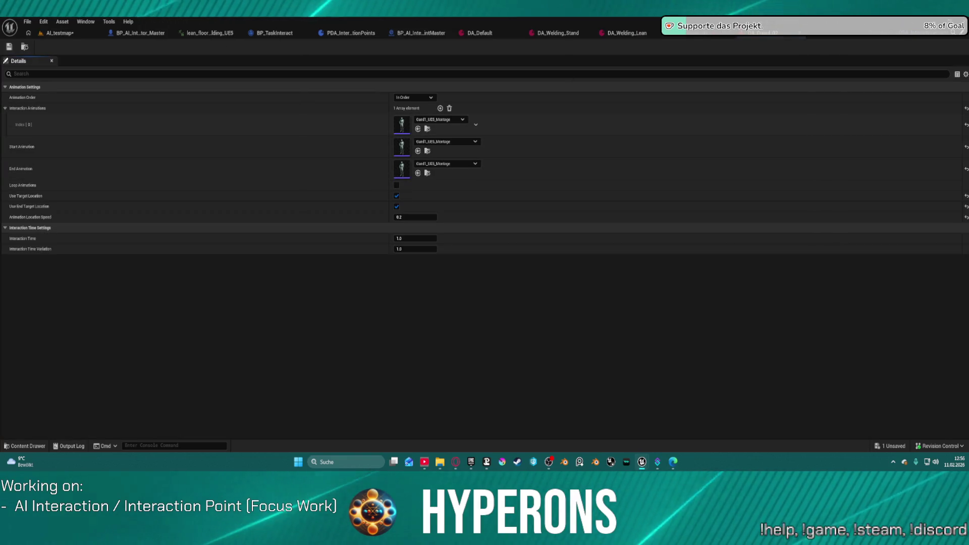
left_click(418, 129)
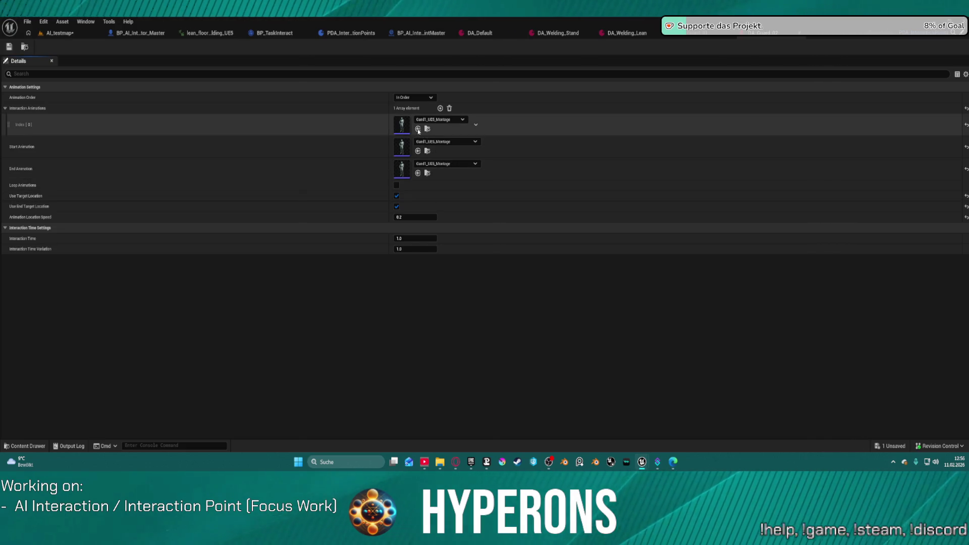
left_click(418, 151)
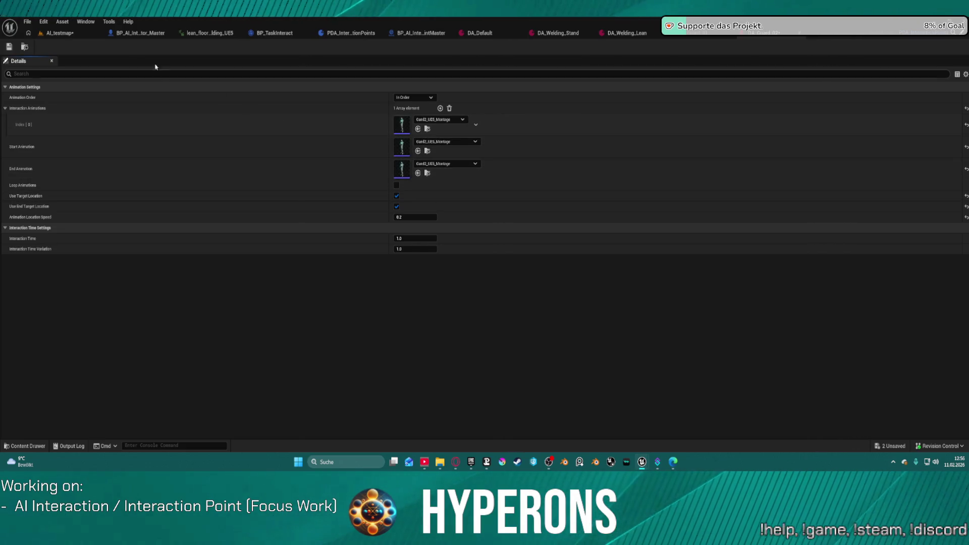
left_click(58, 33)
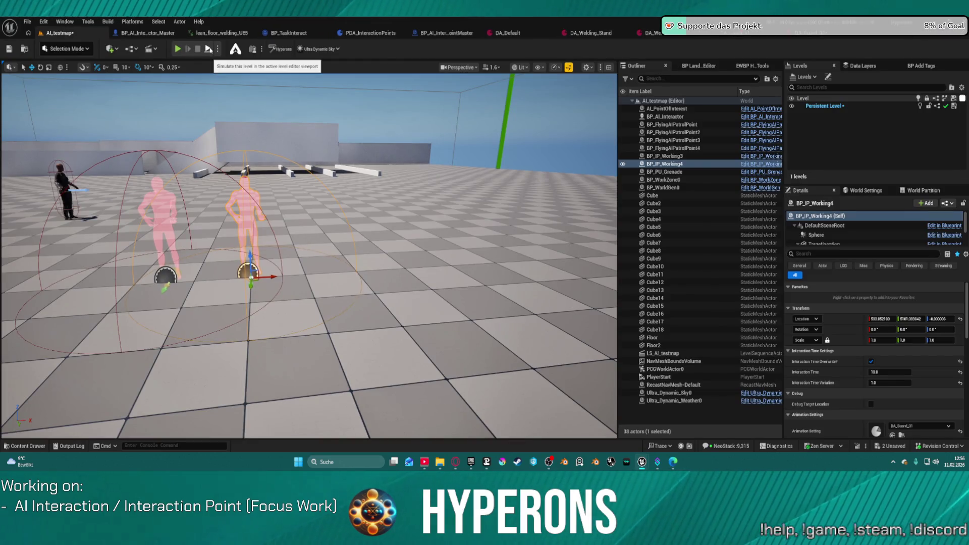
Step: Assign DA_Guard_02 to BP_IP_Working4, nudge it along X, and start a play test
left_click(914, 426)
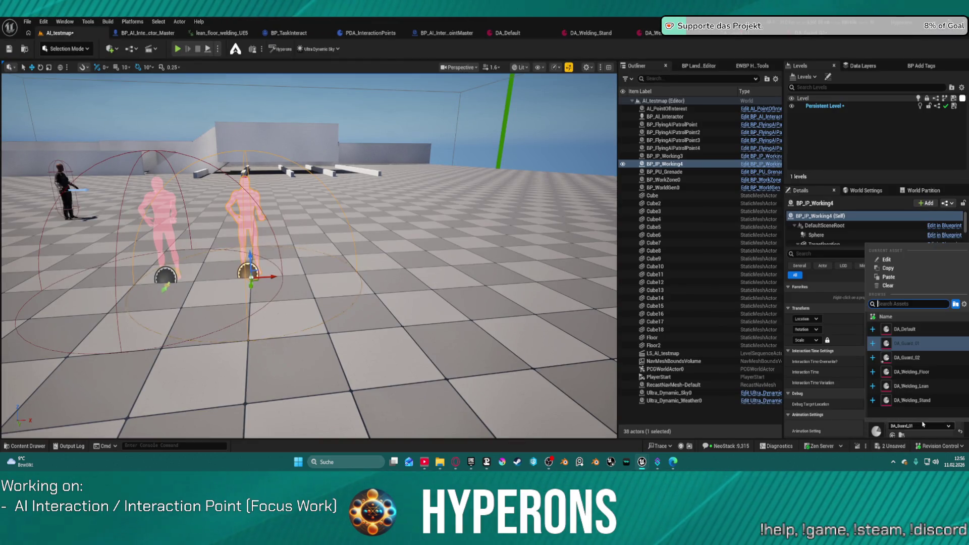
left_click(904, 356)
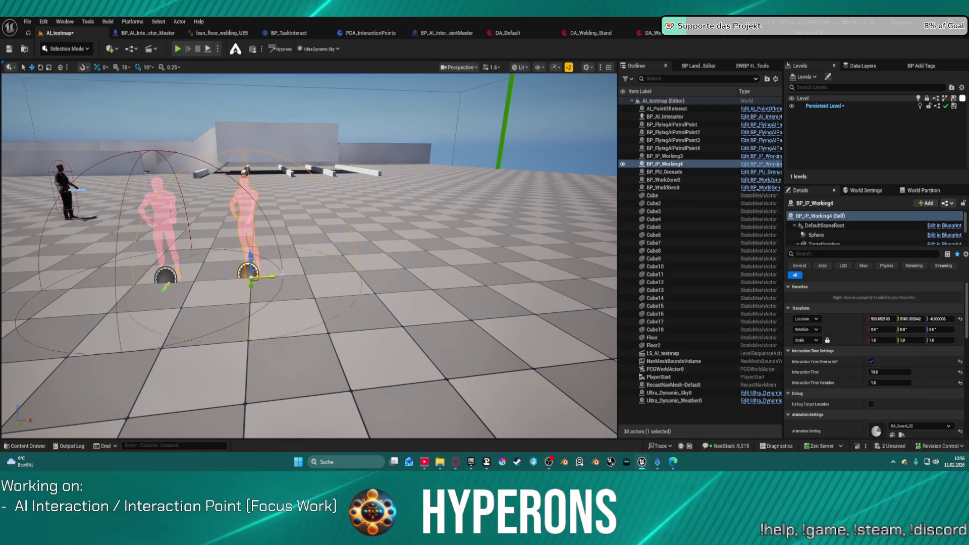
left_click_drag(259, 275, 275, 277)
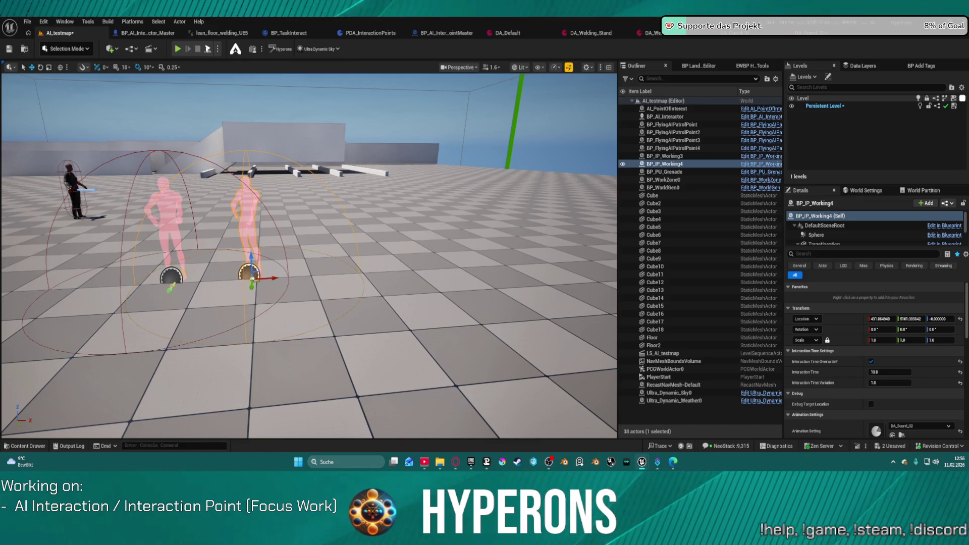
key("alt+p")
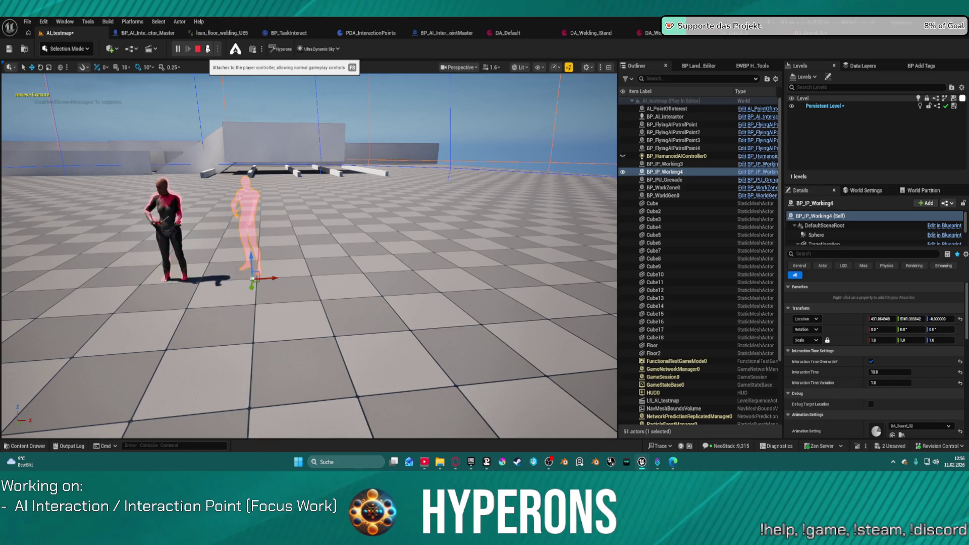
Step: Delete BP_IP_Working4 and give BP_IP_Working3 the DA_Guard_02 animation setting
key("Escape")
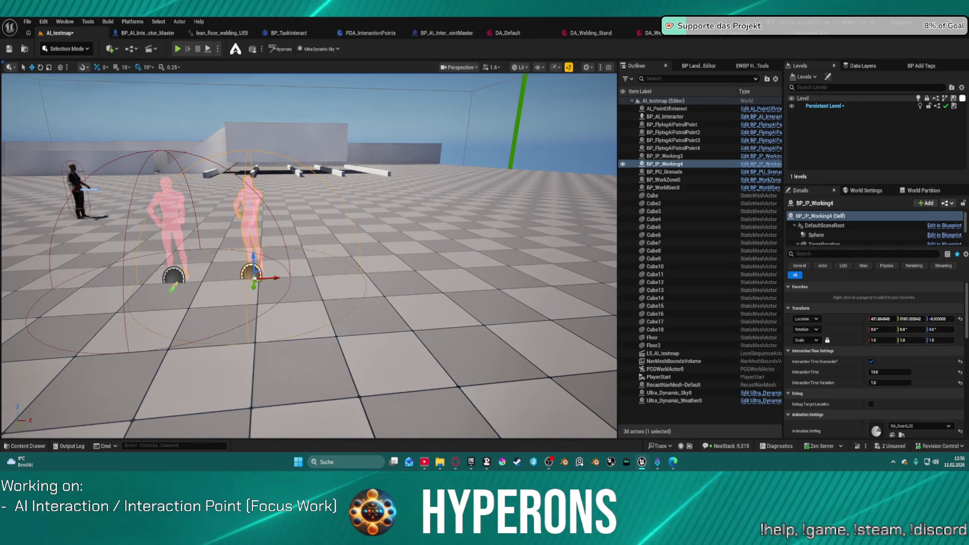
key("Delete")
left_click(173, 276)
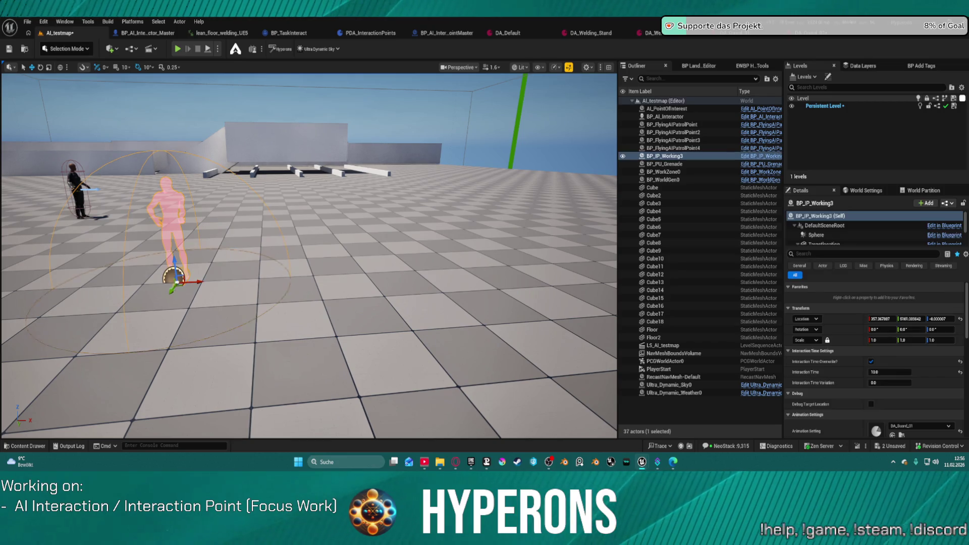
left_click(920, 425)
left_click(907, 357)
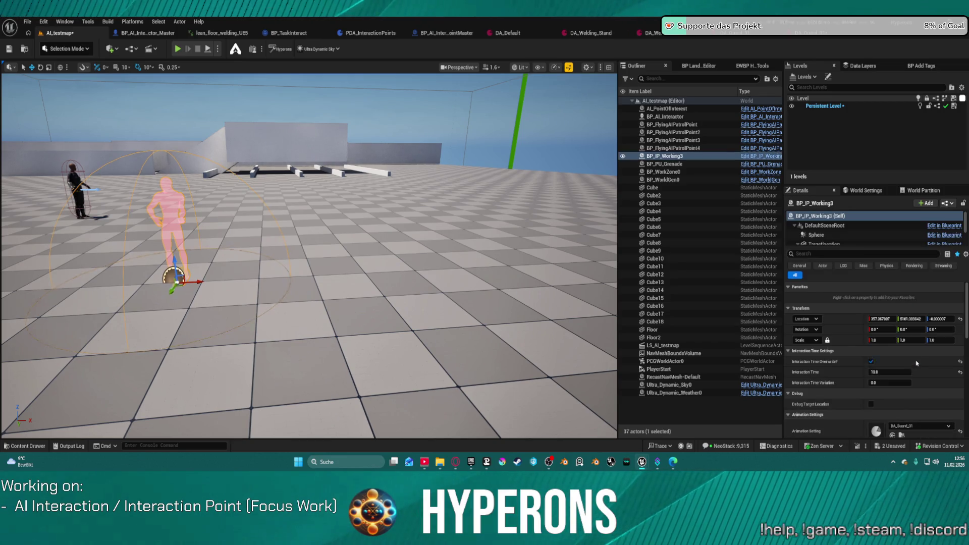
left_click_drag(190, 283, 185, 285)
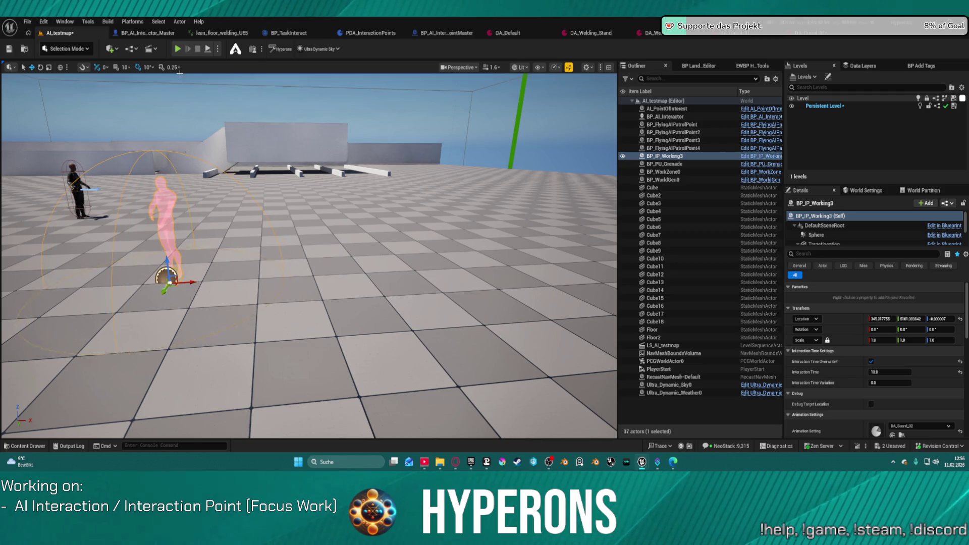
Step: Play-test the guard point, then switch to the BP_AI_InteractionPointMaster blueprint
key("alt+p")
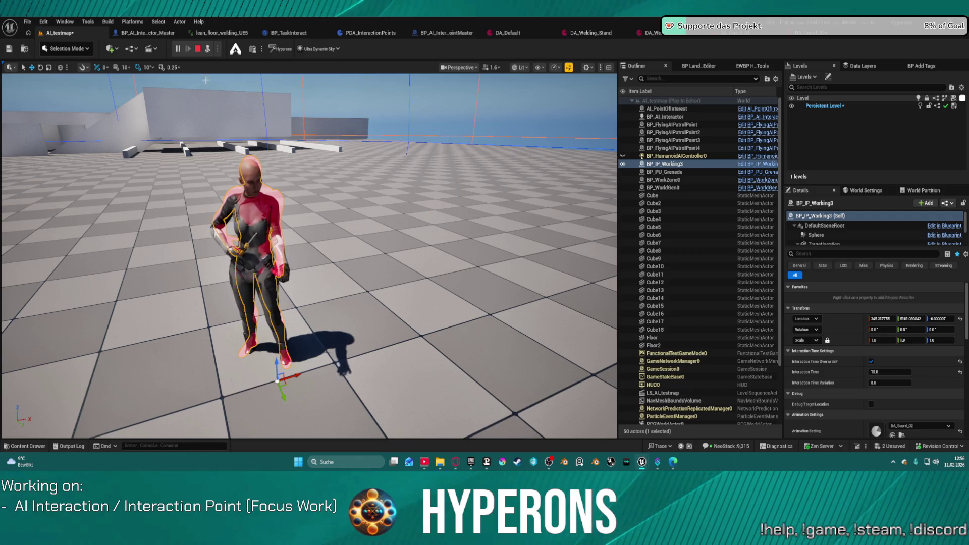
left_click(200, 50)
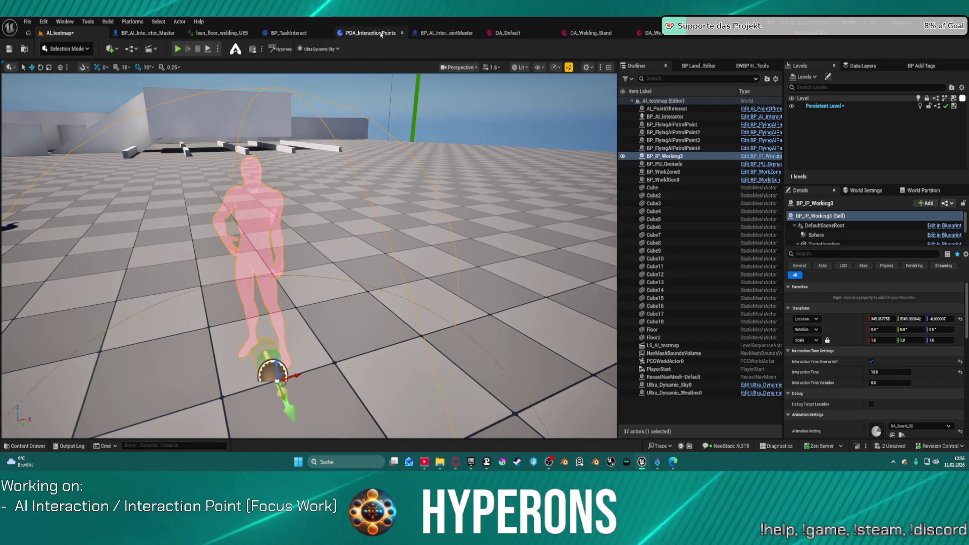
left_click(432, 33)
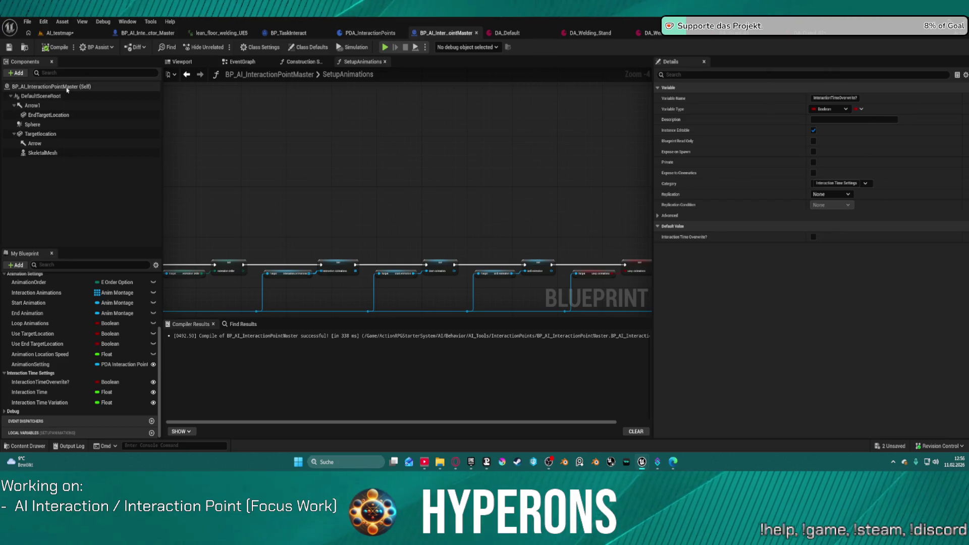
Step: Show the Debug variables and bring up the construction script's node chain
left_click(4, 412)
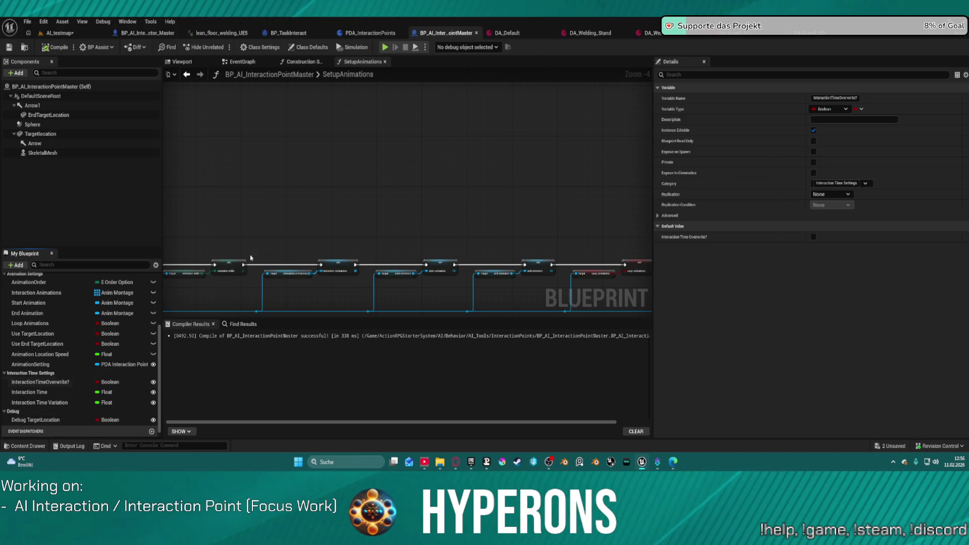
mouse_move(393, 202)
left_mouse_down()
mouse_move(398, 265)
mouse_move(298, 177)
mouse_move(339, 123)
mouse_move(370, 149)
left_mouse_up()
scroll(389, 266, "down", 2)
left_click(301, 61)
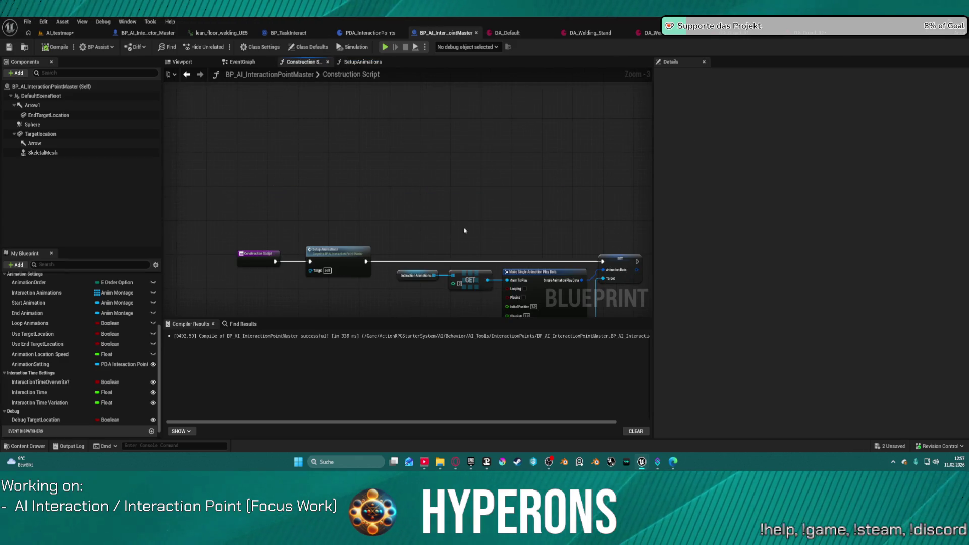
left_click_drag(465, 231, 364, 176)
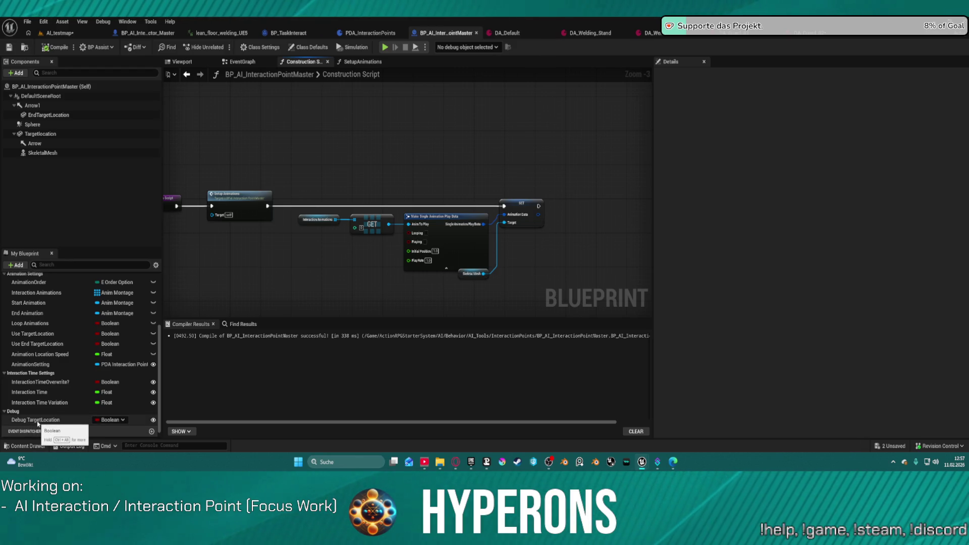
Step: Find references to Debug TargetLocation and make room beside the SET node
left_click(38, 421)
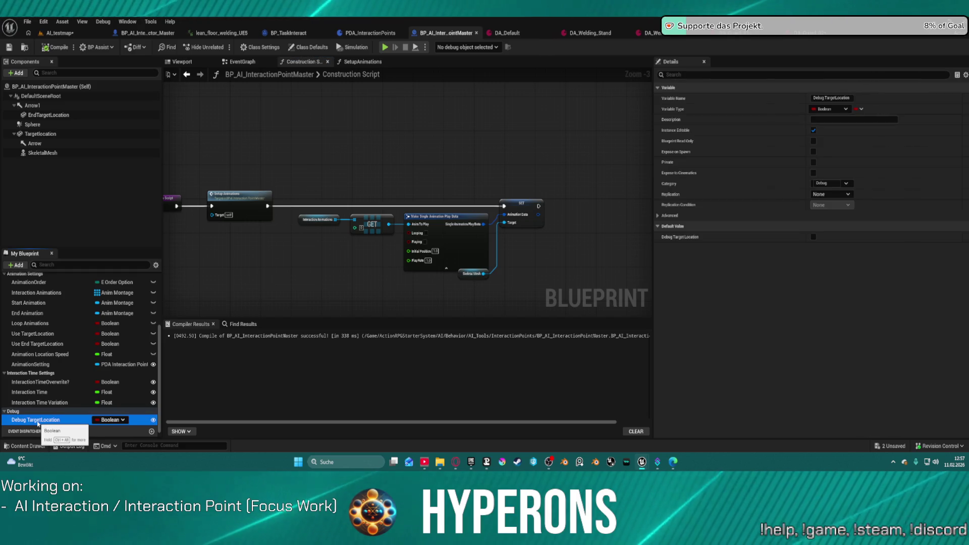
right_click(38, 422)
mouse_move(76, 369)
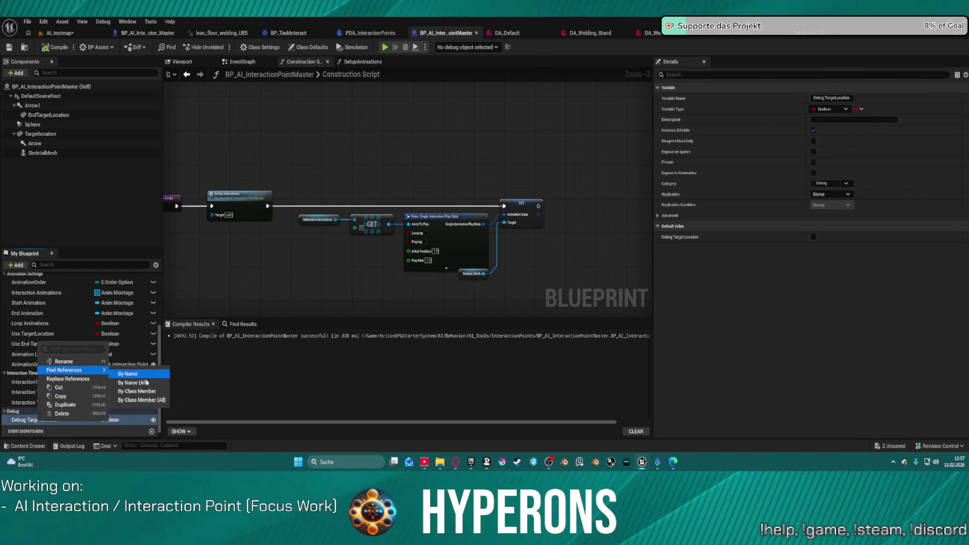
left_click(147, 383)
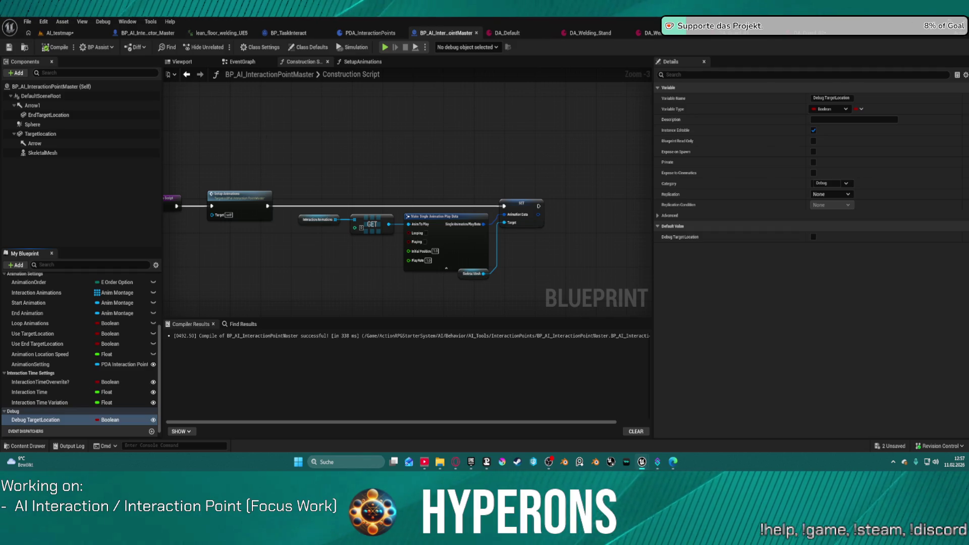
right_click(35, 421)
left_click(130, 376)
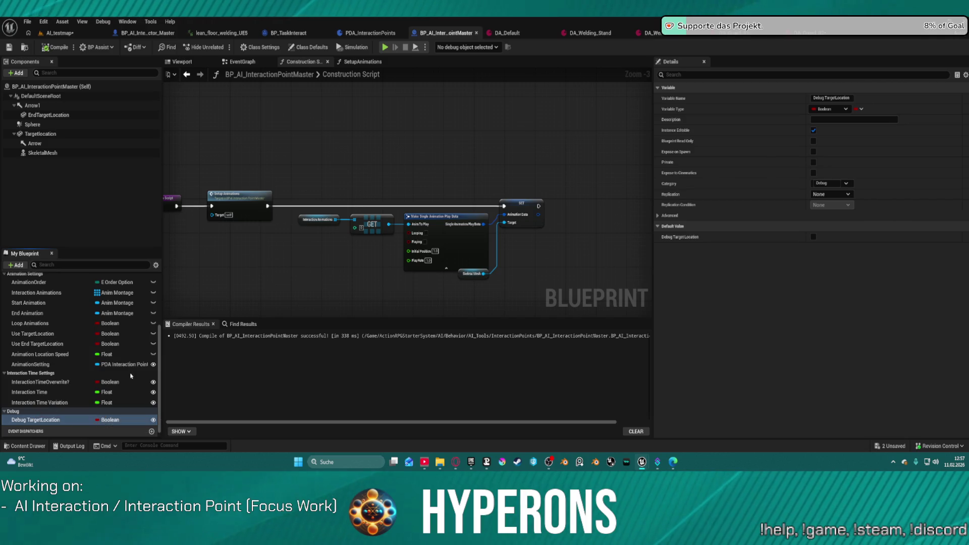
right_click(244, 242)
left_click(505, 166)
left_click_drag(474, 166, 354, 171)
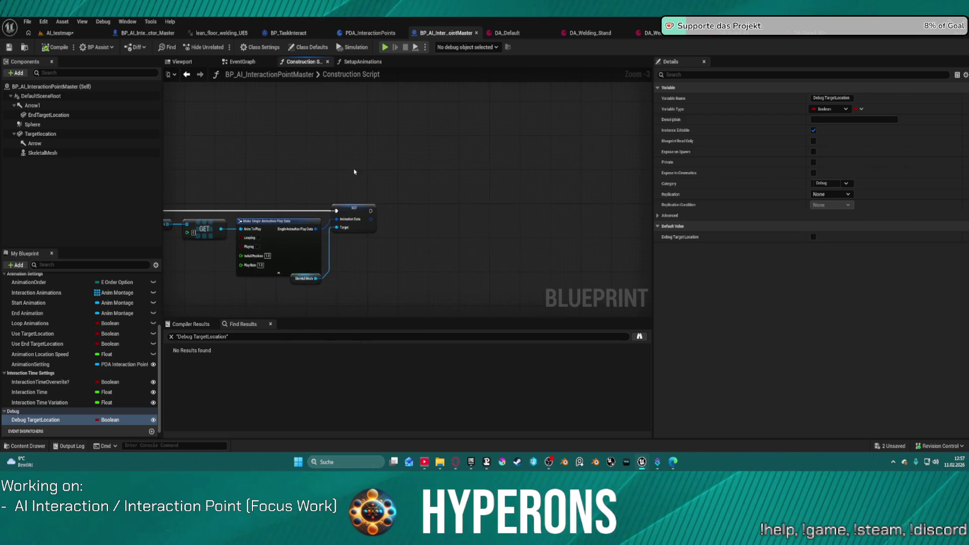
Step: Rename the Debug TargetLocation variable to Debug
mouse_move(26, 420)
left_mouse_down()
mouse_move(386, 222)
mouse_move(406, 225)
left_mouse_up()
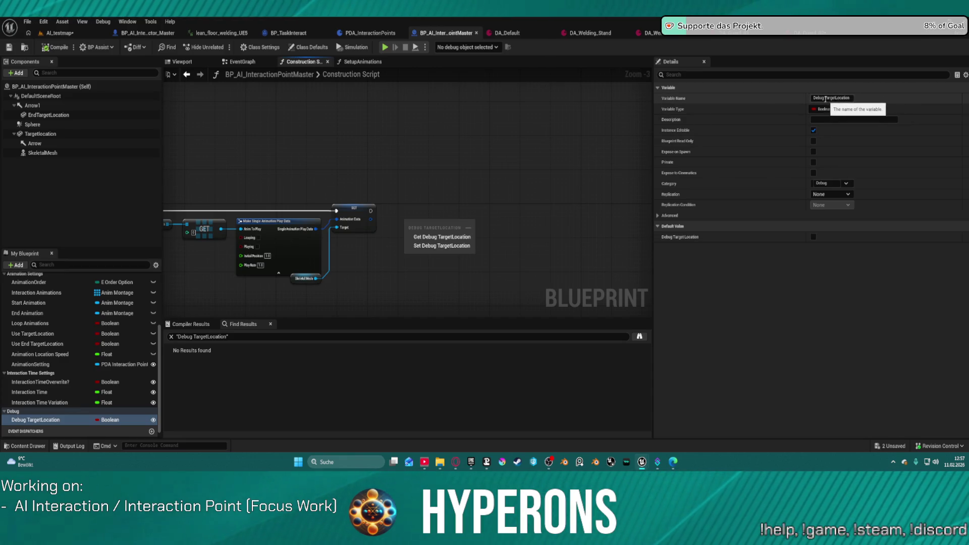
double_click(825, 99)
key("BackSpace")
key("Return")
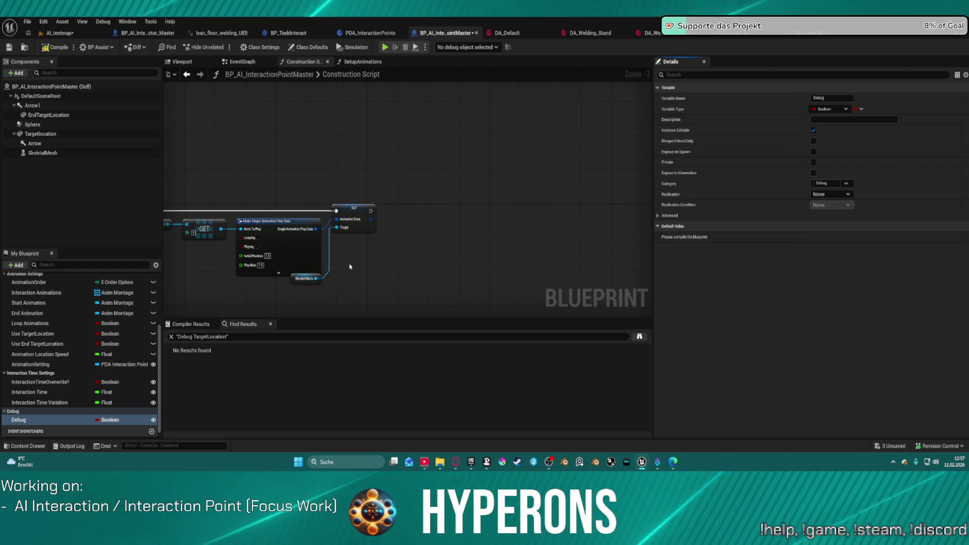
Step: Convert a Debug getter into a branch and wire it after SET Animation Data
left_click_drag(20, 420, 361, 266)
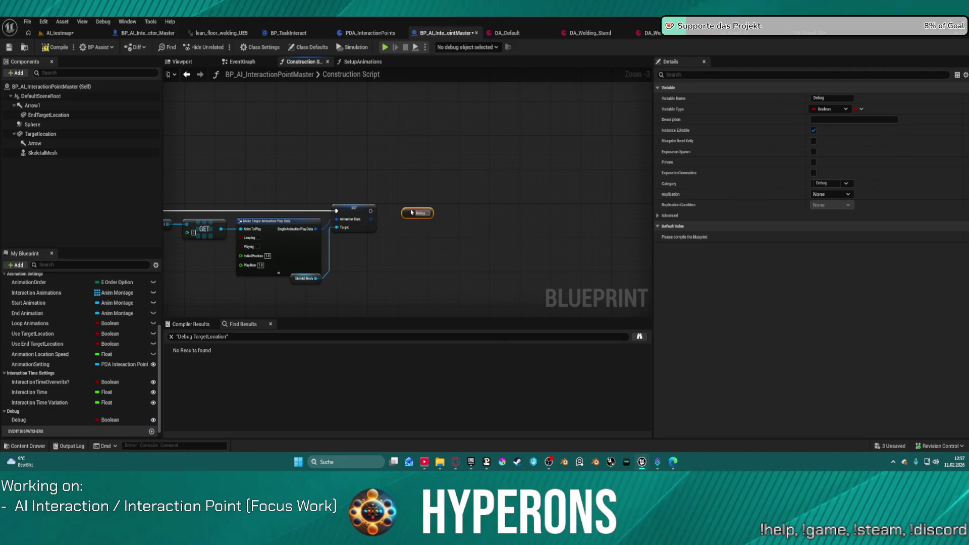
right_click(417, 213)
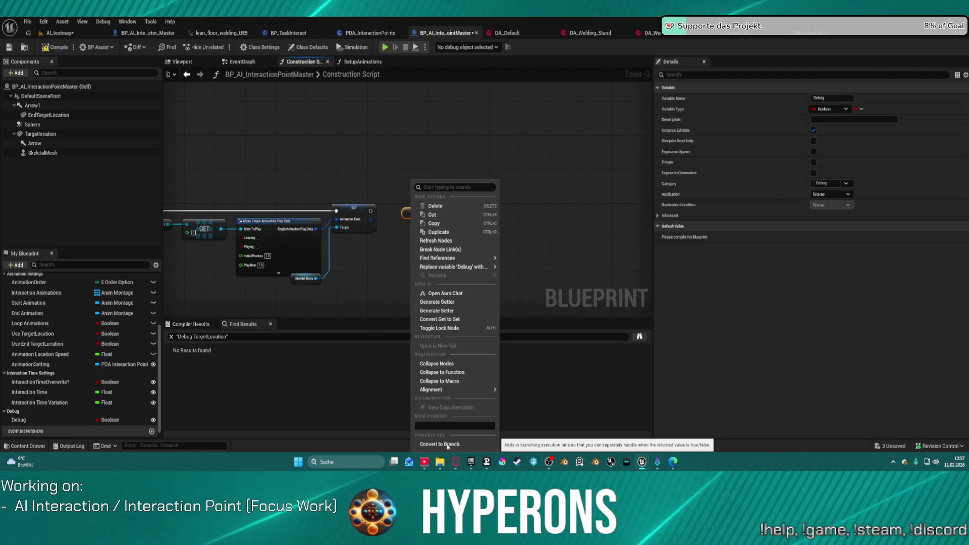
left_click(411, 213)
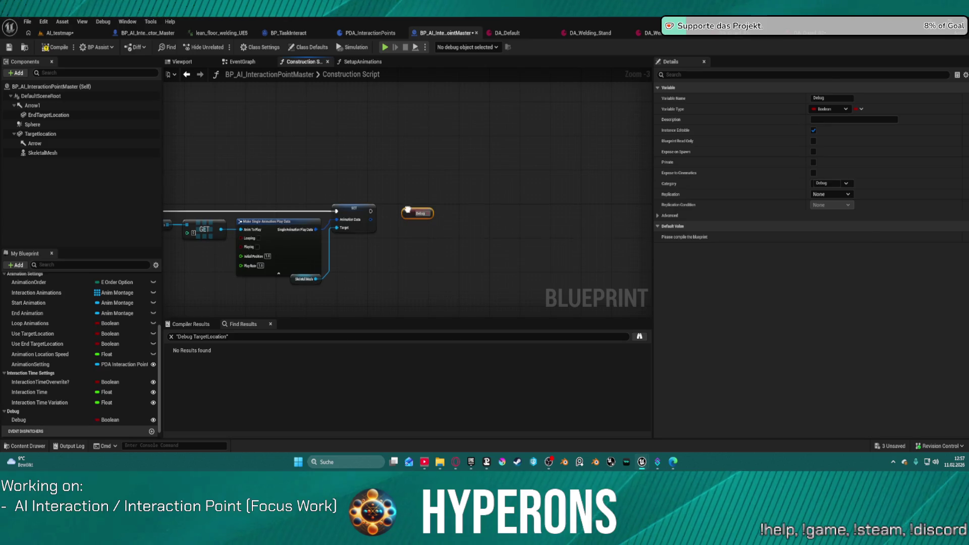
right_click(411, 211)
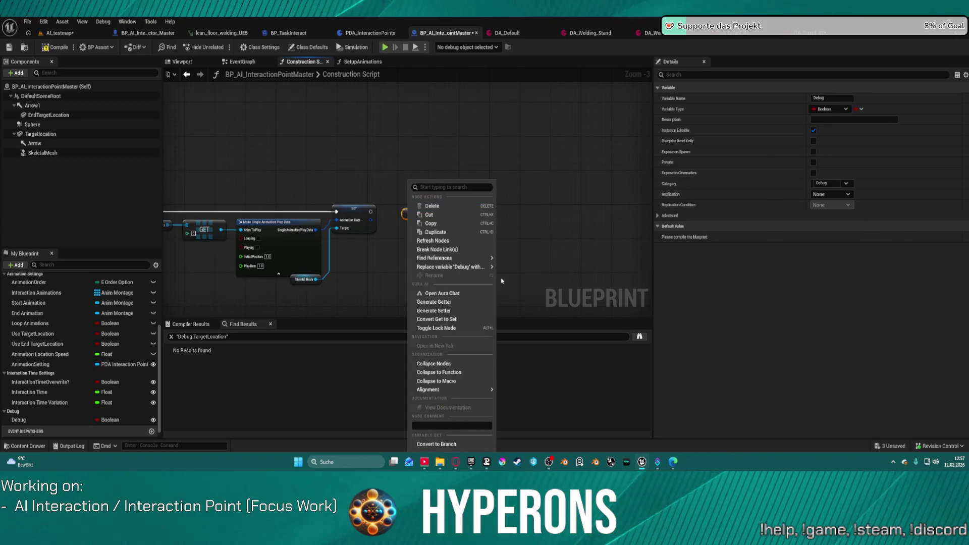
left_click(443, 444)
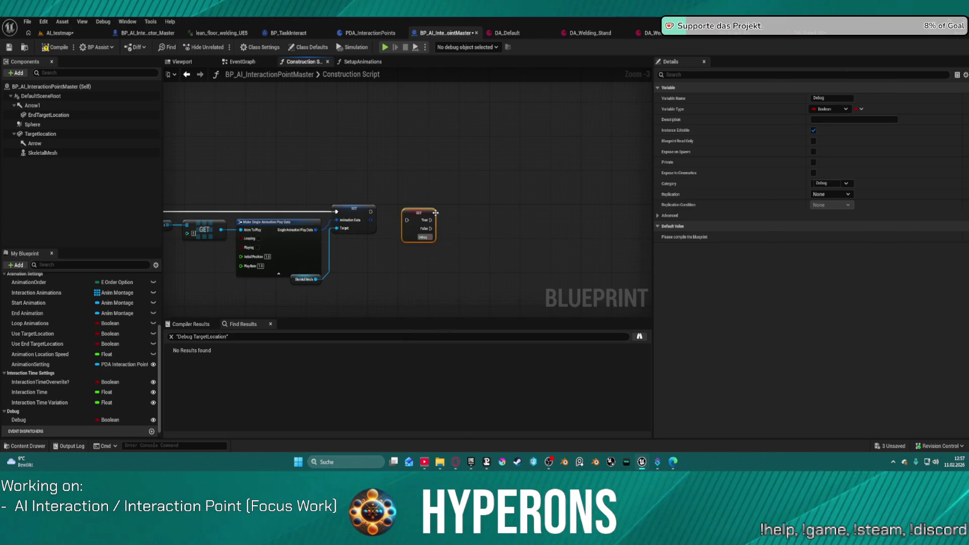
scroll(435, 212, "up", 3)
mouse_move(386, 222)
left_mouse_down()
mouse_move(314, 211)
mouse_move(419, 228)
left_mouse_up()
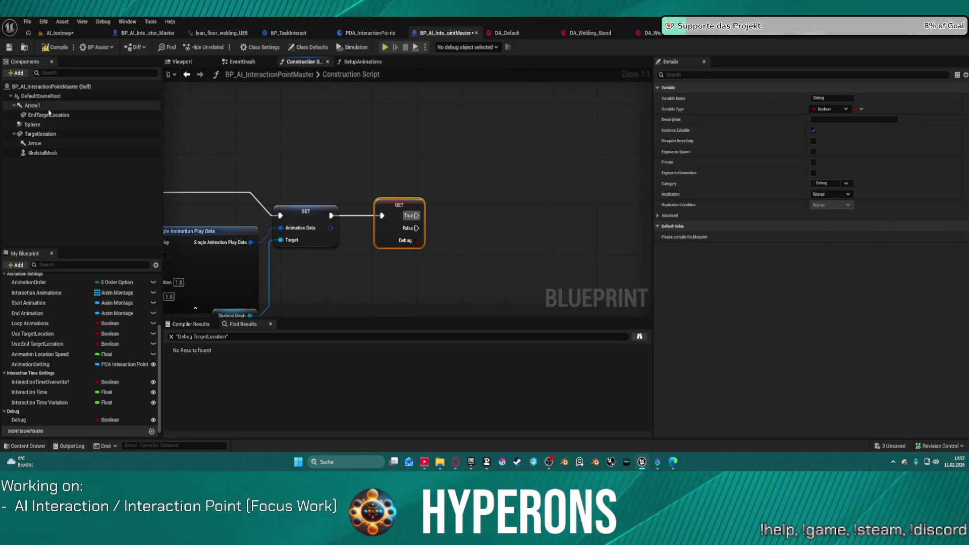
Step: Add a Set Hidden in Game node for End Target Location on Debug's True branch
left_click_drag(49, 115, 466, 150)
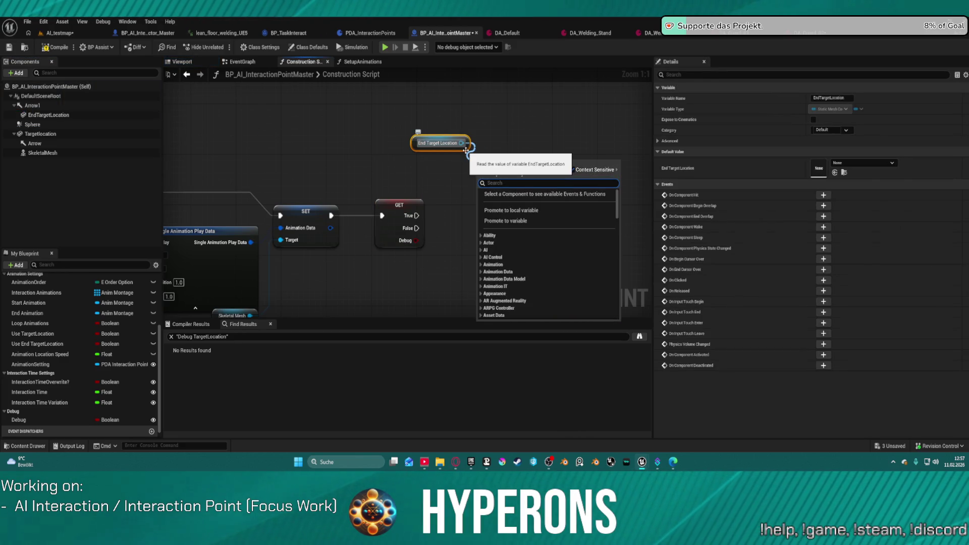
type("hidden")
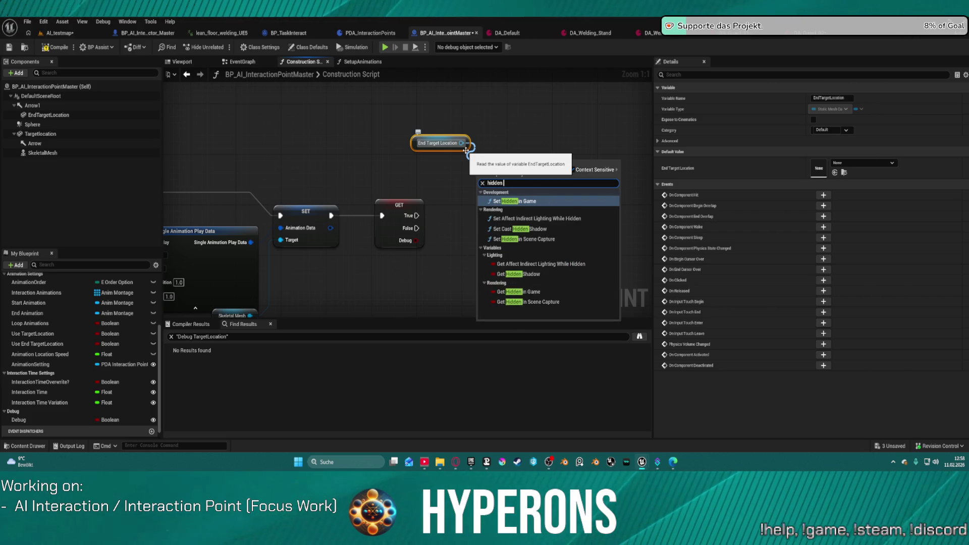
left_click(538, 201)
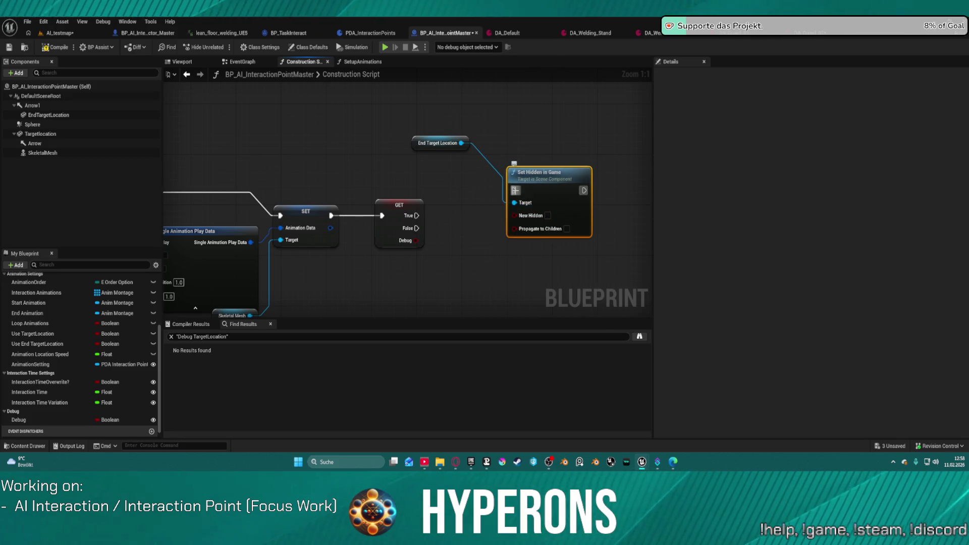
left_click_drag(514, 190, 415, 215)
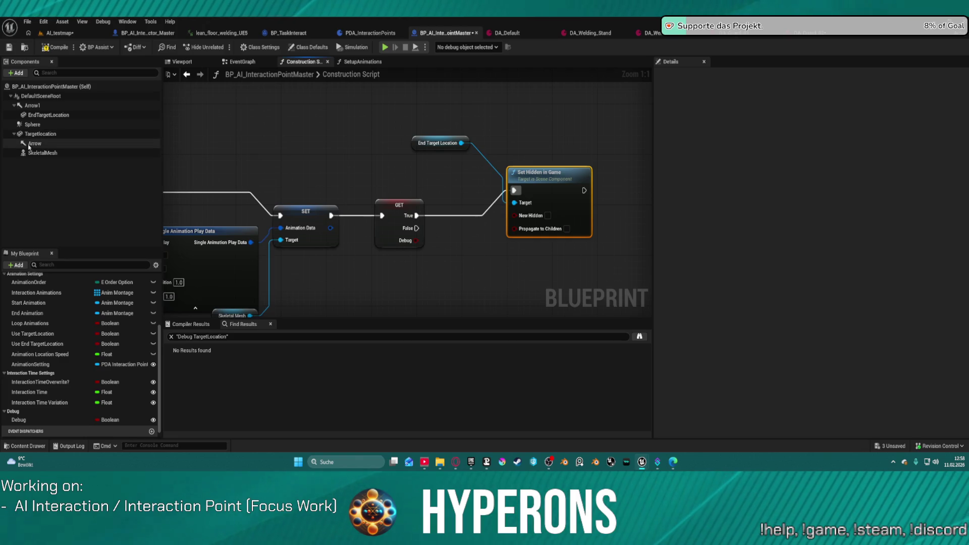
Step: Connect Skeletal Mesh and Targetlocation to the Set Hidden in Game target
left_click_drag(37, 153, 513, 202)
mouse_move(40, 134)
left_mouse_down()
mouse_move(281, 147)
mouse_move(507, 199)
left_mouse_up()
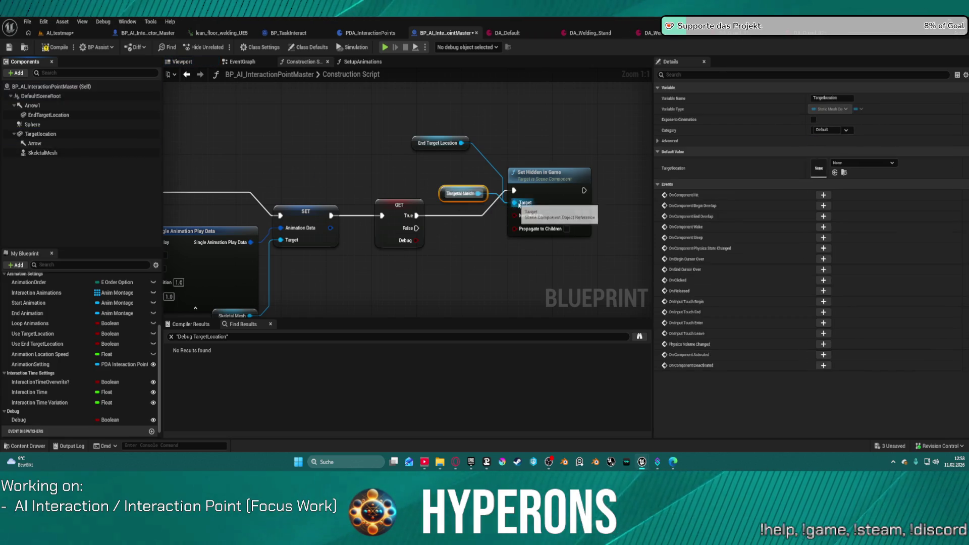
left_click(551, 183)
key("f")
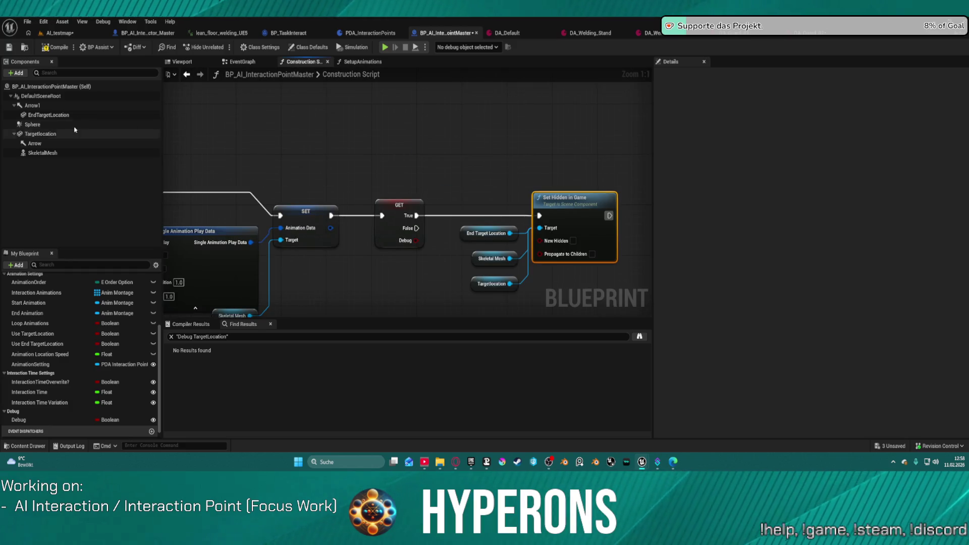
Step: Set Hidden in Game on the EndTargetLocation, Targetlocation and SkeletalMesh components
left_click(41, 115)
left_click(41, 134, "ctrl")
left_click(43, 153, "ctrl")
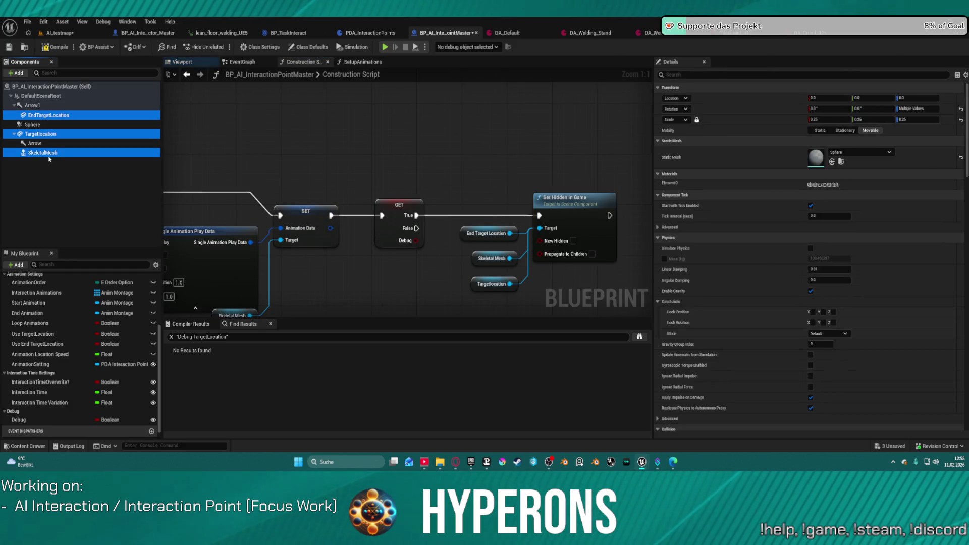
left_click(711, 75)
type("hi")
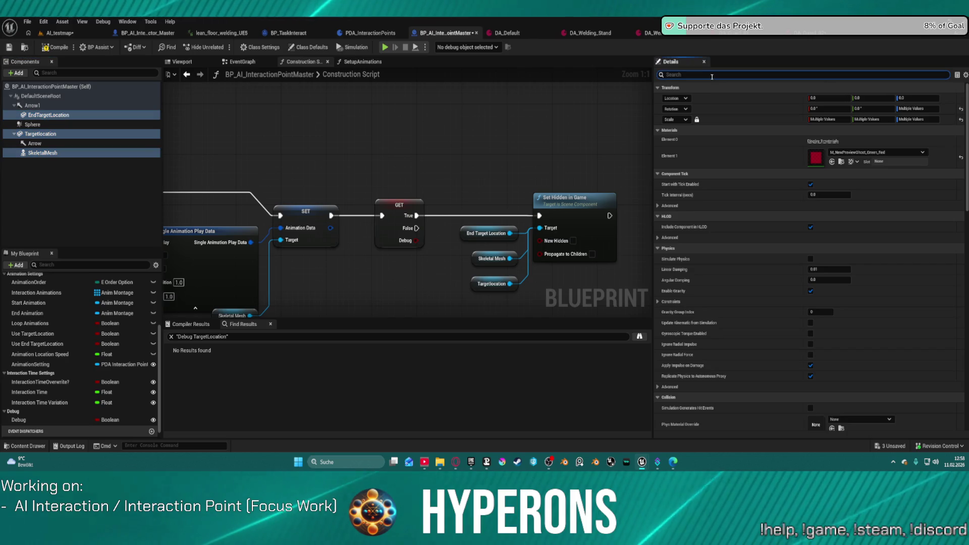
type("dden")
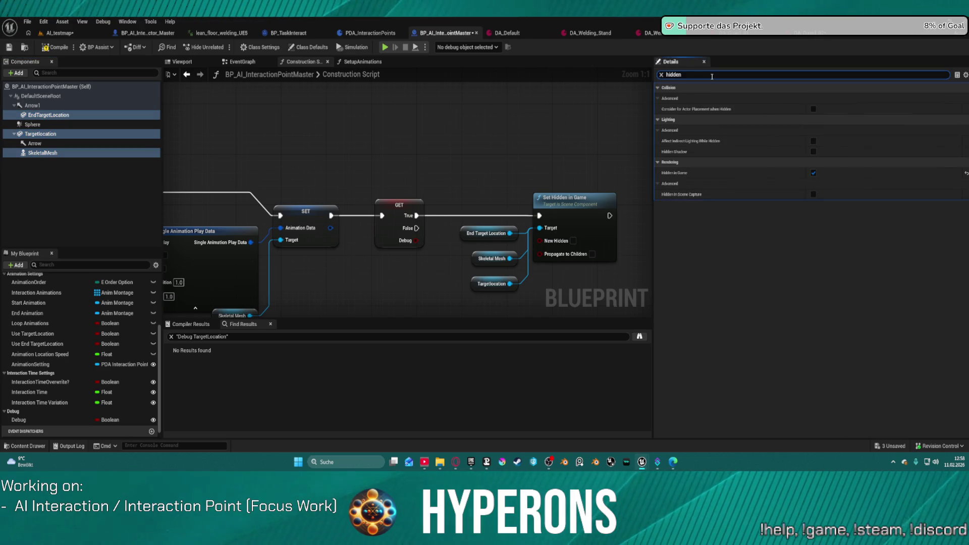
left_click(813, 174)
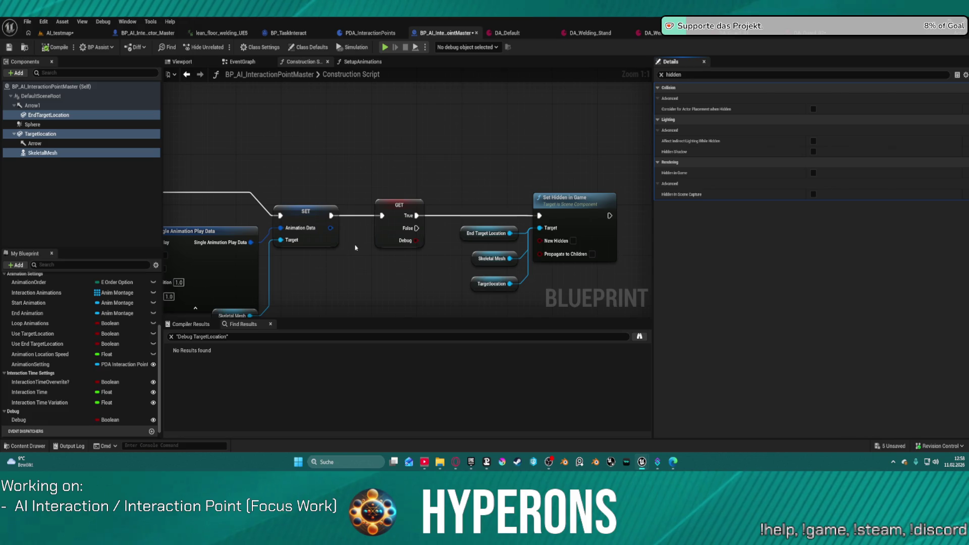
Step: Add Arrow and Arrow1 as Set Hidden in Game targets, then return to AI_testmap
left_click(103, 146)
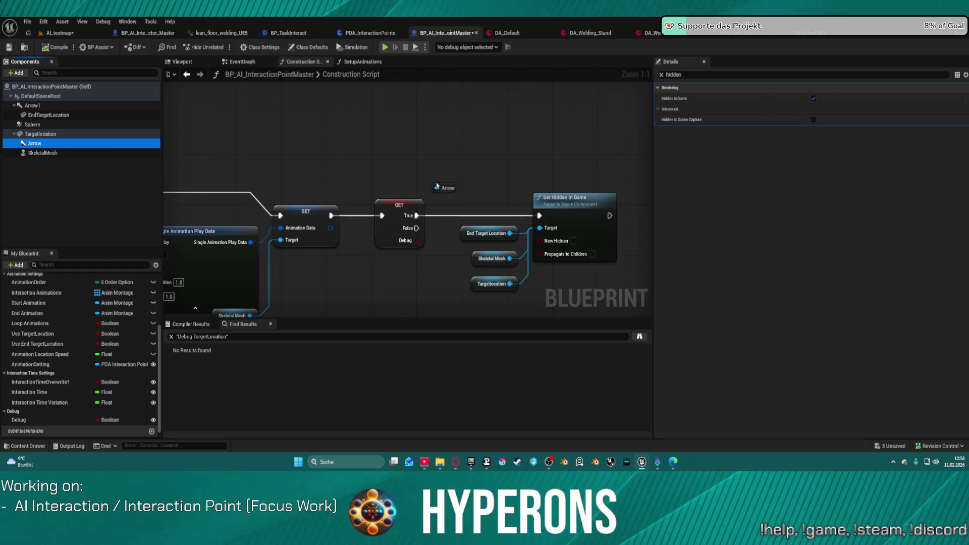
mouse_move(474, 179)
left_mouse_down()
mouse_move(514, 188)
mouse_move(545, 228)
left_mouse_up()
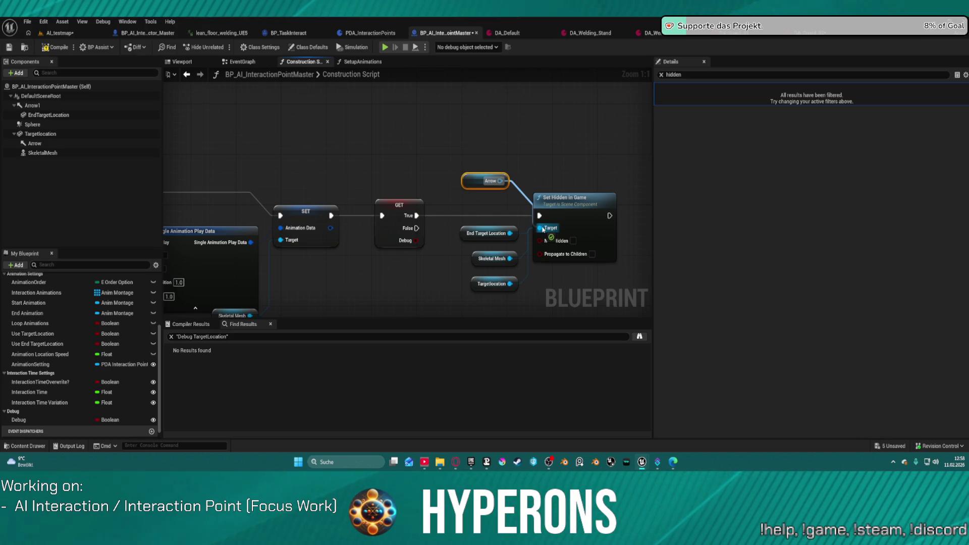
left_click(33, 105)
left_click_drag(539, 232, 541, 228)
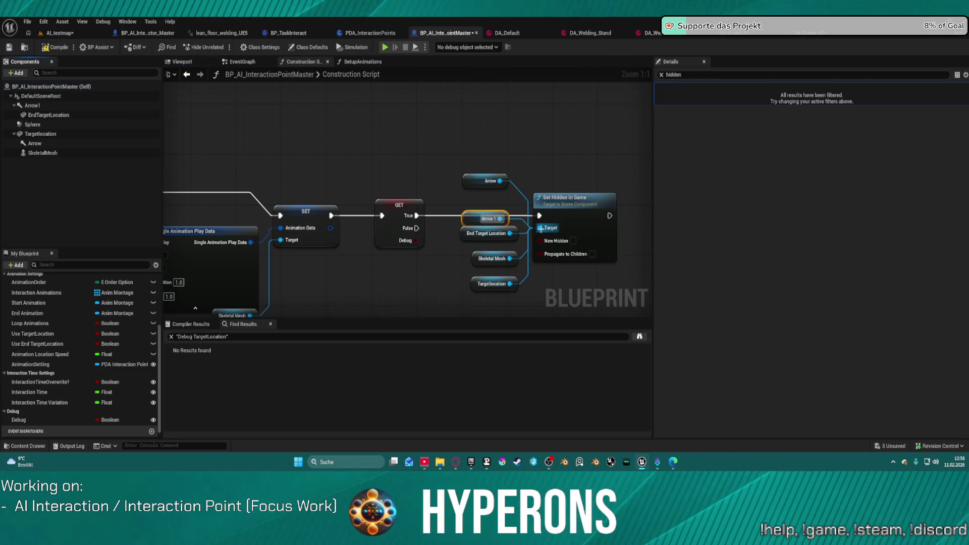
left_click(63, 33)
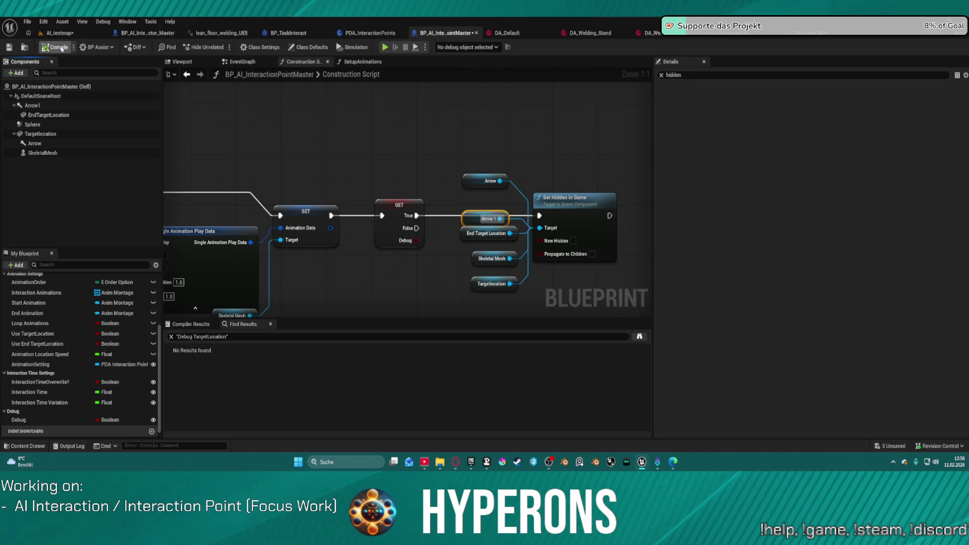
left_click(60, 33)
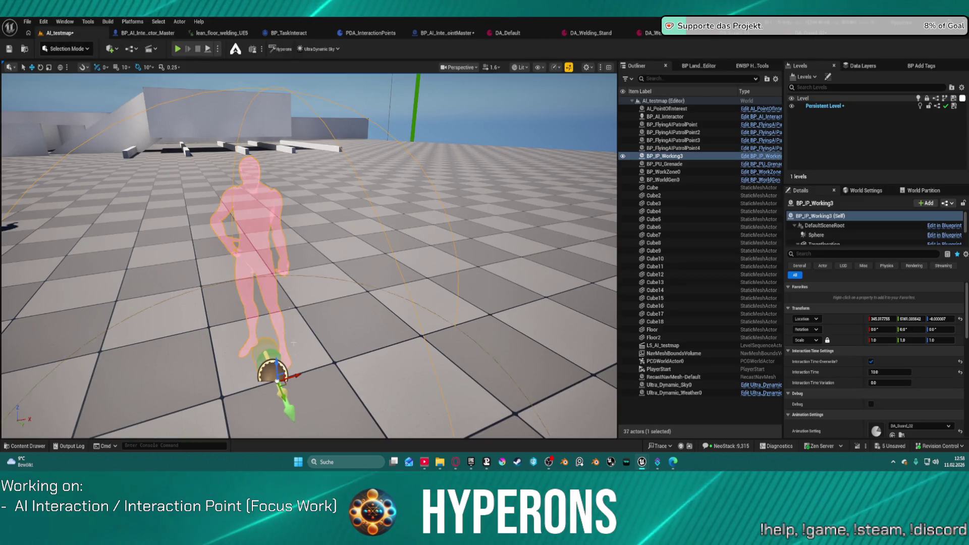
Step: Run two quick play tests of AI_testmap, checking the interaction point master Blueprint in between
key("alt+p")
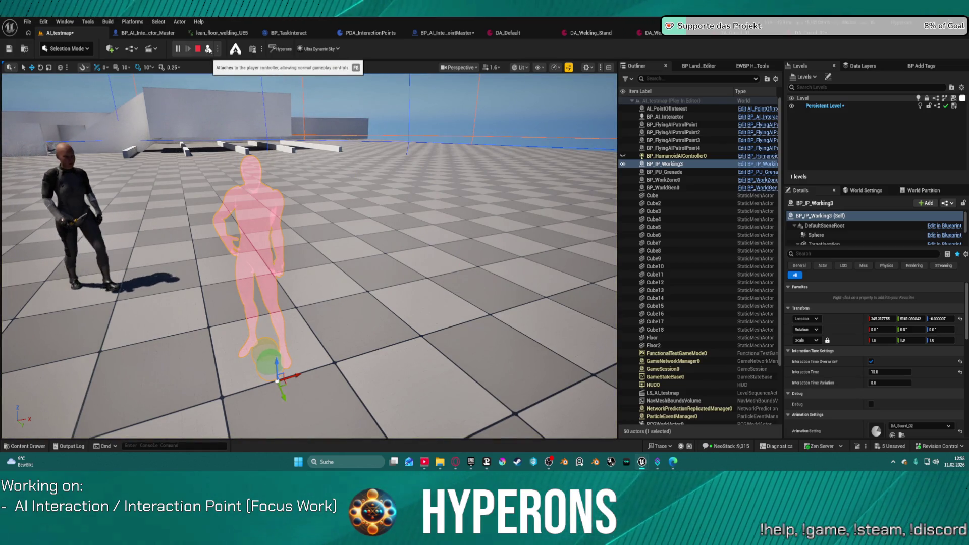
key("Escape")
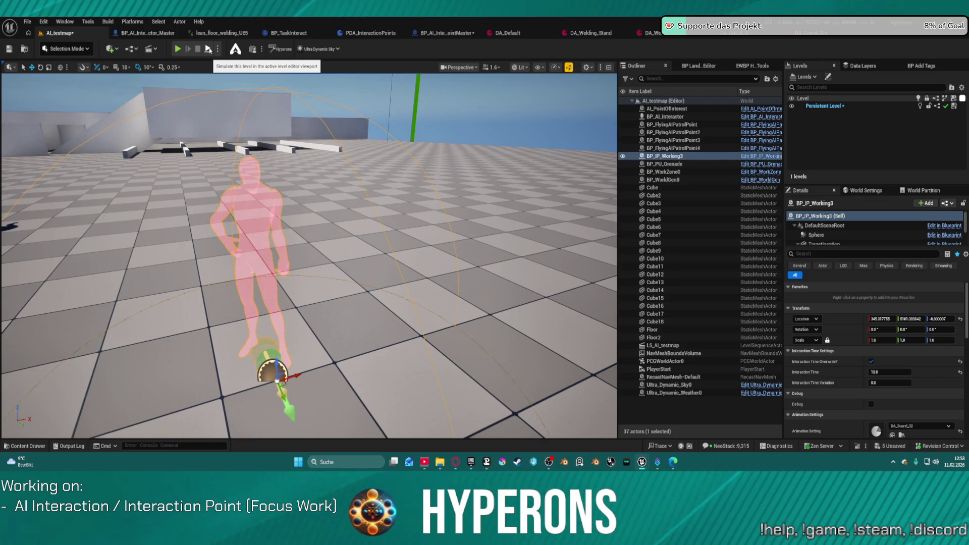
left_click(444, 33)
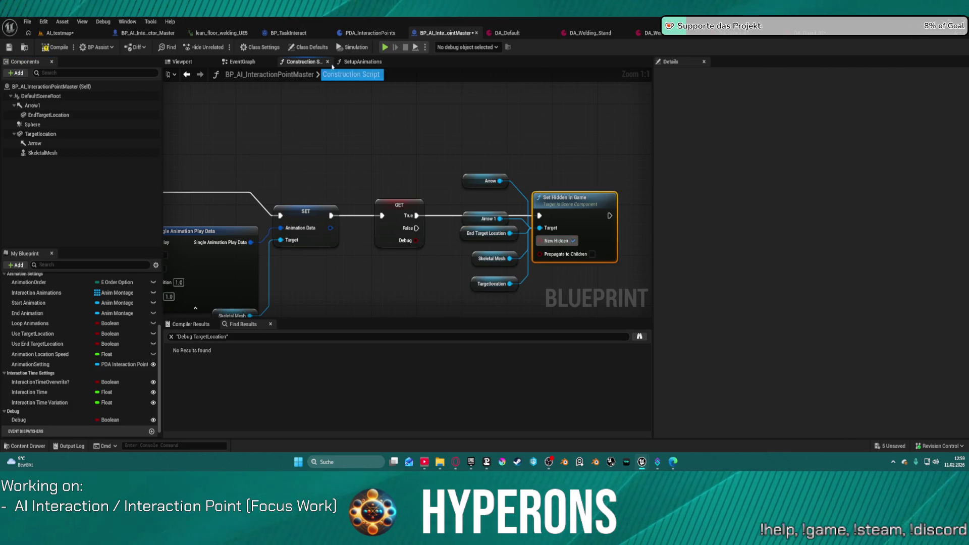
left_click(71, 33)
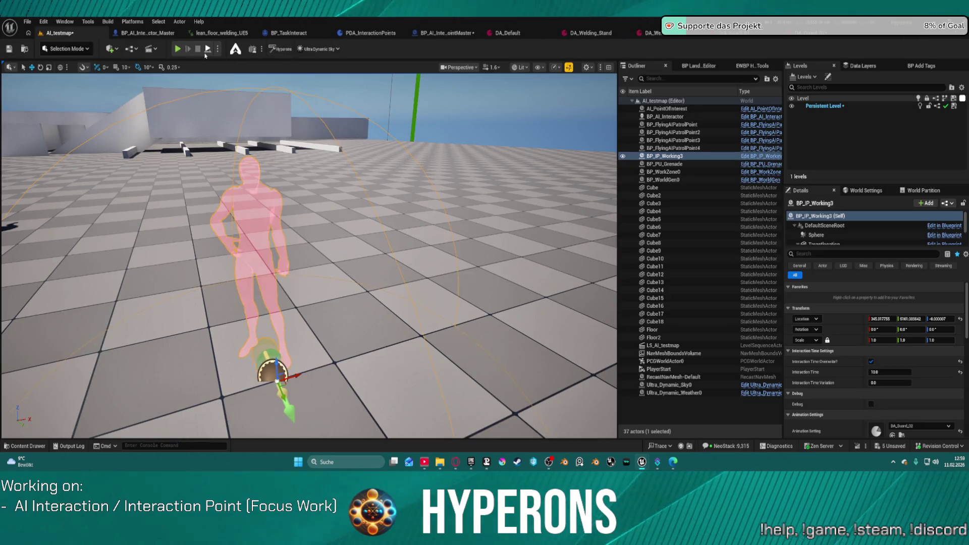
key("alt+p")
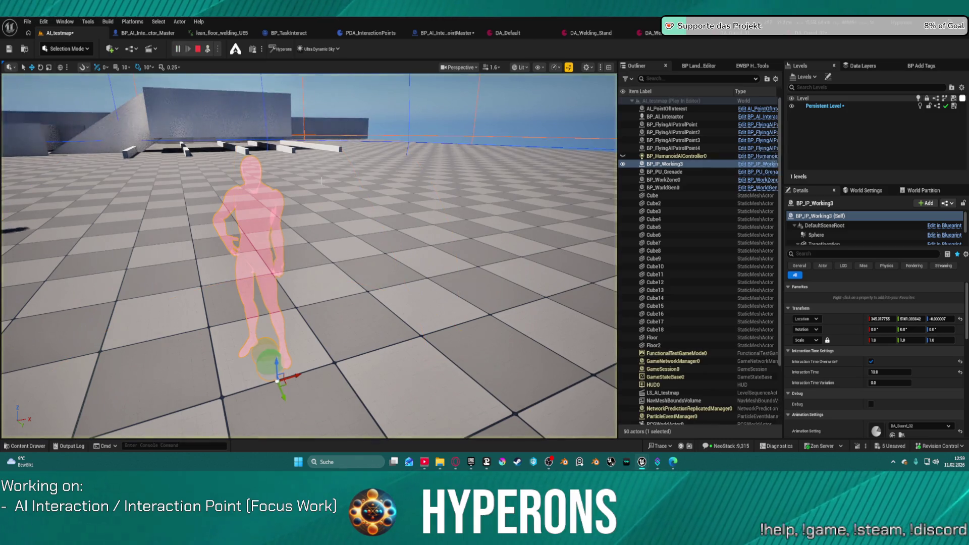
key("Escape")
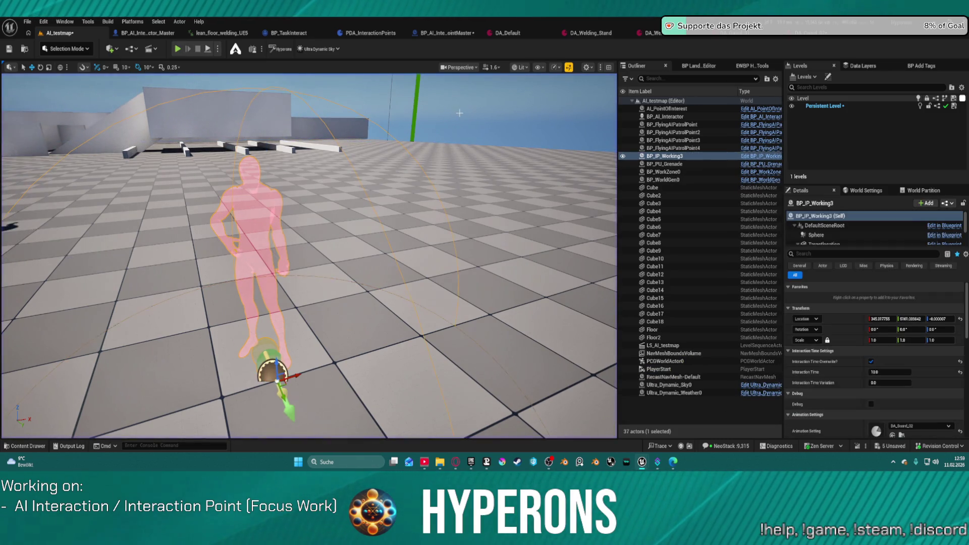
Step: Nudge BP_IP_Working3 slightly along X and reposition the End Target Location node
mouse_move(296, 376)
left_mouse_down()
mouse_move(316, 376)
mouse_move(305, 376)
left_mouse_up()
left_click(464, 34)
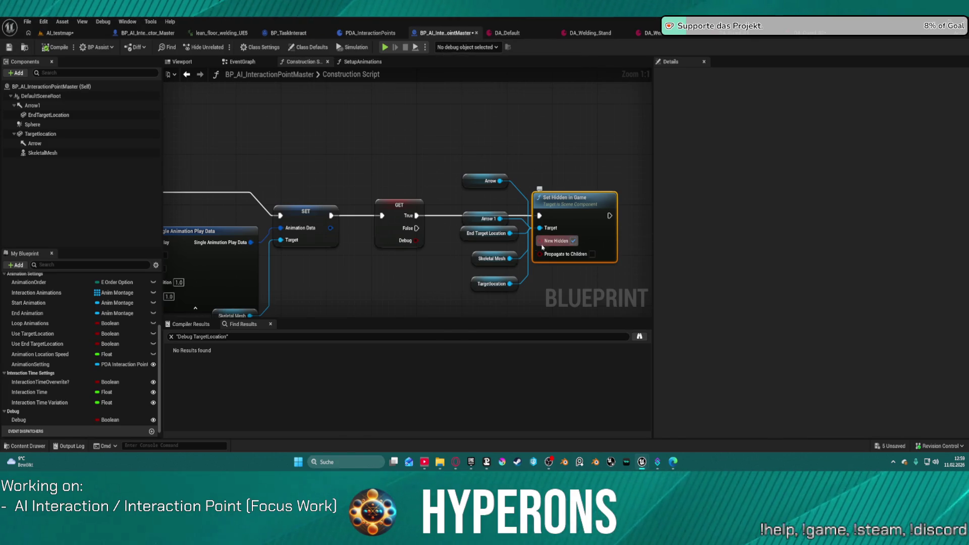
left_click_drag(461, 235, 469, 241)
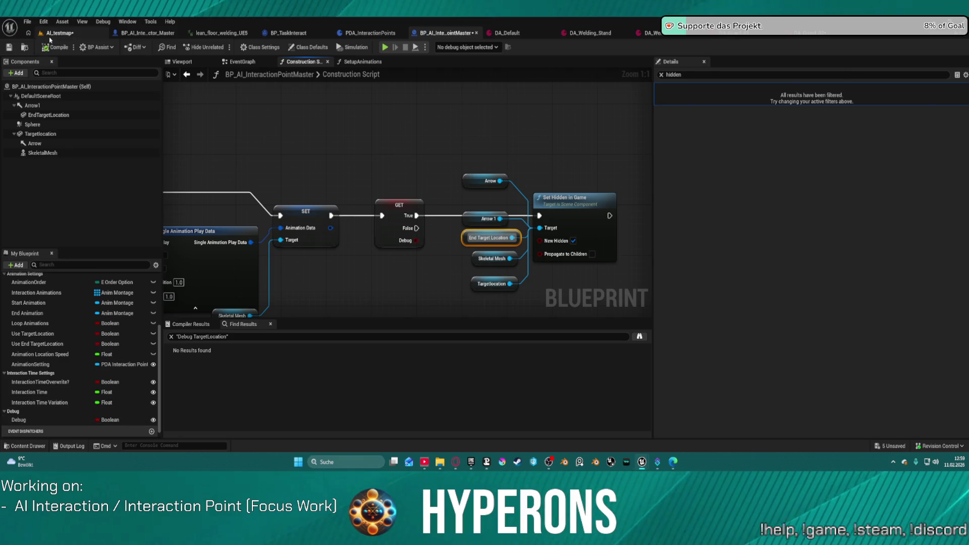
left_click(59, 33)
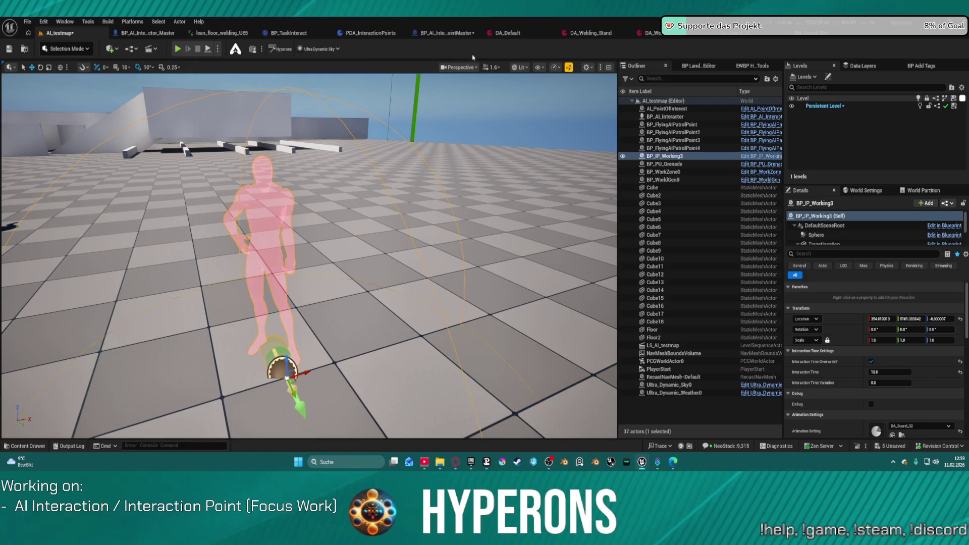
left_click(460, 33)
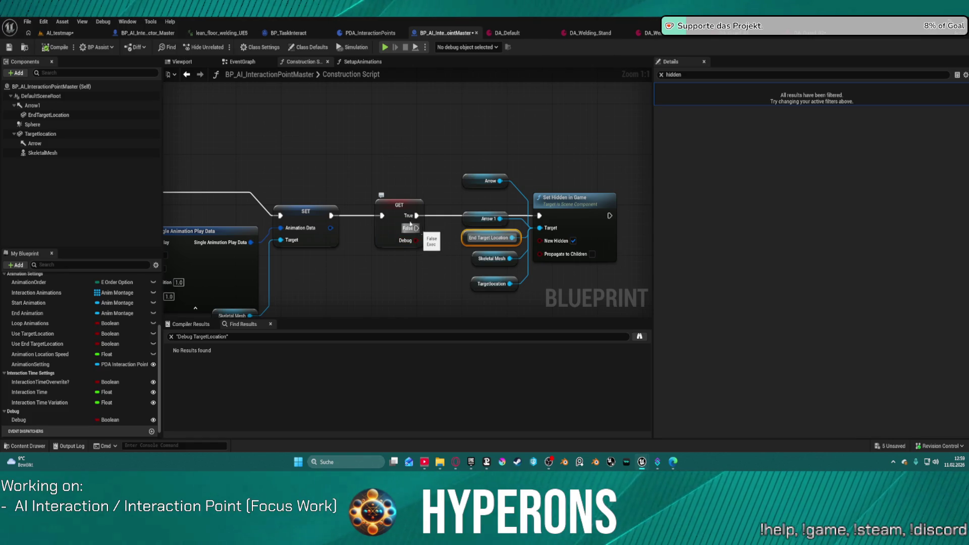
Step: Set the five helper components to Hidden in Game and untick New Hidden
left_click(88, 152)
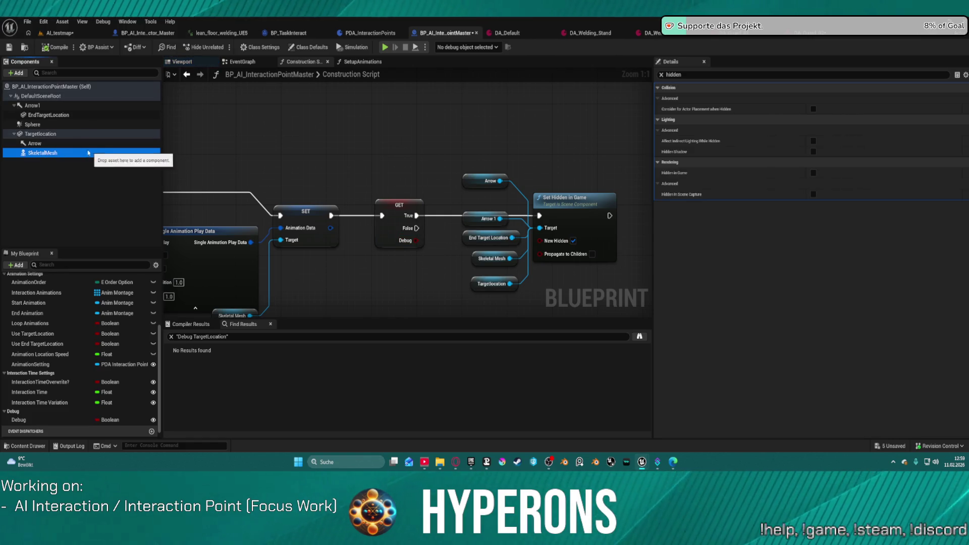
left_click(45, 134, "ctrl")
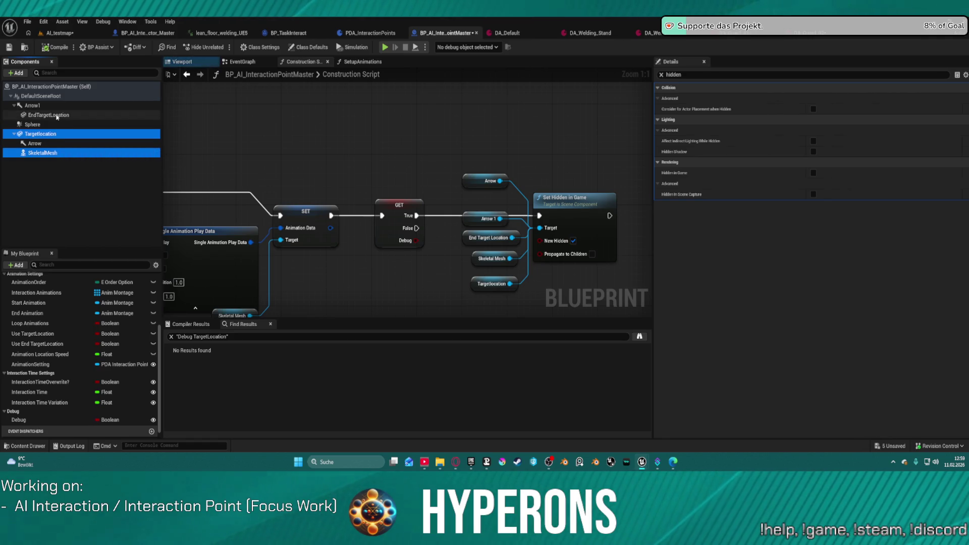
left_click(57, 115, "ctrl")
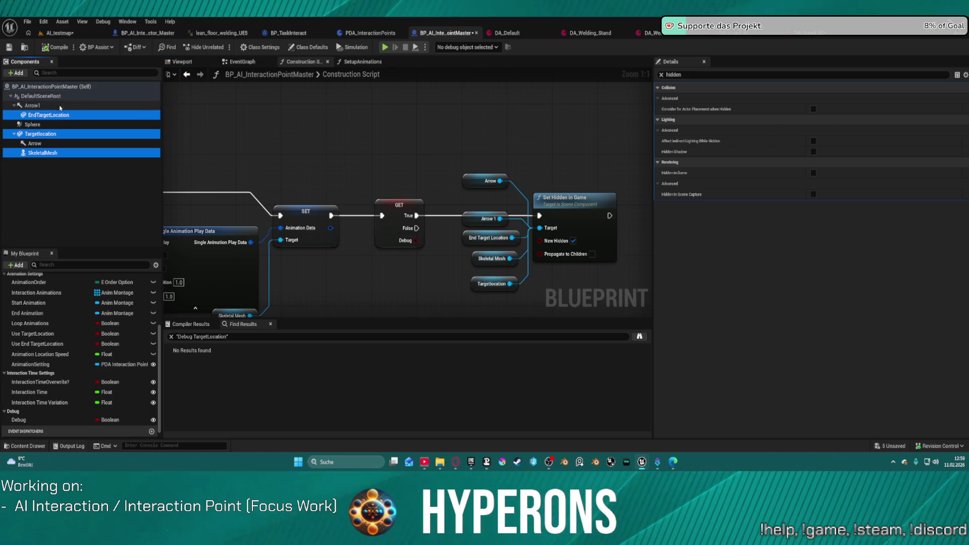
left_click(40, 105, "ctrl")
left_click(44, 144, "ctrl")
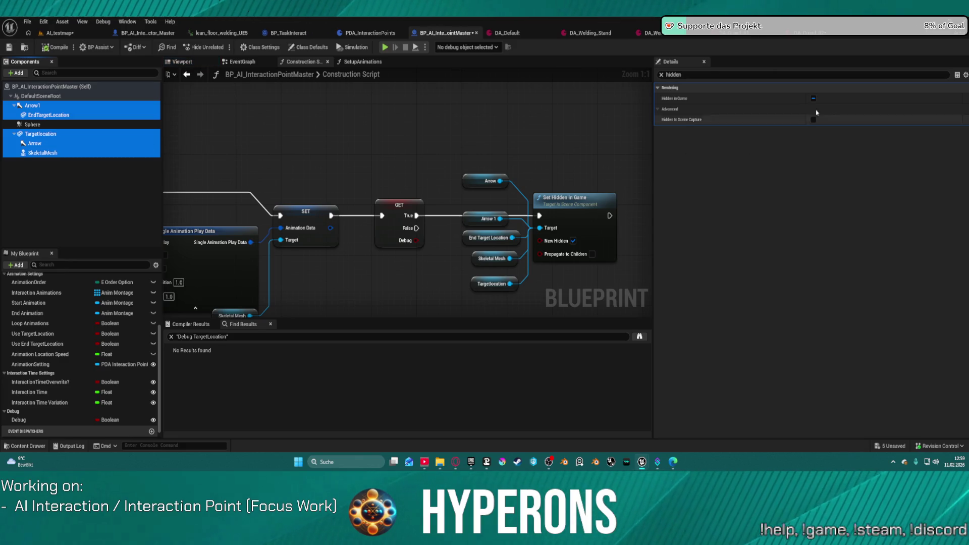
left_click(813, 99)
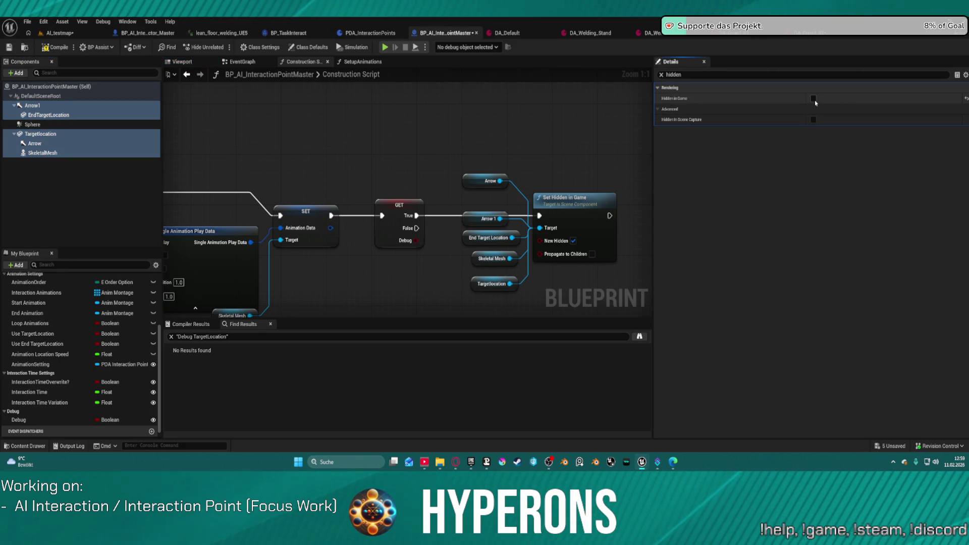
left_click(573, 241)
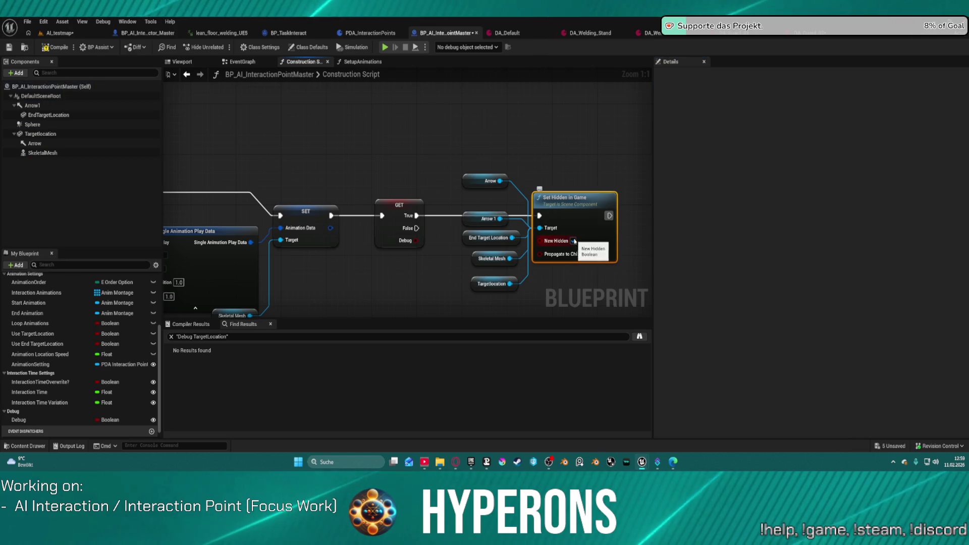
left_click(364, 133)
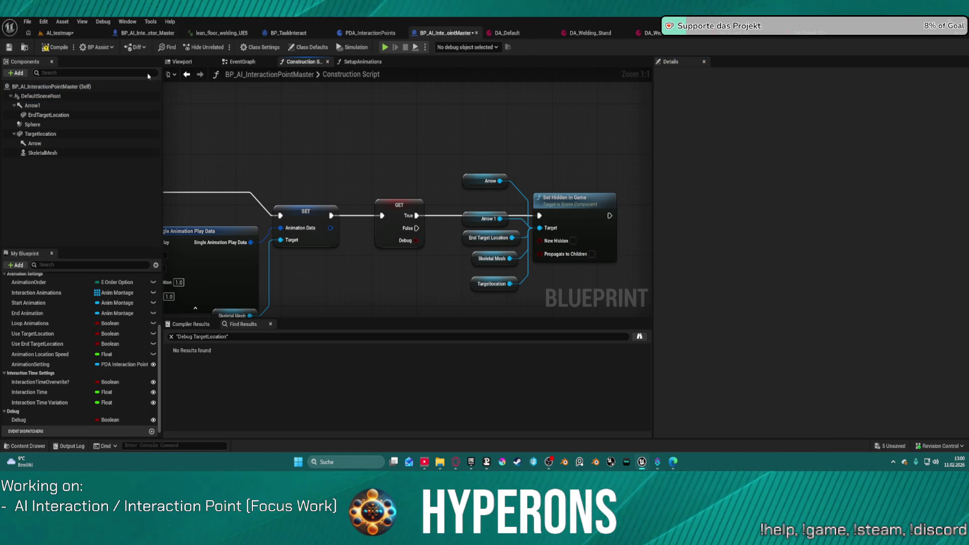
Step: Play-test AI_testmap to check the helper components stay hidden
left_click(60, 33)
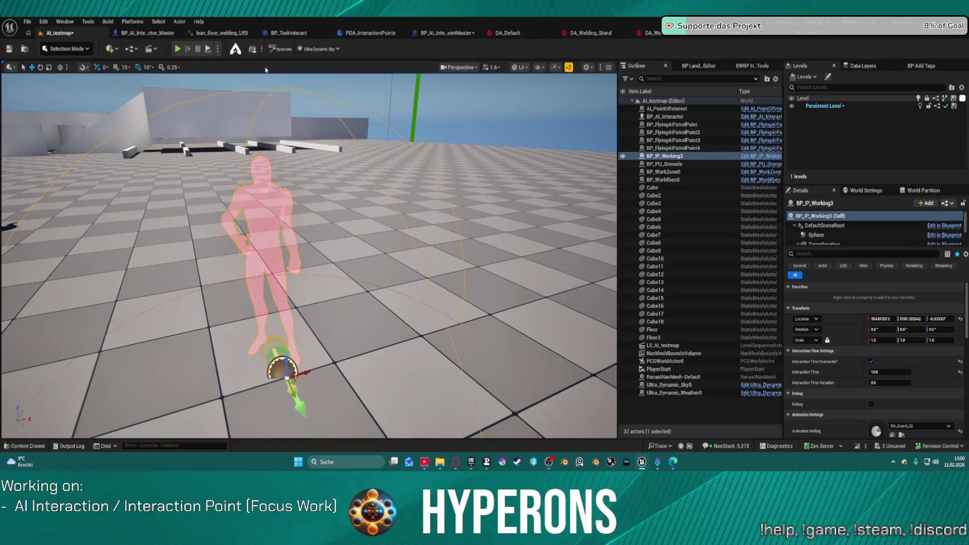
key("alt+p")
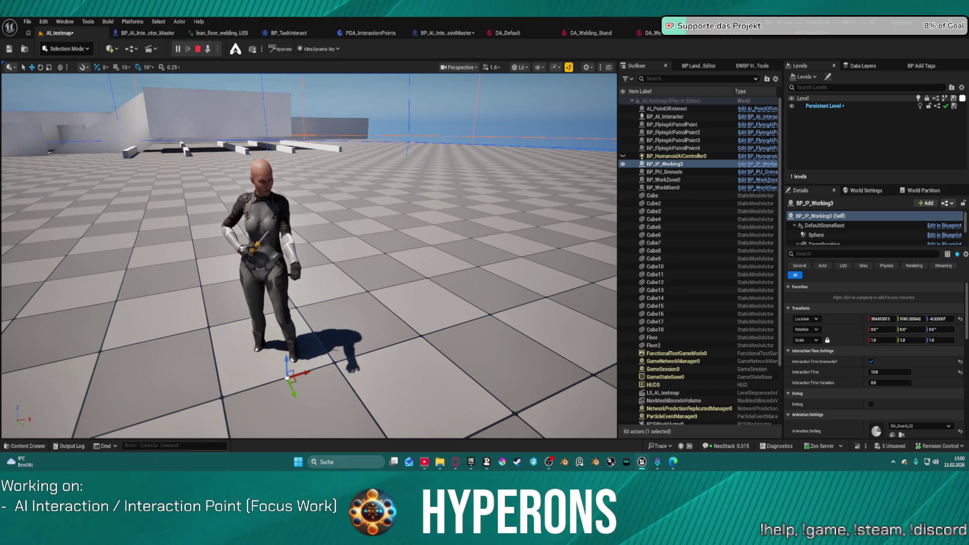
key("Escape")
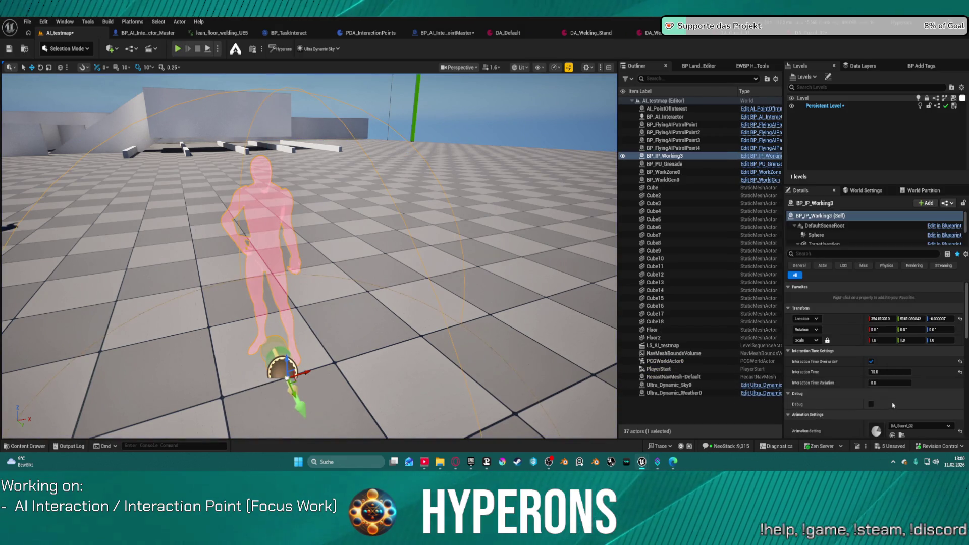
Step: Enable Debug on BP_IP_Working3, play-test again, then open the InteractionPoints DA folder
left_click(871, 405)
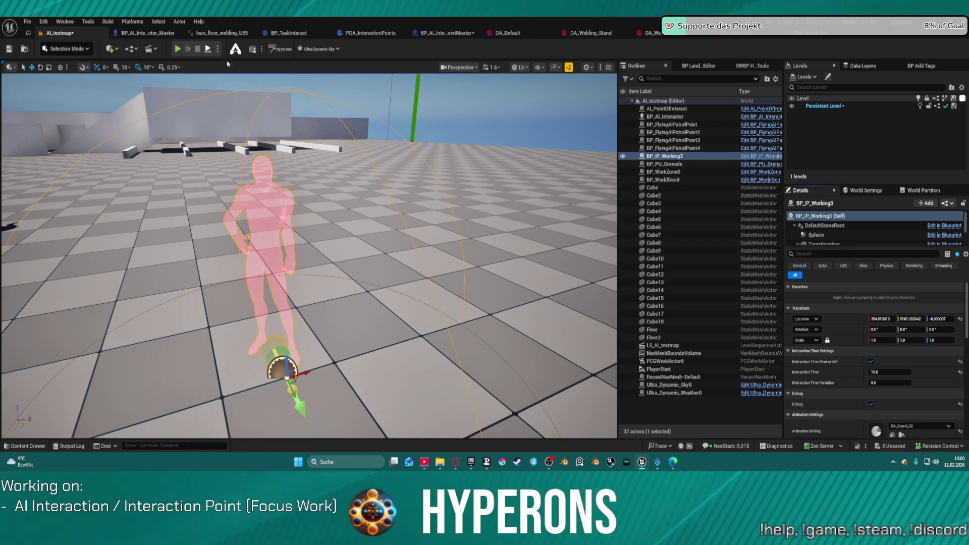
key("alt+p")
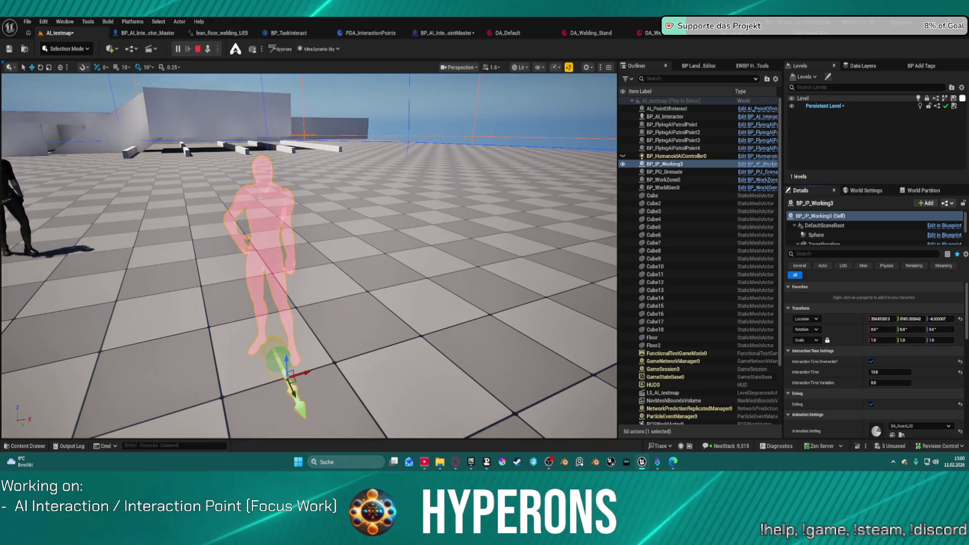
key("Escape")
scroll(417, 227, "down", 6)
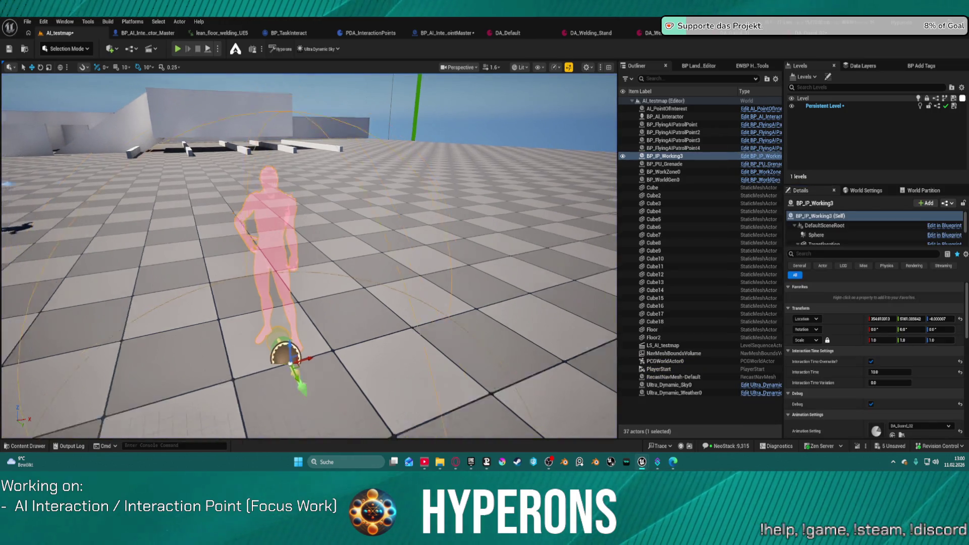
key("ctrl+space")
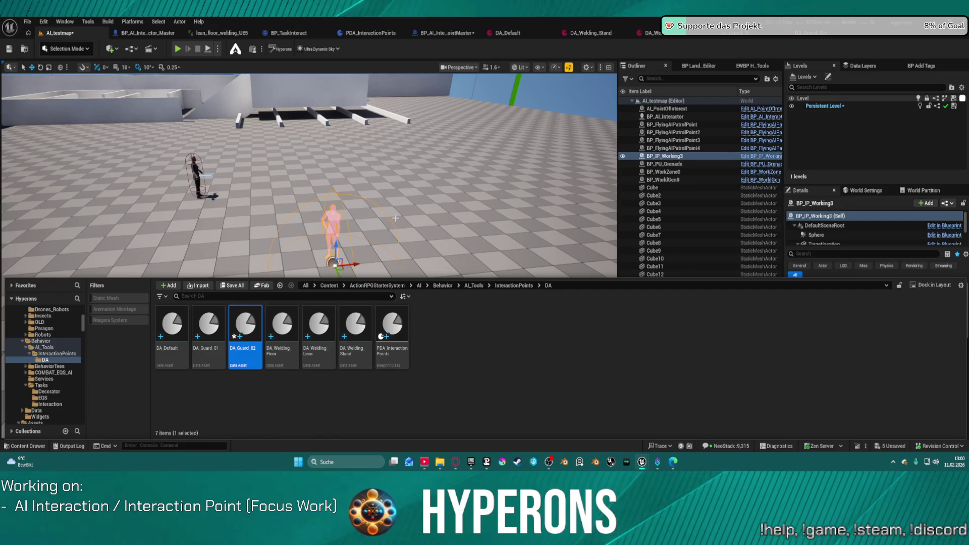
Step: Browse the Content Browser, check the AI interactor master Blueprint, and return to the test level
mouse_move(244, 348)
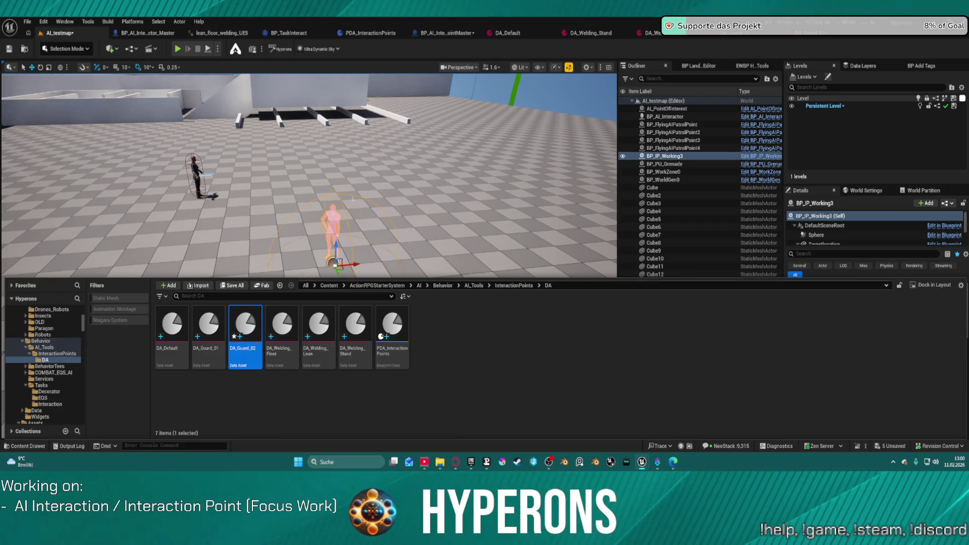
scroll(309, 177, "up", 10)
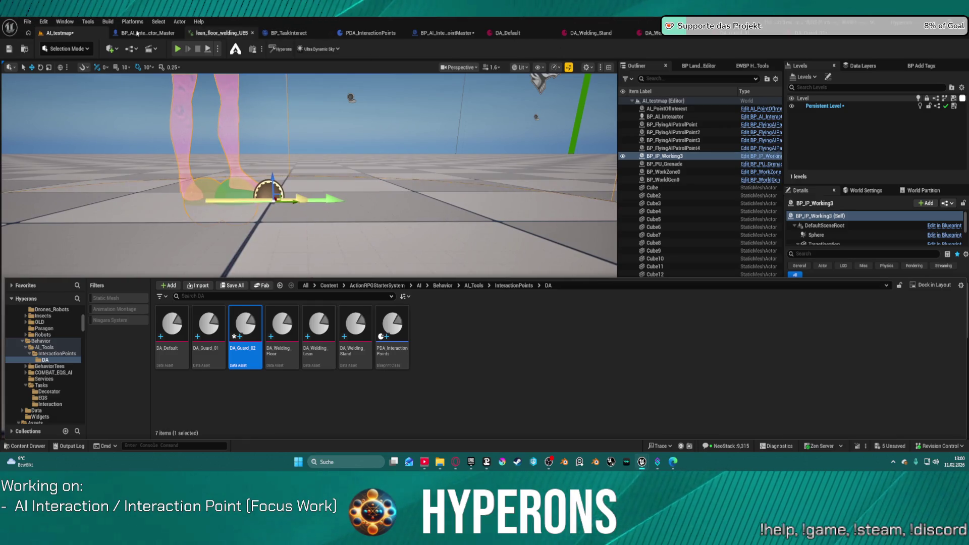
left_click(157, 33)
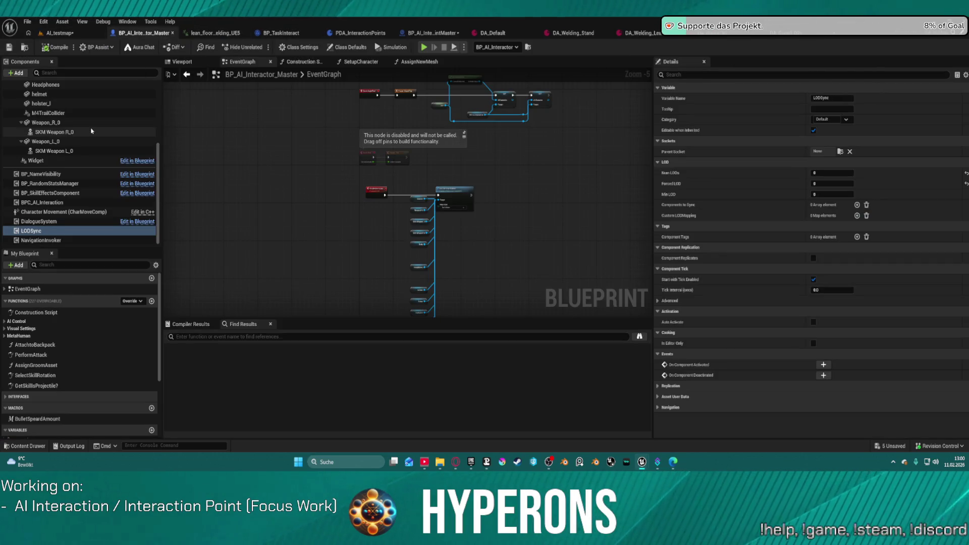
left_click(79, 32)
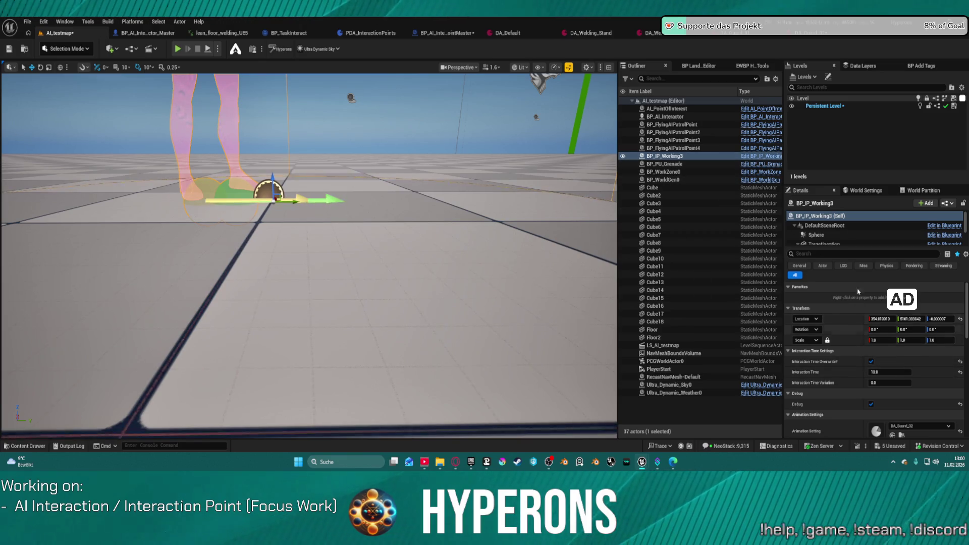
scroll(853, 235, "down", 1)
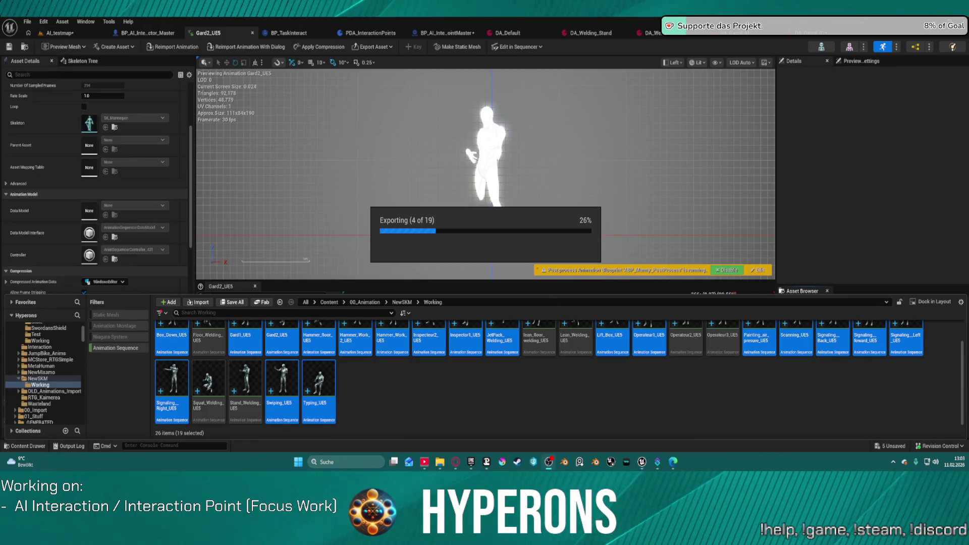
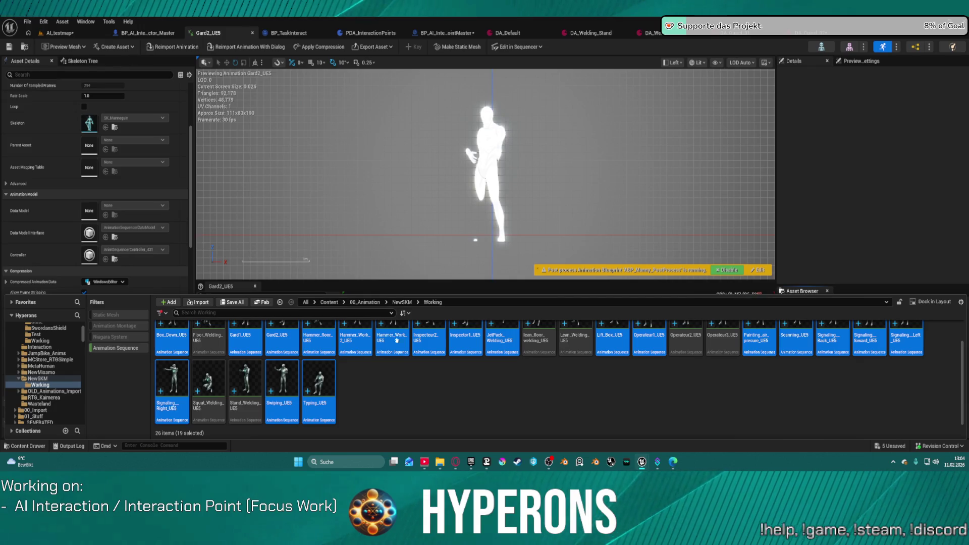
Step: Set the Gard2_UE5 Import Translation Z to 0.0 in Asset Details, then begin reimporting it
left_click(477, 397)
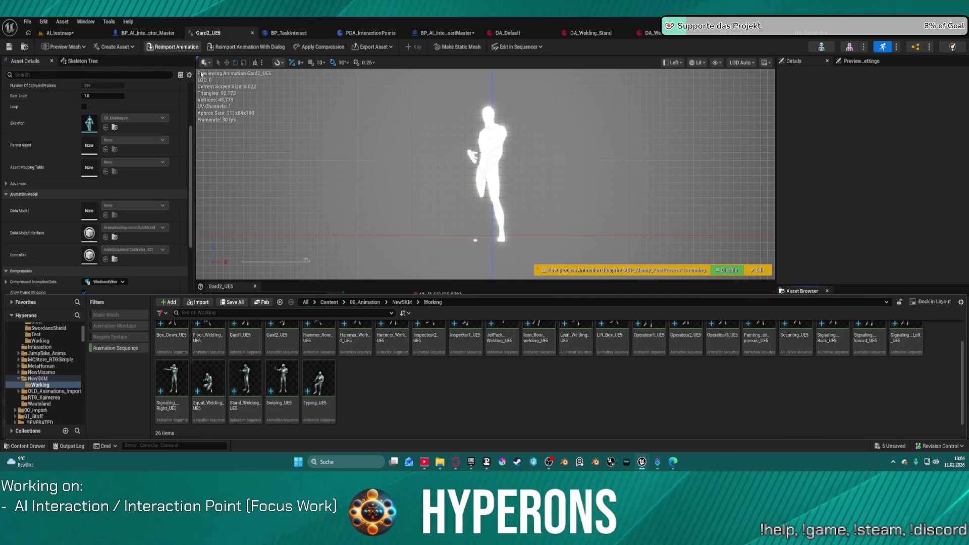
scroll(152, 166, "down", 3)
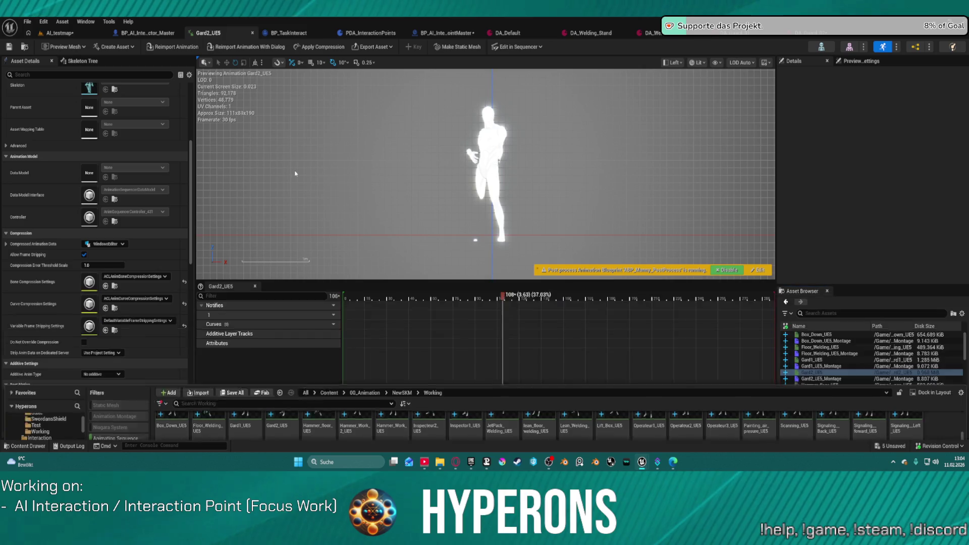
scroll(121, 353, "up", 5)
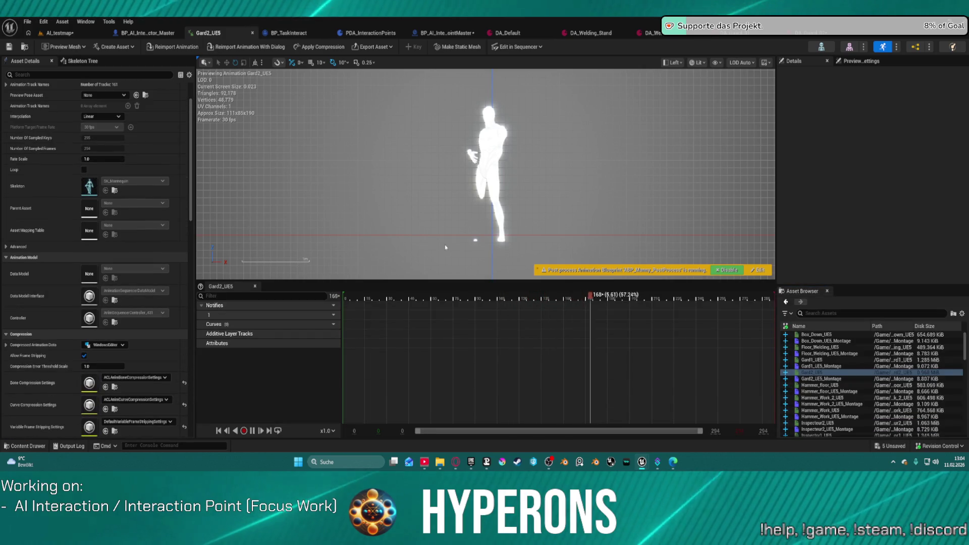
scroll(492, 246, "up", 2)
scroll(492, 245, "up", 1)
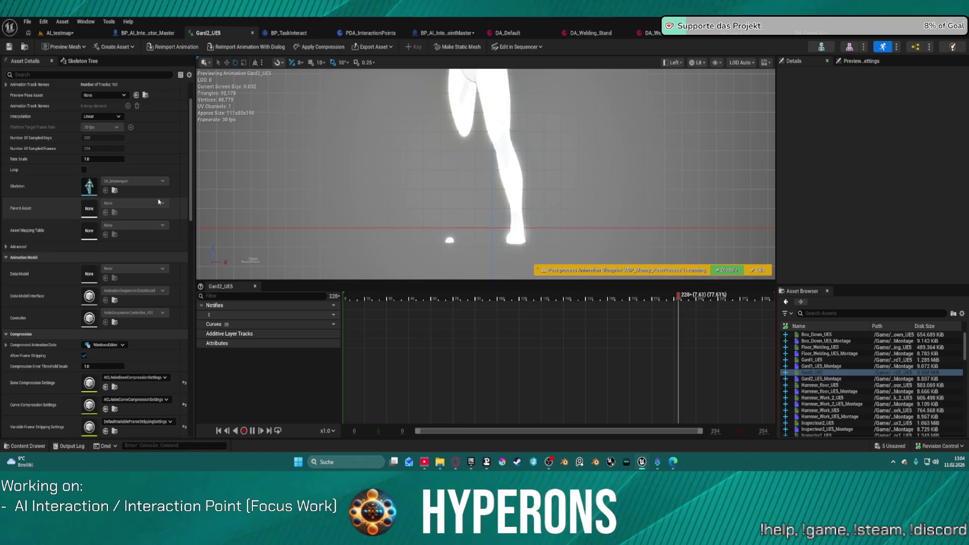
scroll(146, 349, "down", 3)
scroll(146, 349, "down", 9)
left_click(154, 298)
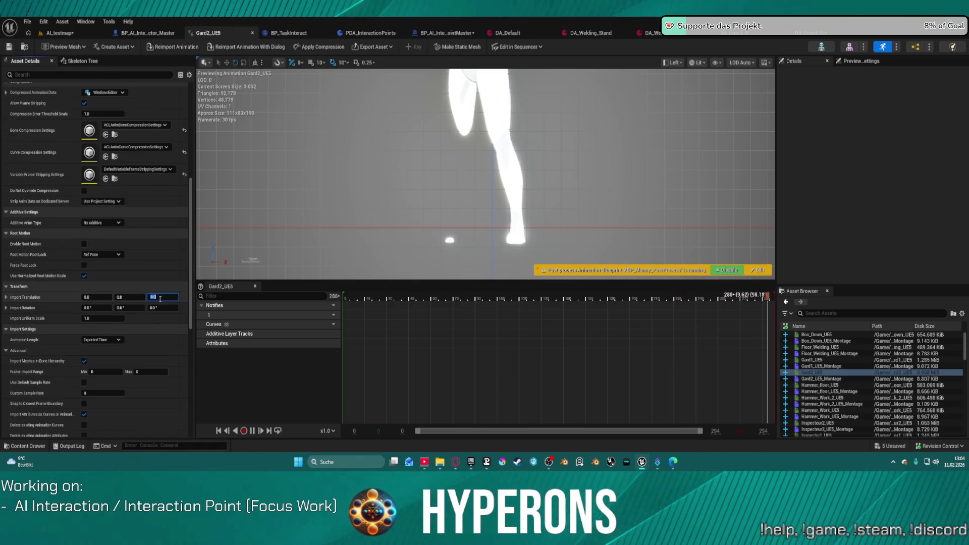
key("Return")
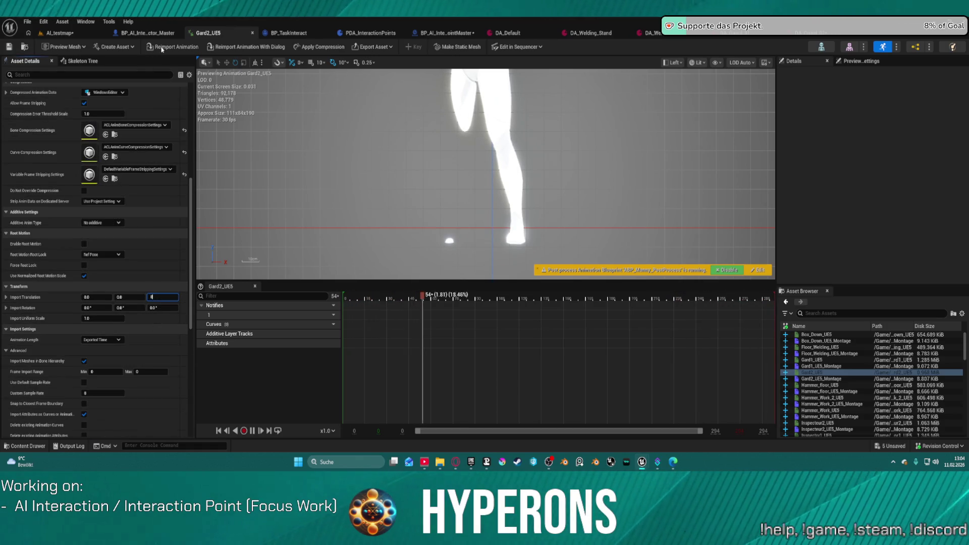
left_click(163, 47)
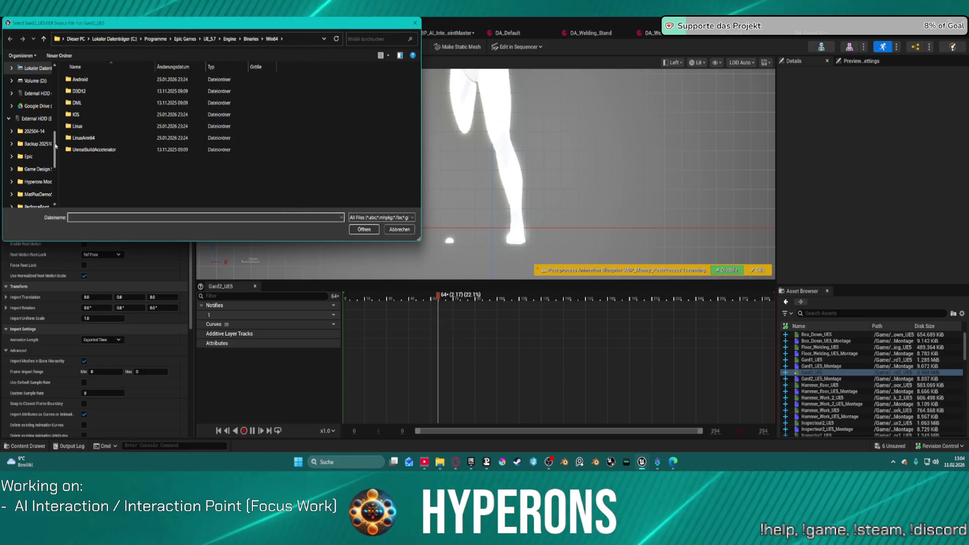
Step: In the file dialog, browse from Game Design Stuff into Animation > Export and its subfolders
scroll(56, 161, "down", 1)
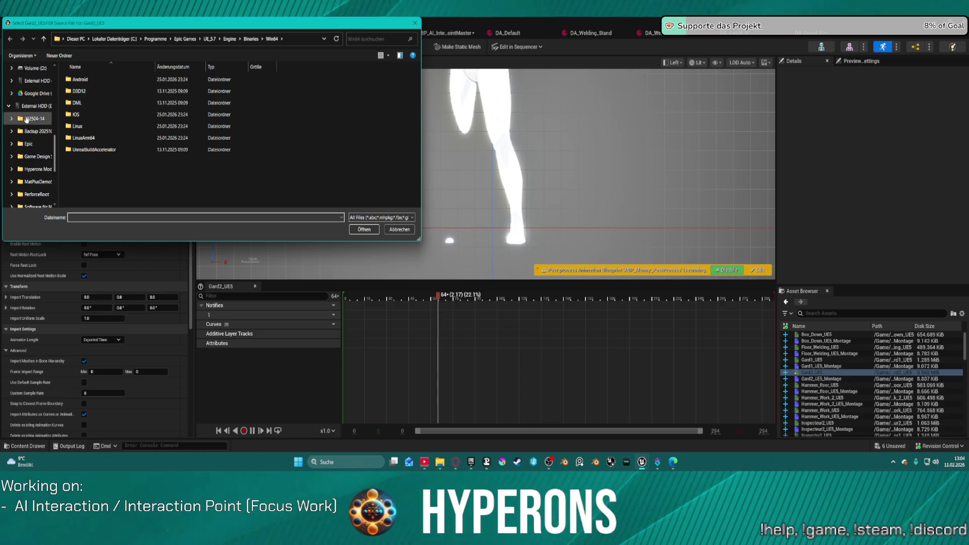
scroll(50, 151, "up", 1)
left_click(38, 157)
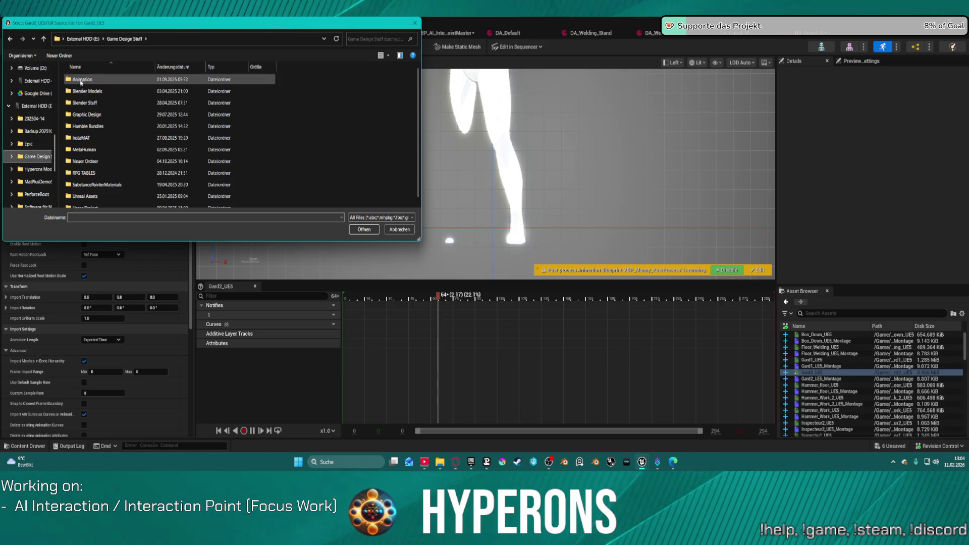
left_click(83, 80)
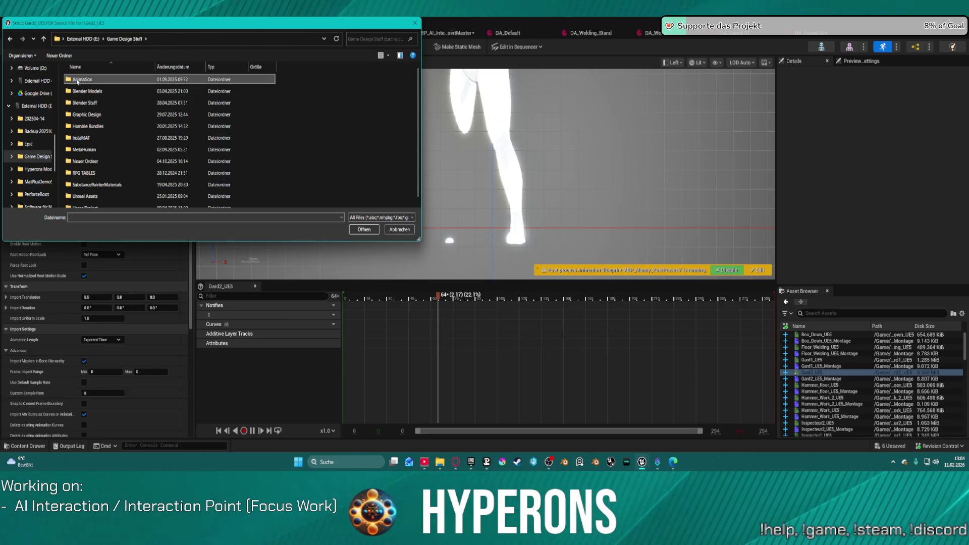
double_click(77, 81)
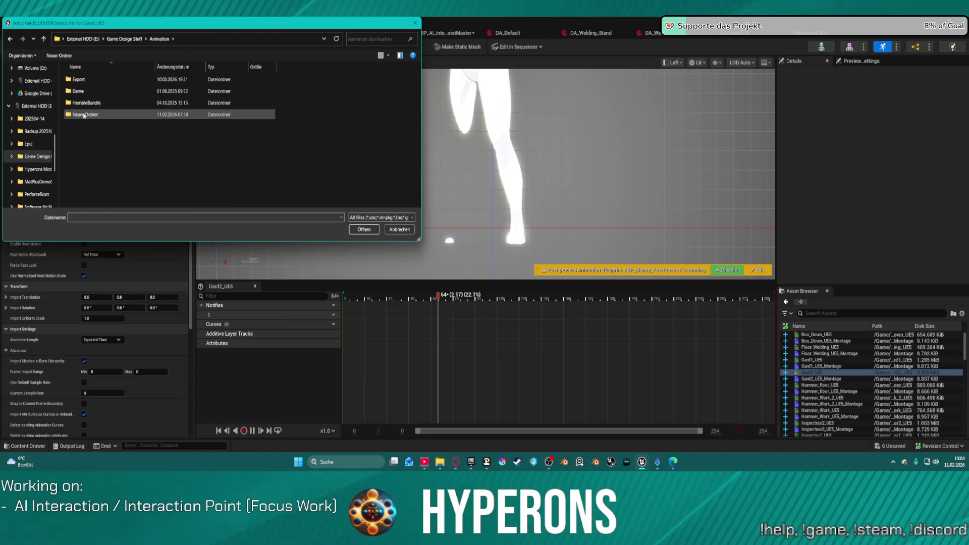
double_click(80, 79)
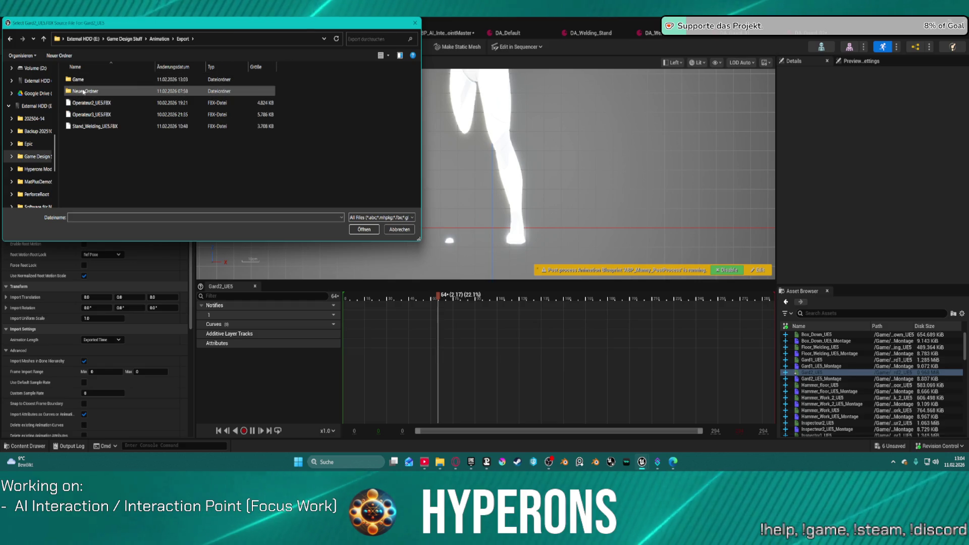
double_click(85, 91)
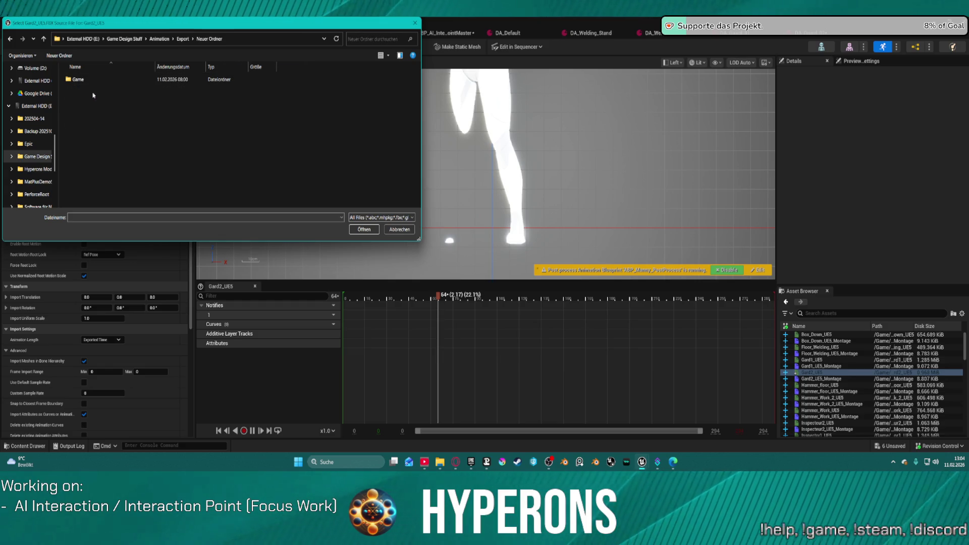
double_click(78, 82)
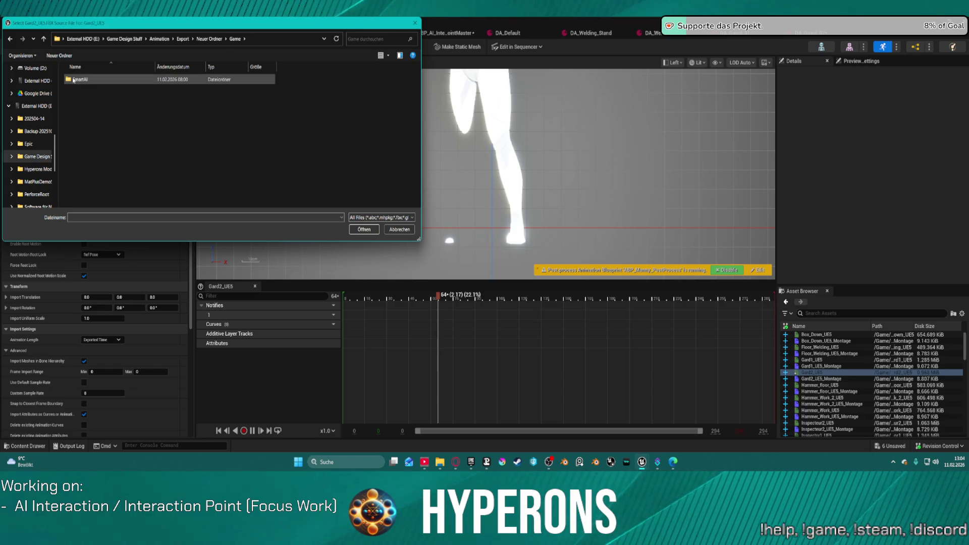
Step: Back up to Export and open Game > 00_Animation > NewSKM > Working
left_click(44, 41)
left_click(44, 42)
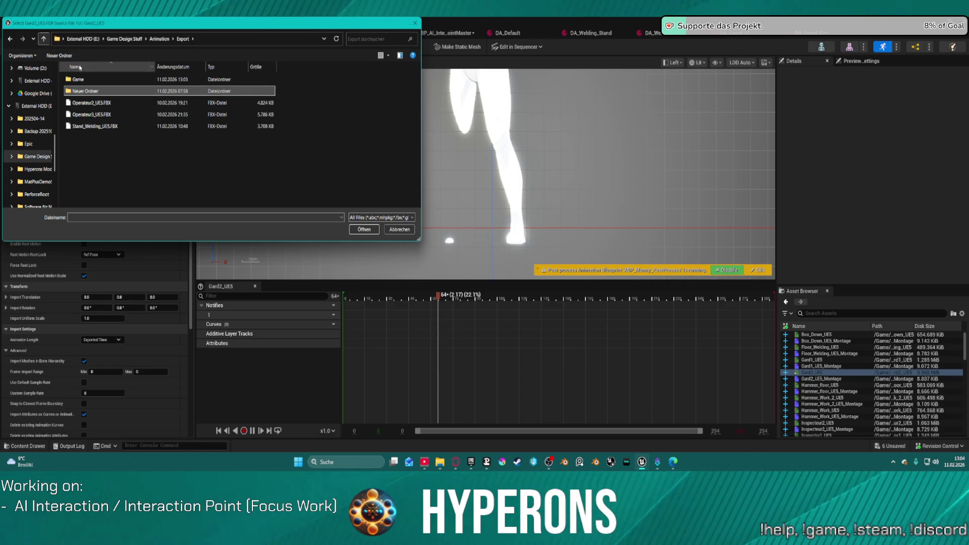
double_click(81, 80)
double_click(81, 79)
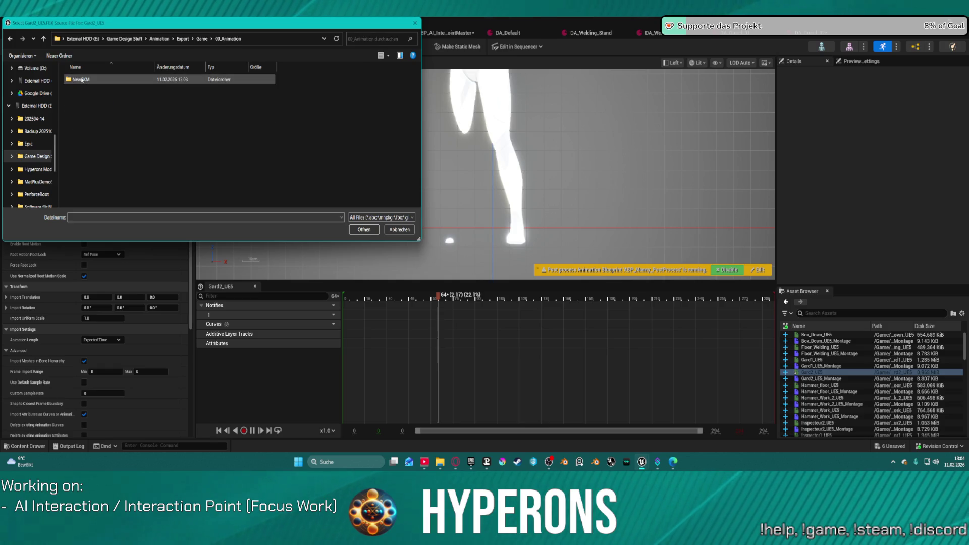
double_click(82, 79)
double_click(82, 79)
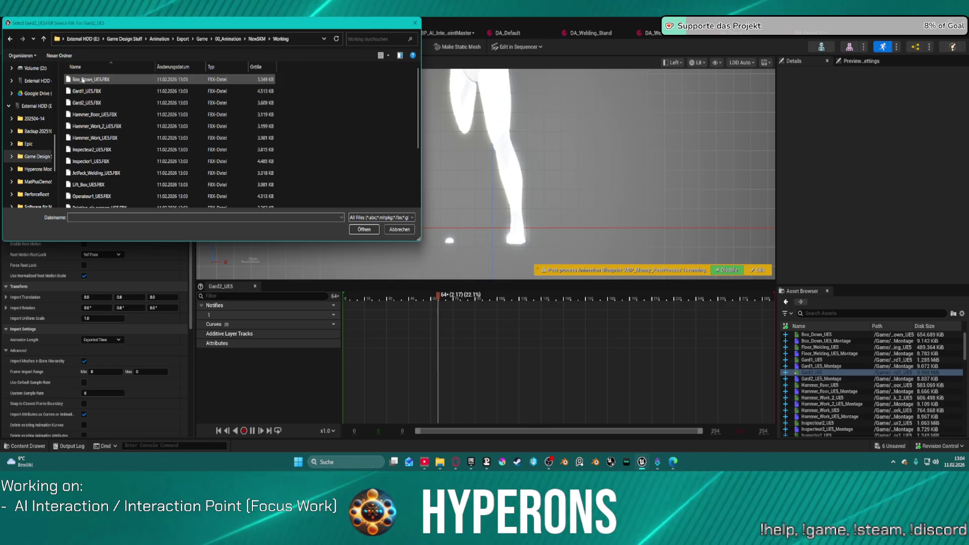
scroll(162, 119, "down", 3)
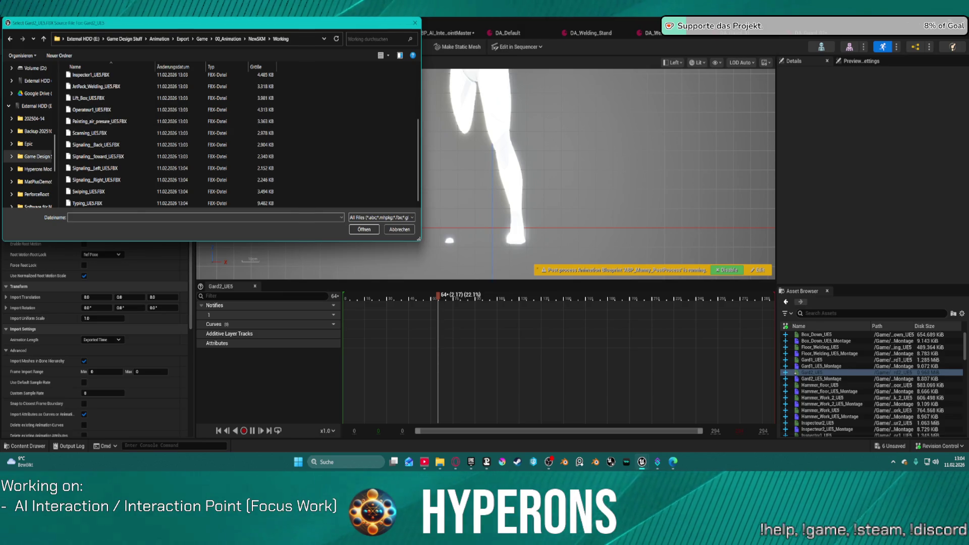
Step: Select Gard2_UE5.FBX as the source file and confirm the reimport
key("alt+Tab")
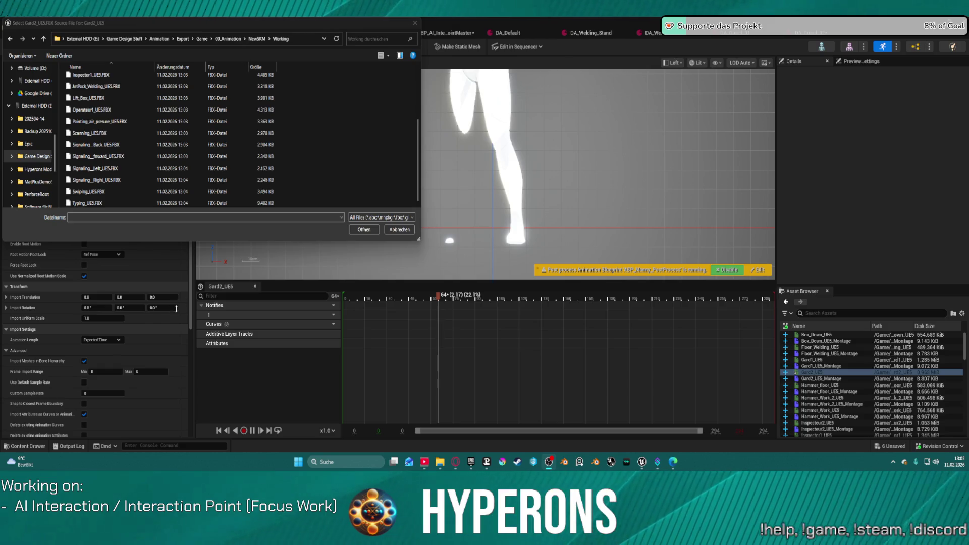
scroll(111, 126, "up", 3)
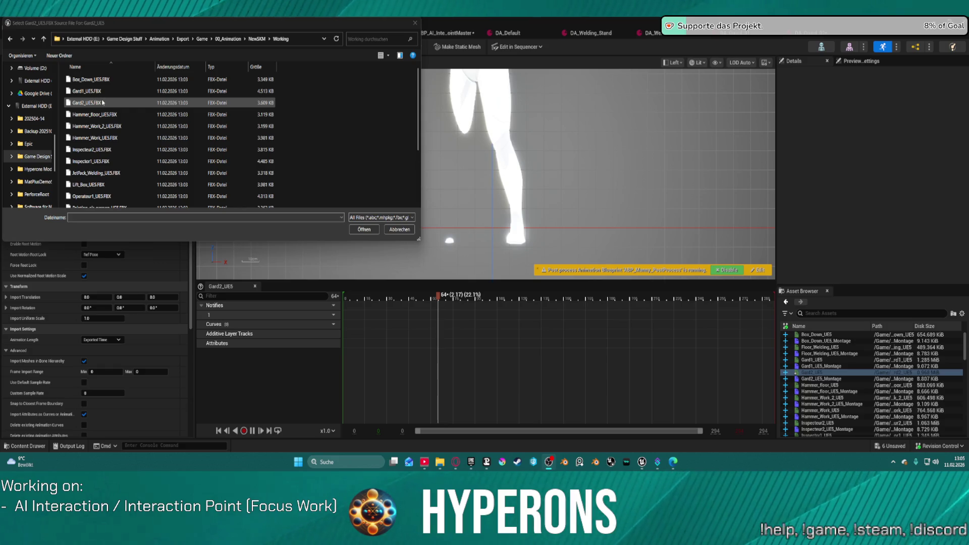
left_click(102, 103)
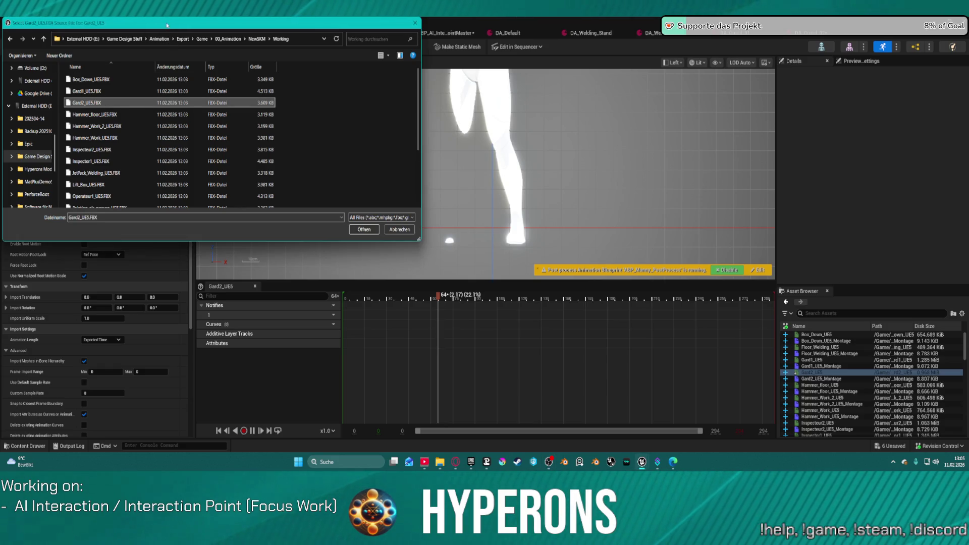
left_click_drag(167, 25, 207, 60)
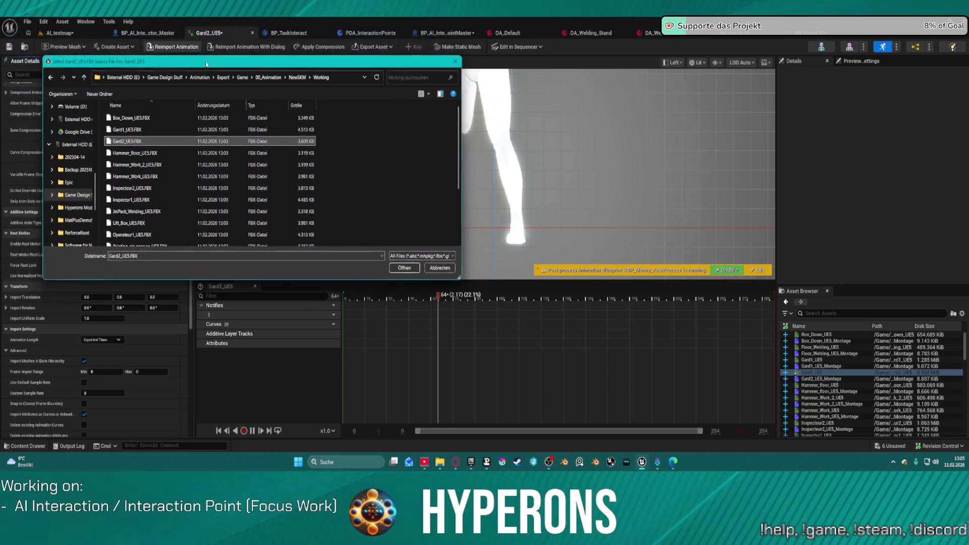
left_click(400, 264)
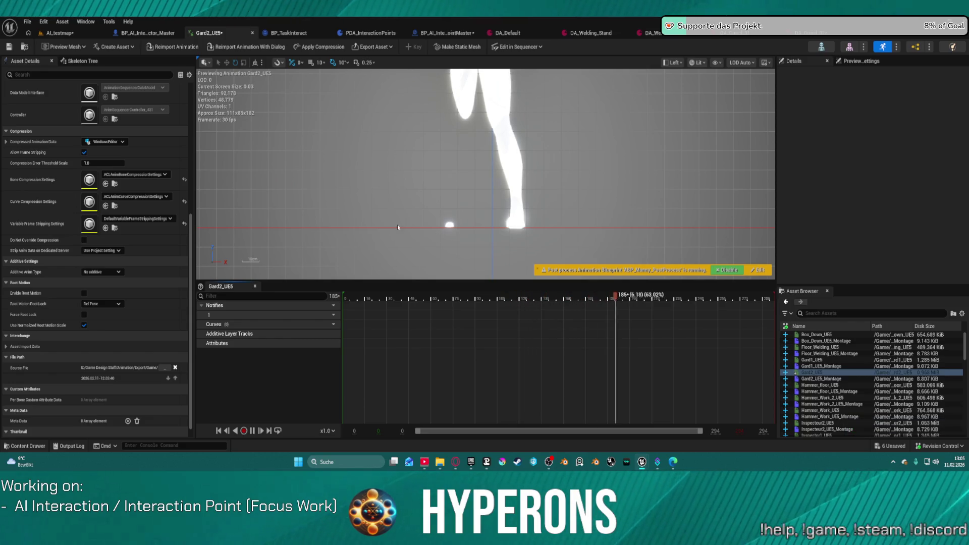
Step: Open Gard1_UE5 and reimport it from its chosen FBX source file
left_click(810, 360)
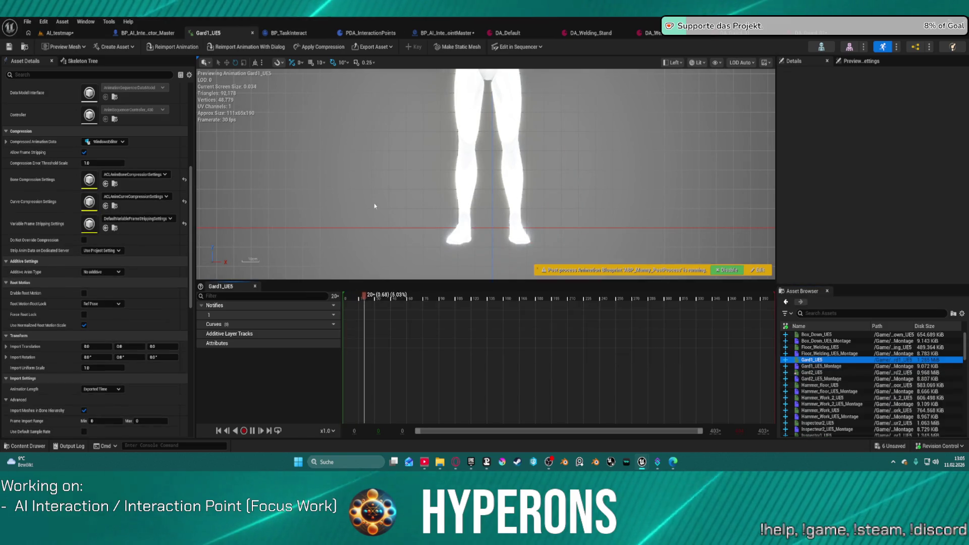
left_click(176, 47)
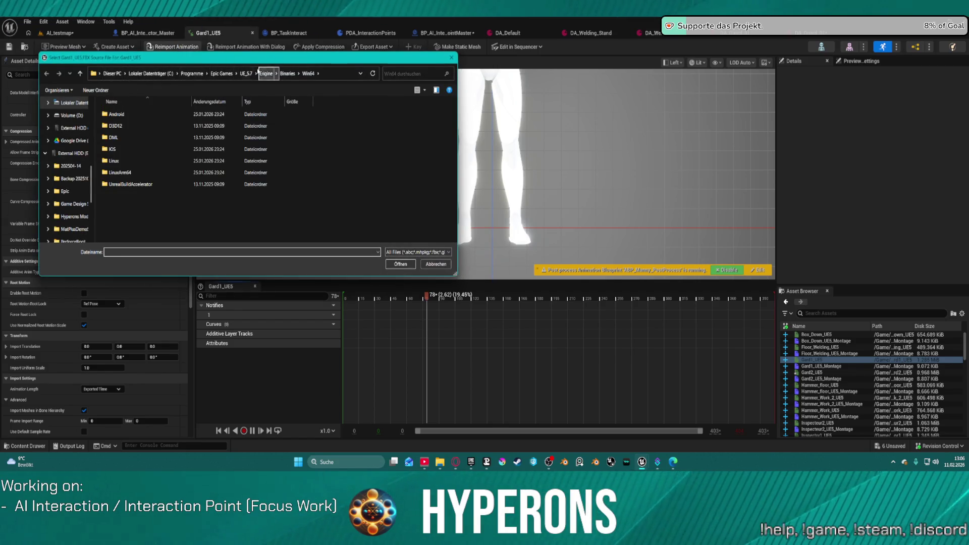
mouse_move(286, 64)
left_mouse_down()
mouse_move(371, 0)
mouse_move(393, 0)
left_mouse_up()
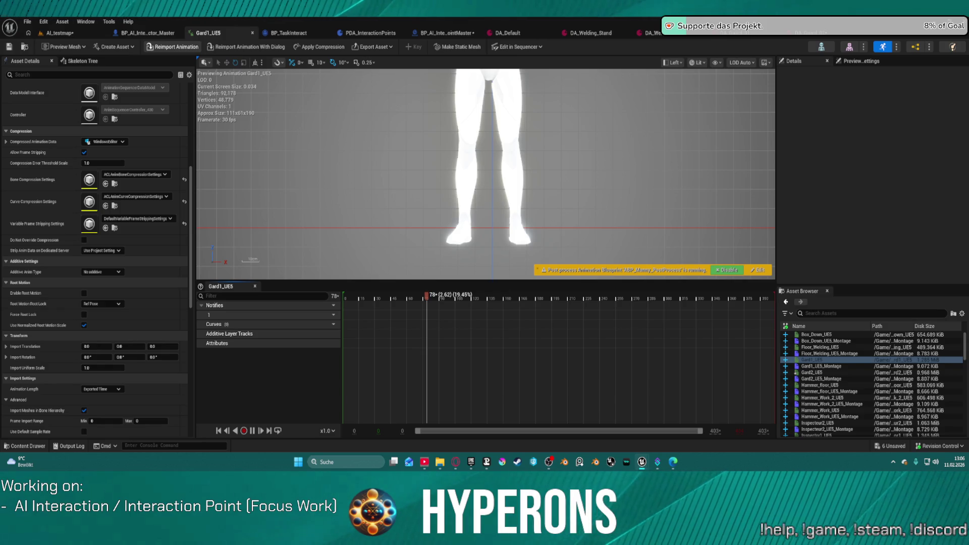
left_click(172, 47)
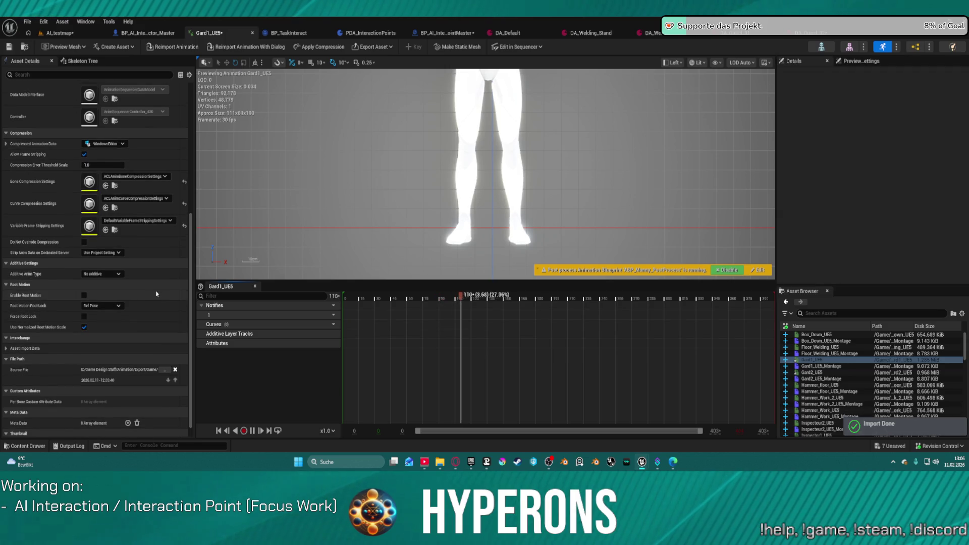
scroll(157, 273, "up", 10)
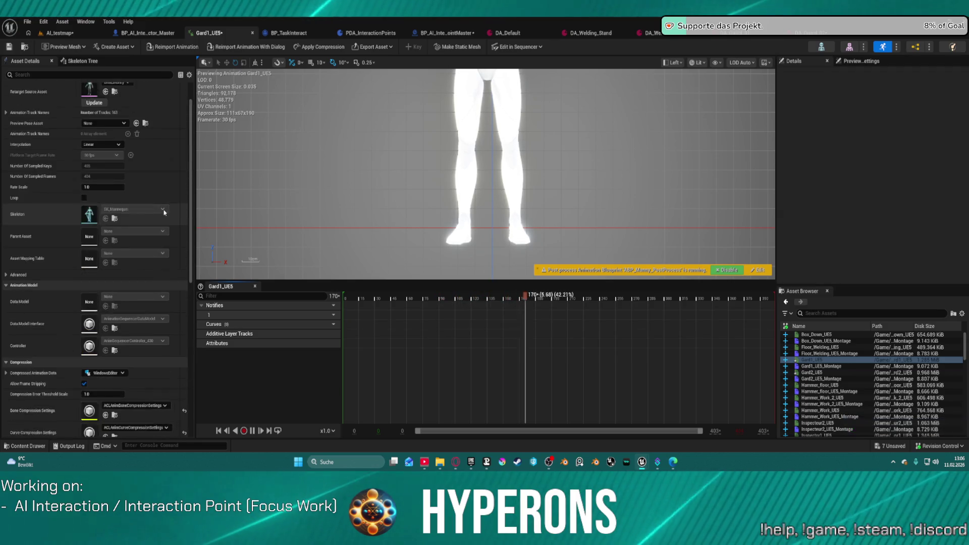
scroll(160, 233, "down", 10)
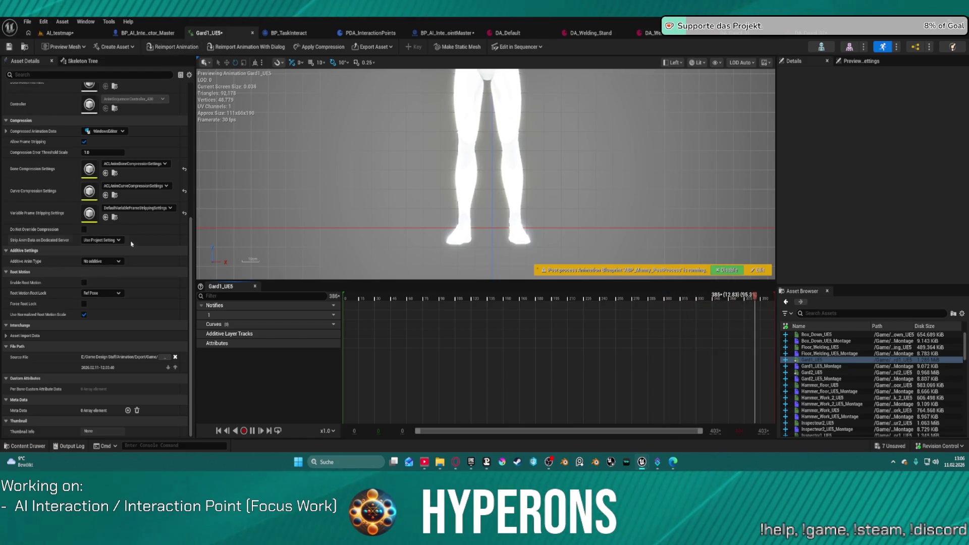
scroll(134, 228, "up", 2)
scroll(135, 228, "up", 10)
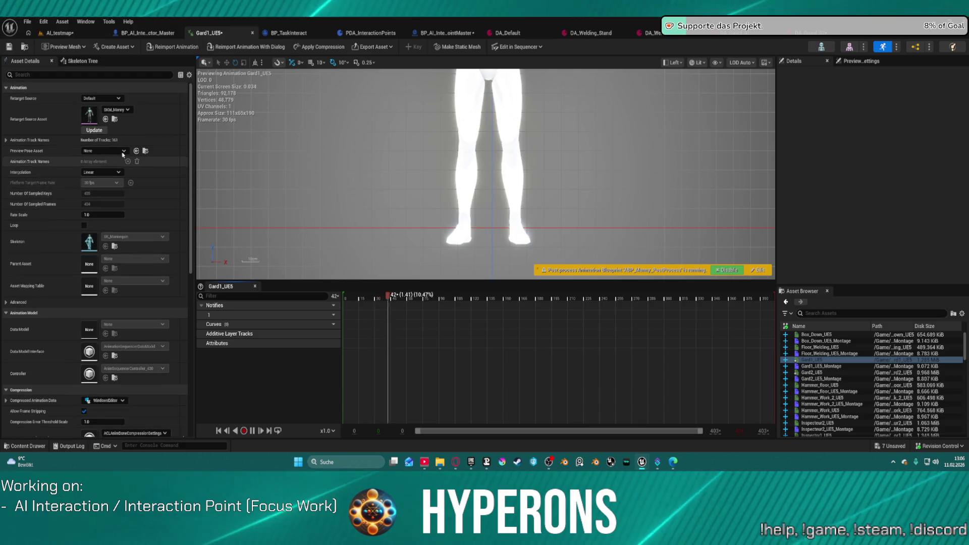
left_click(84, 74)
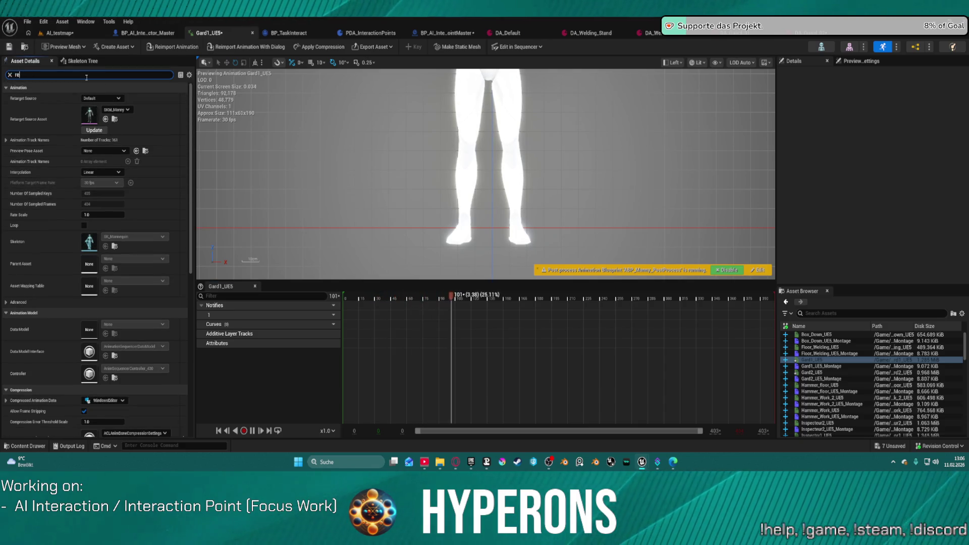
type("re")
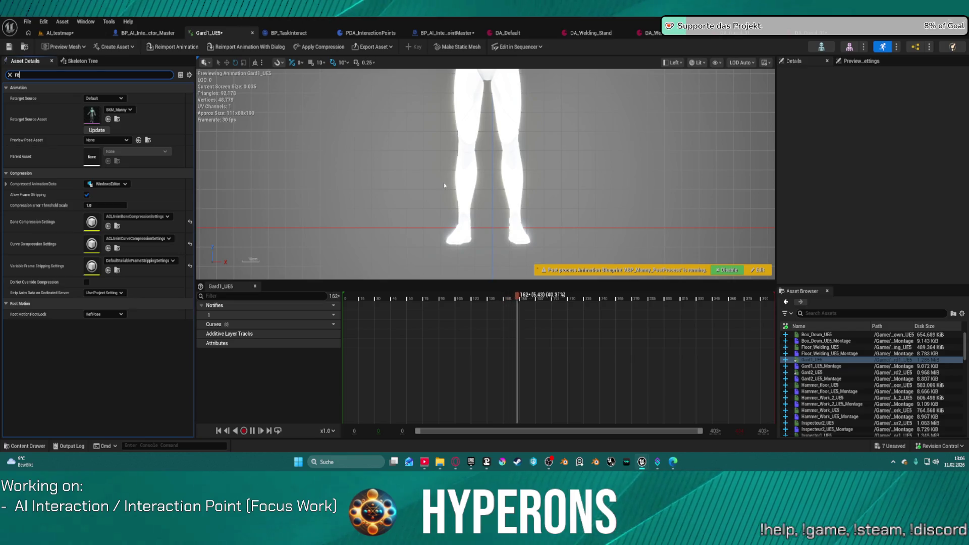
double_click(819, 366)
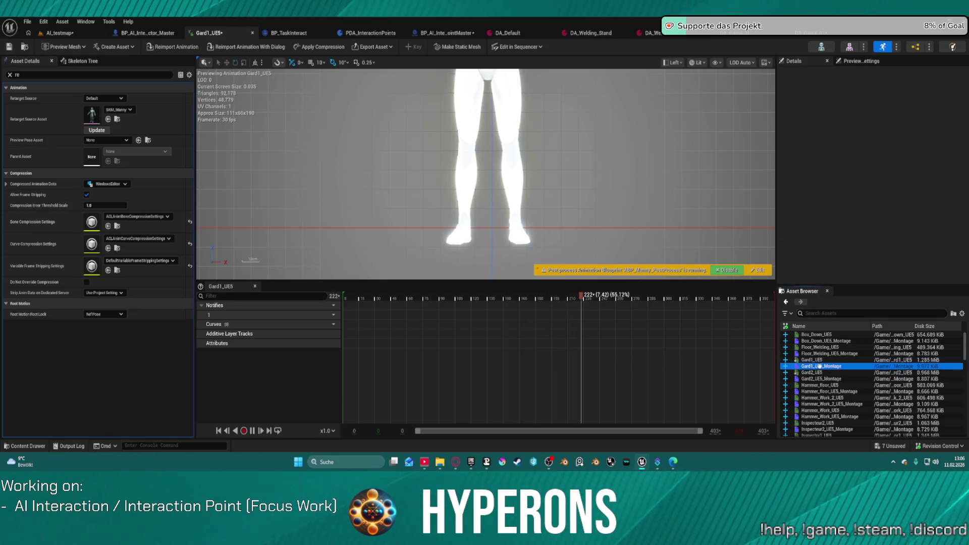
double_click(811, 360)
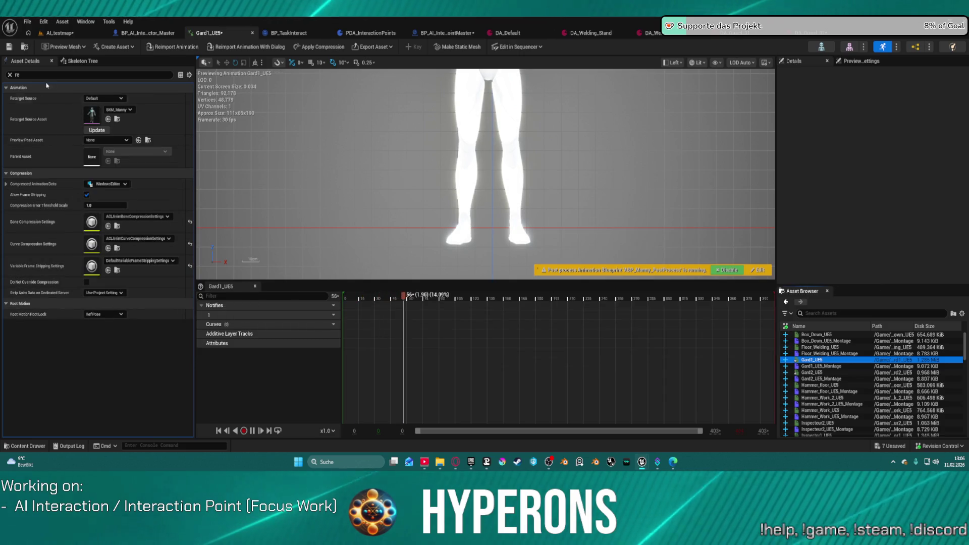
left_click(12, 74)
left_click(10, 75)
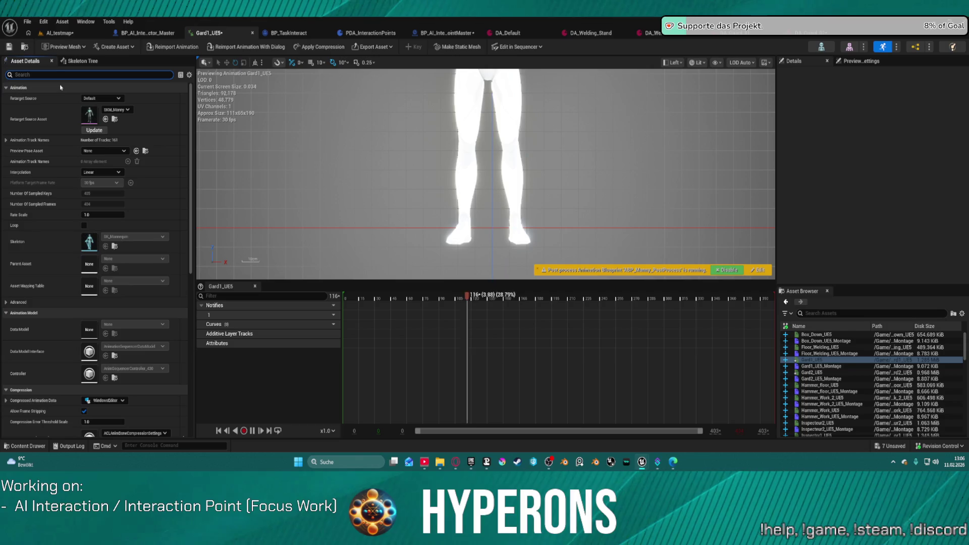
type("imp")
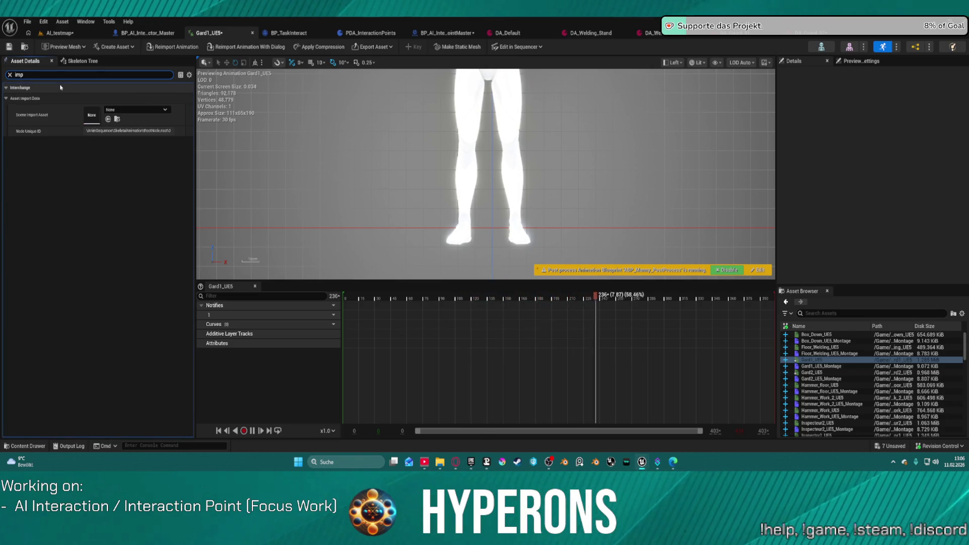
key("BackSpace")
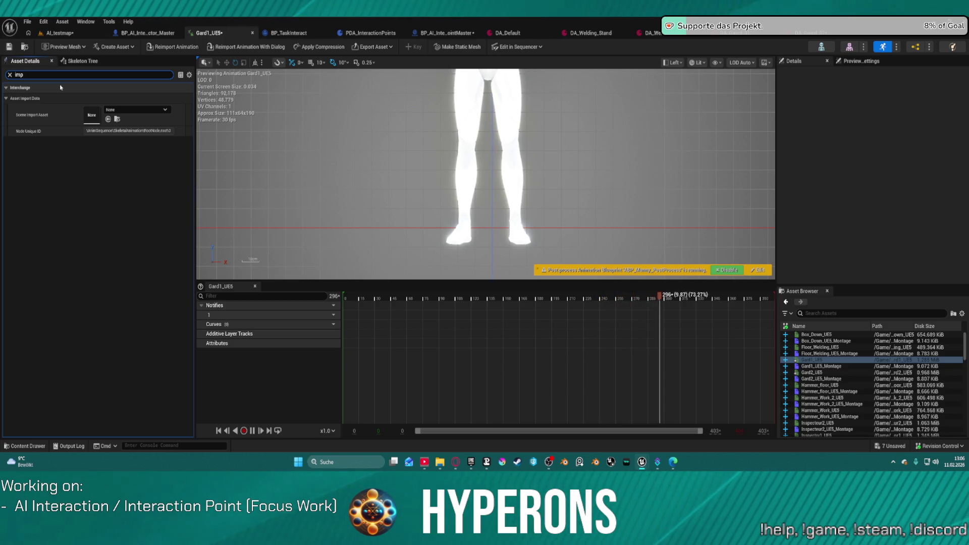
key("BackSpace")
key("BackSpace")
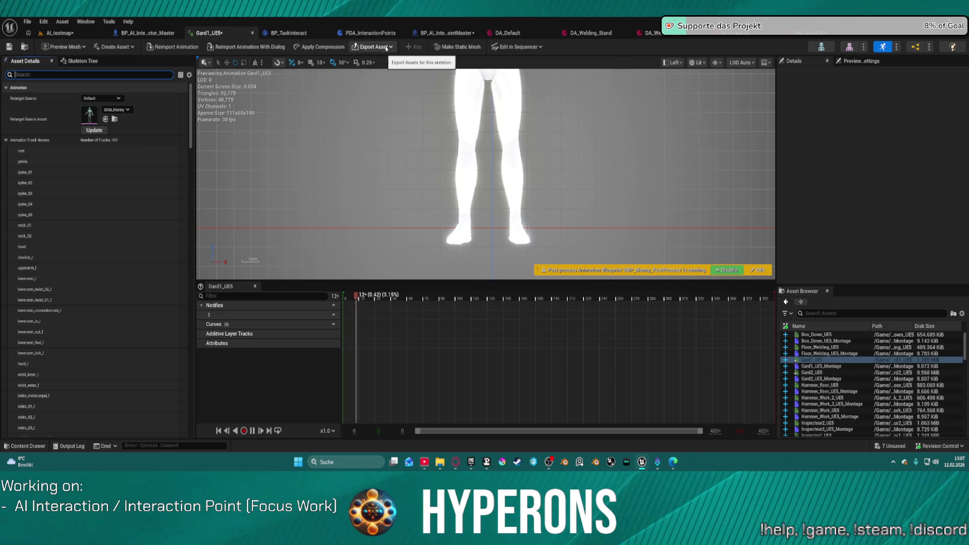
left_click(541, 47)
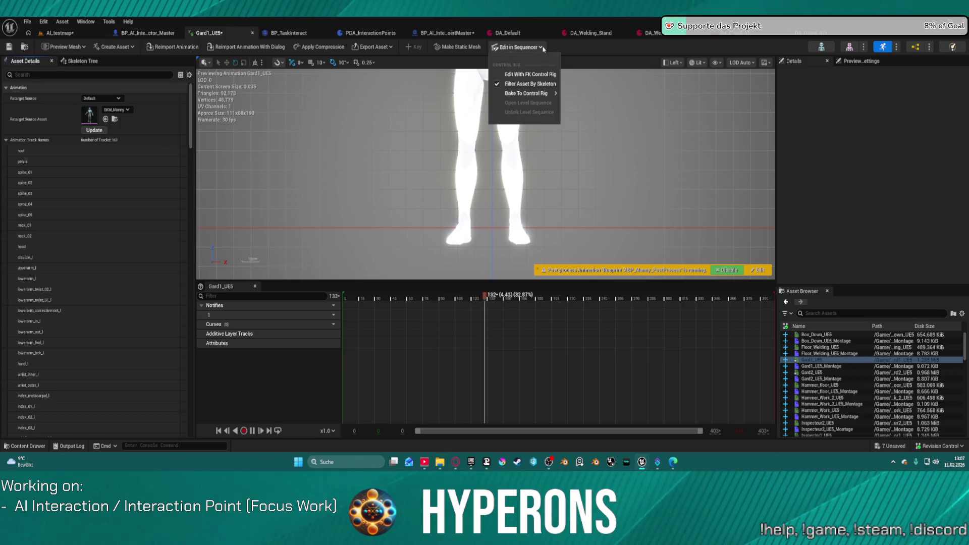
mouse_move(547, 94)
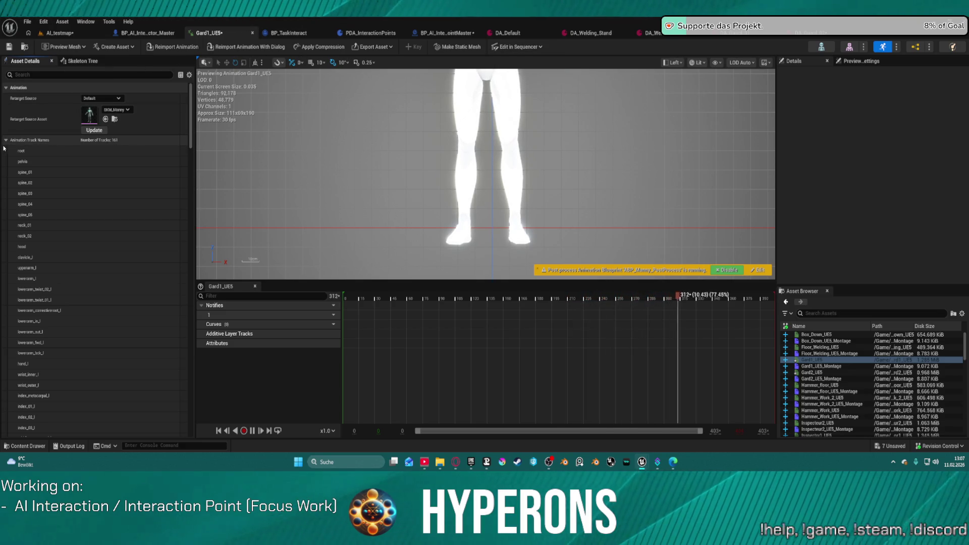
left_click(821, 334)
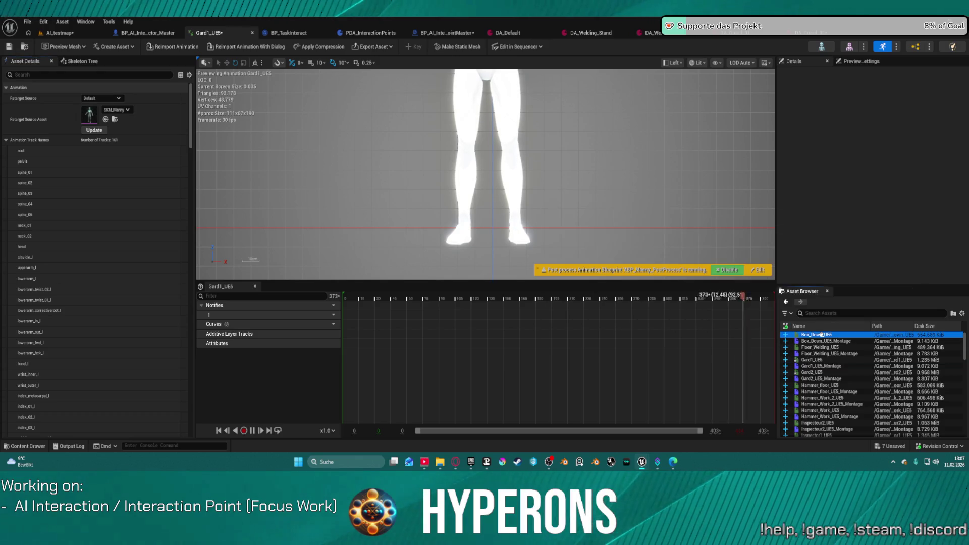
Step: Open Box_Down_UE5 and review its Import Settings in Asset Details
double_click(820, 334)
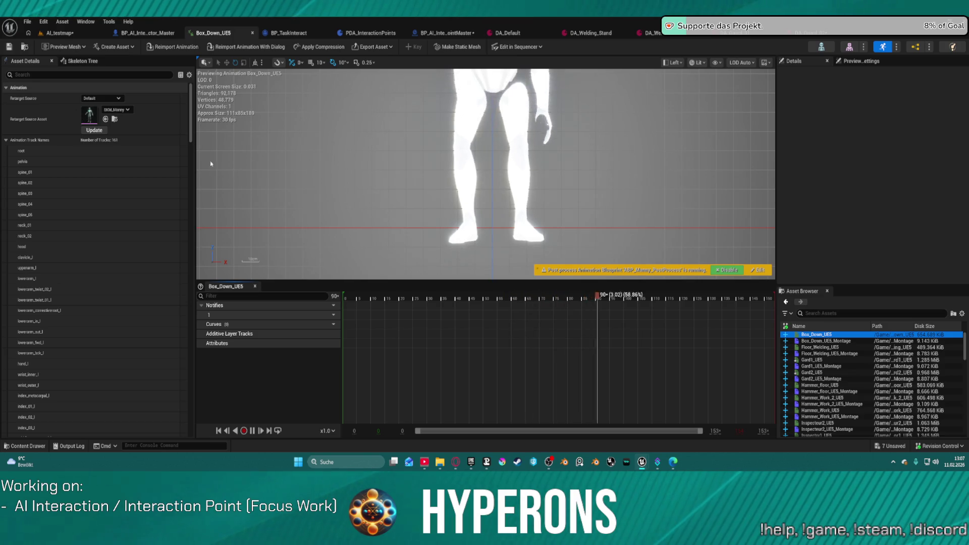
left_click(7, 140)
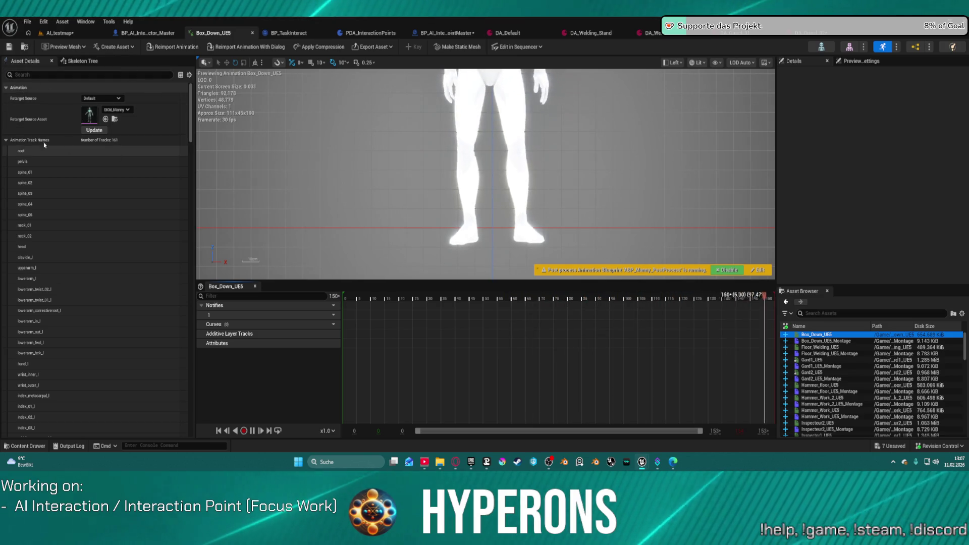
scroll(137, 273, "down", 10)
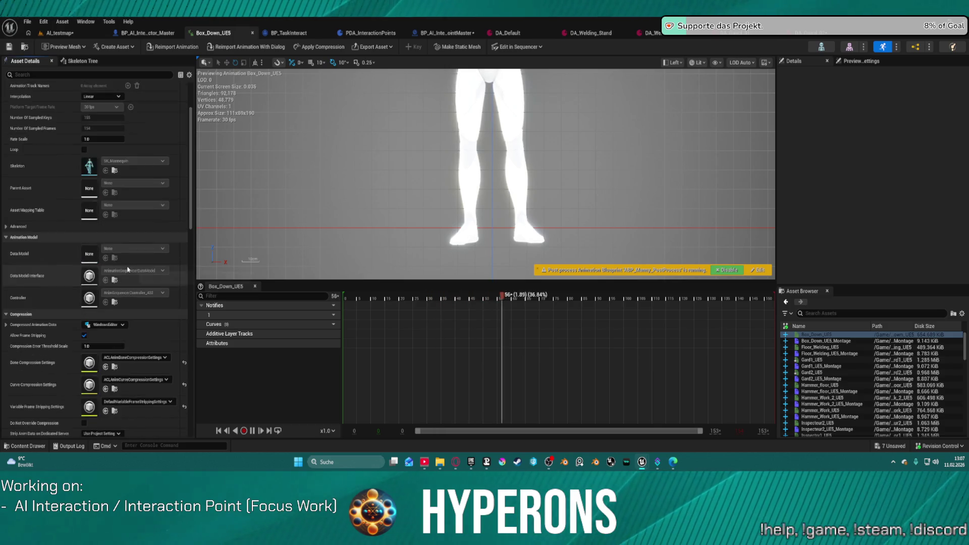
scroll(137, 273, "down", 2)
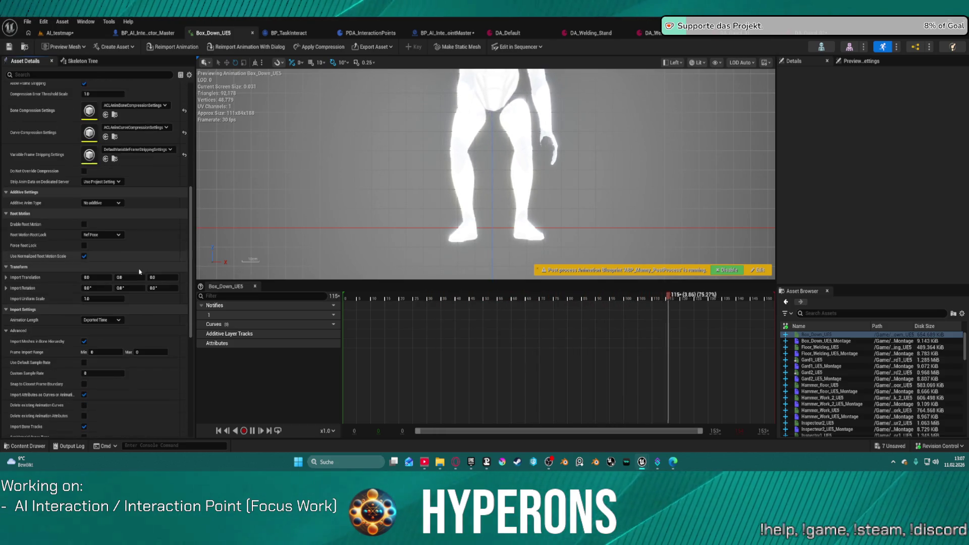
left_click(164, 276)
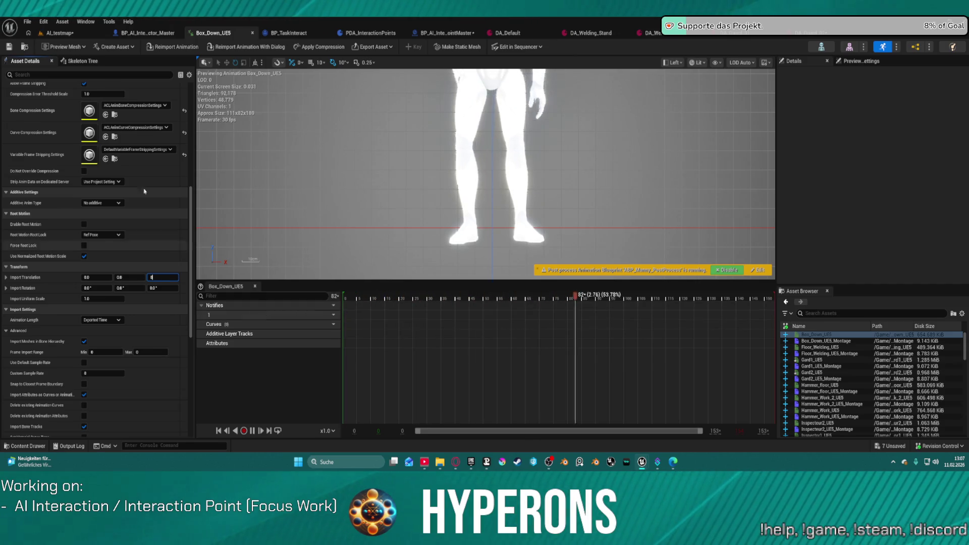
Step: Reimport Box_Down_UE5 from its source file twice and check the asset import data
left_click(170, 48)
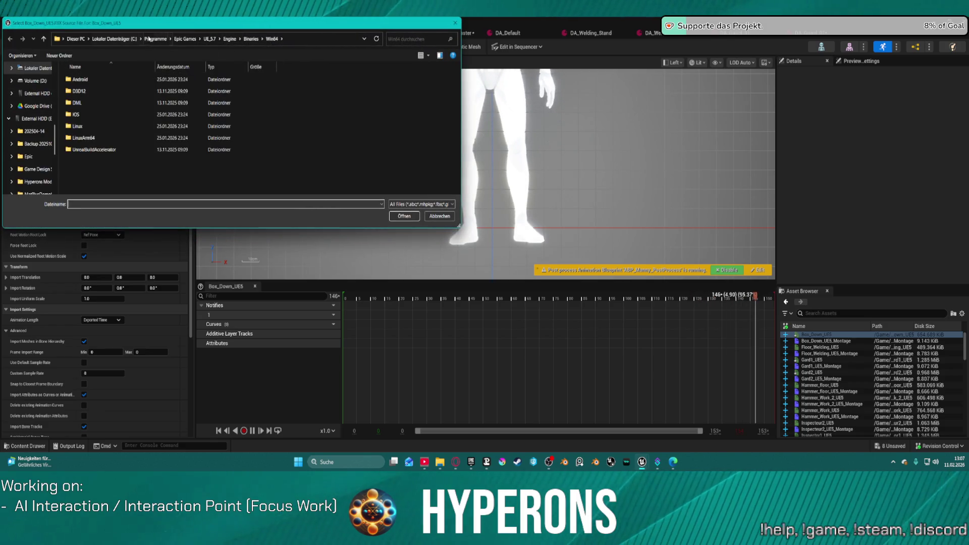
left_click_drag(225, 31, 479, 0)
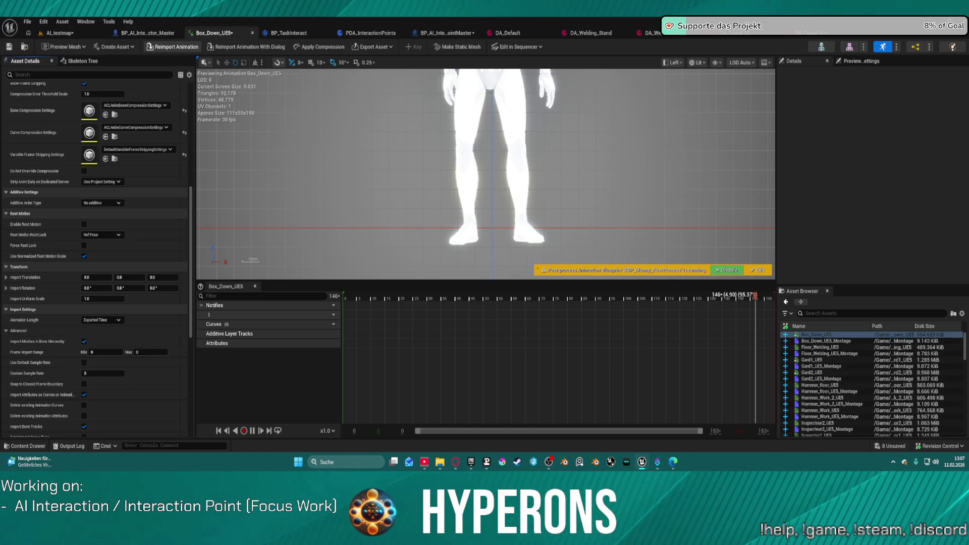
left_click(171, 47)
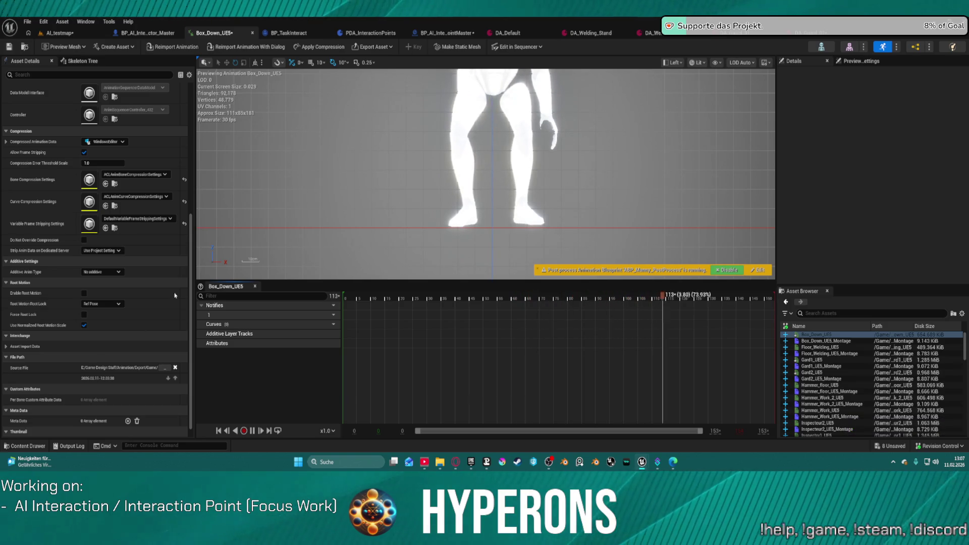
left_click(6, 346)
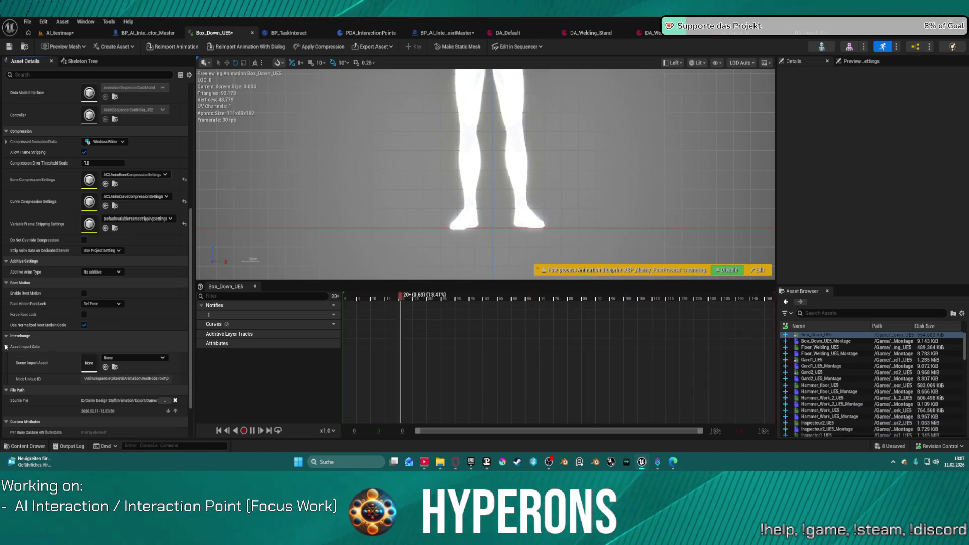
left_click(6, 346)
scroll(81, 332, "down", 1)
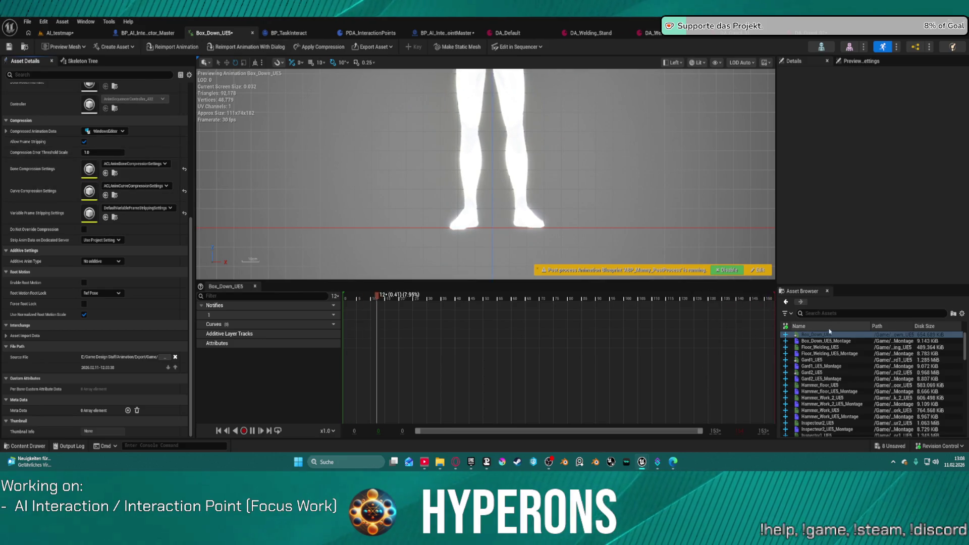
scroll(826, 346, "down", 1)
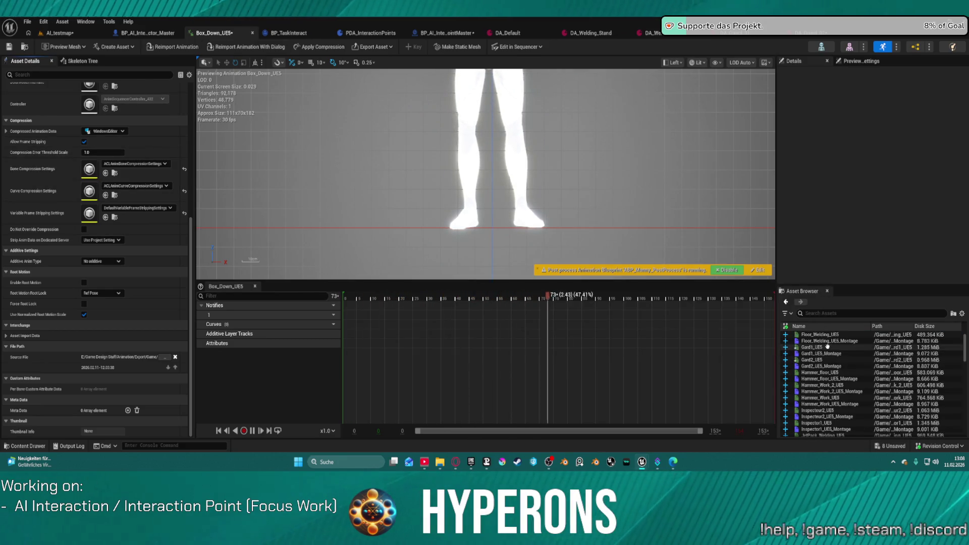
Step: Open Gard1_UE5, clear its recorded source file path and expand the asset import data
double_click(827, 346)
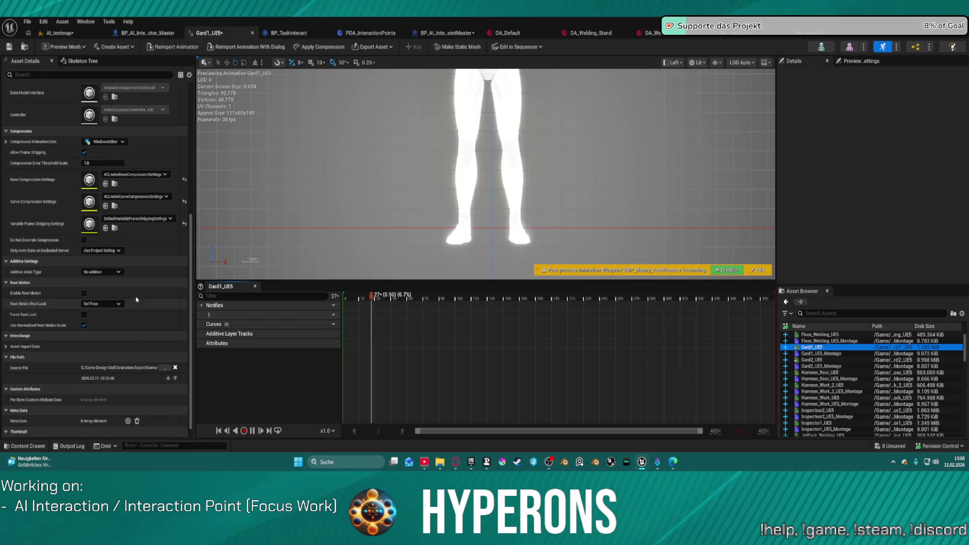
scroll(135, 300, "down", 1)
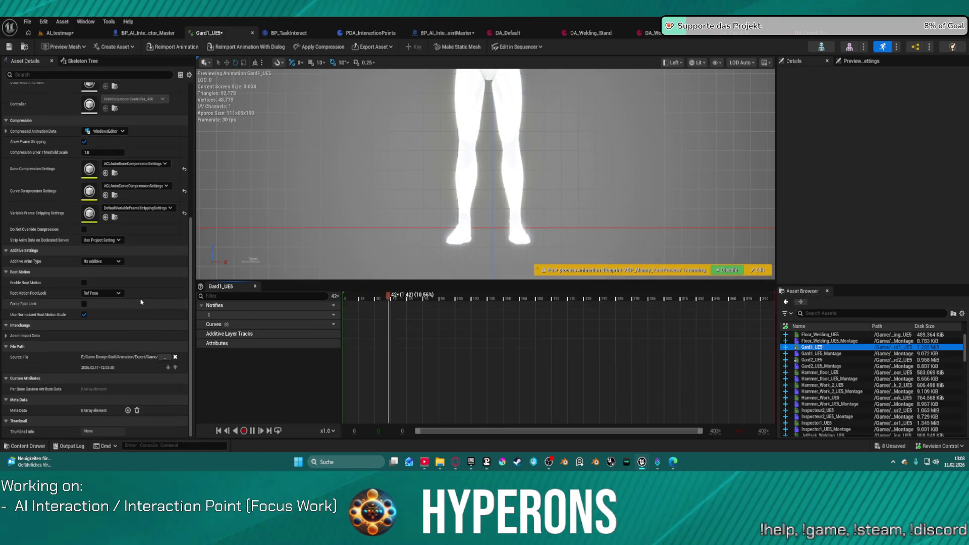
left_click(175, 357)
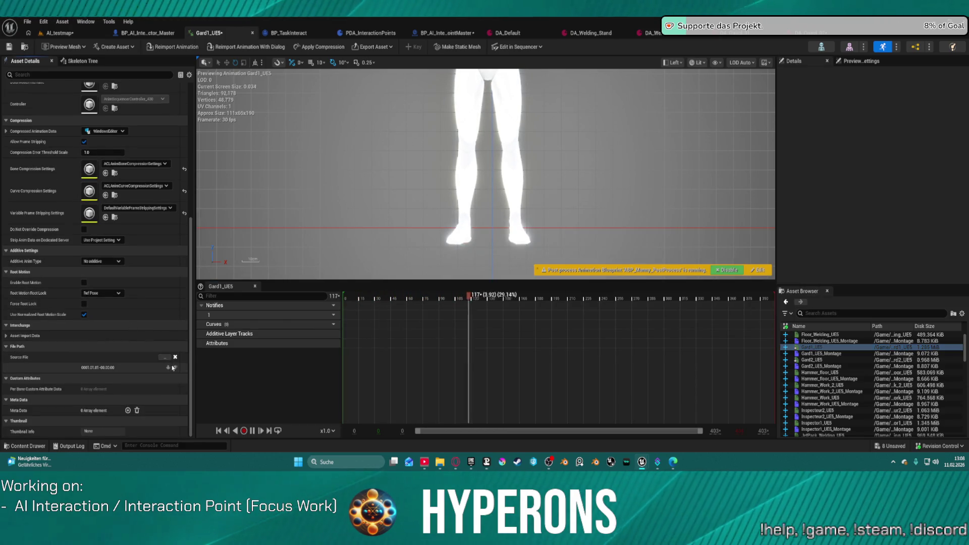
left_click(5, 339)
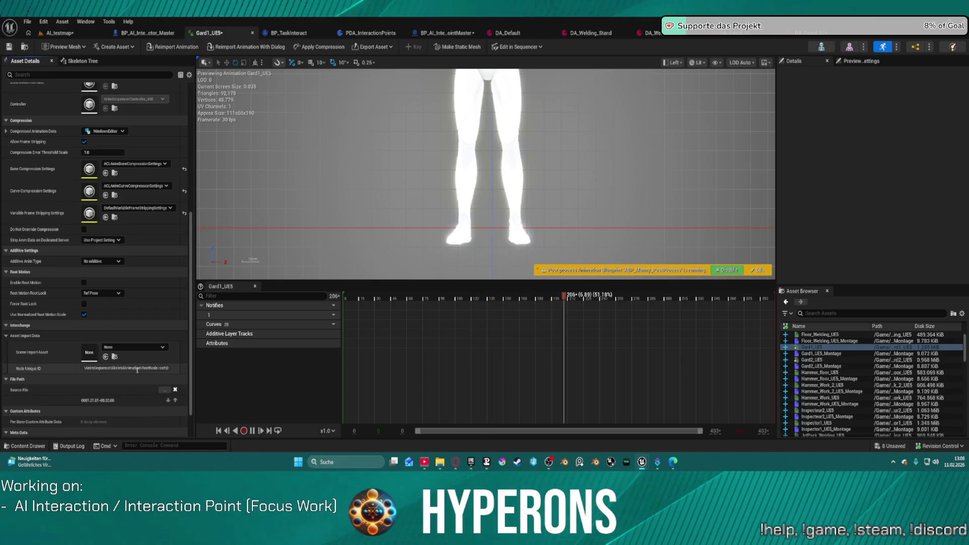
scroll(129, 384, "down", 3)
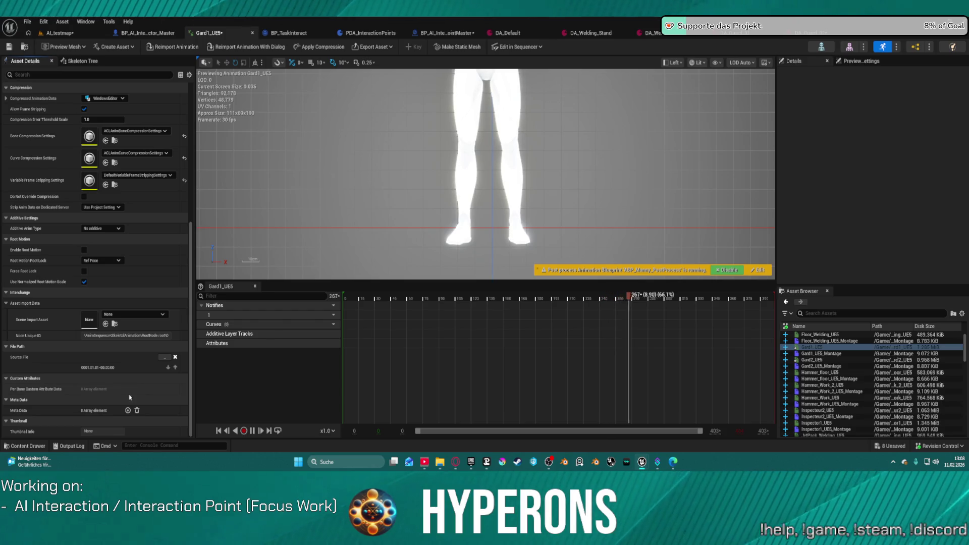
scroll(110, 268, "up", 5)
scroll(110, 269, "up", 10)
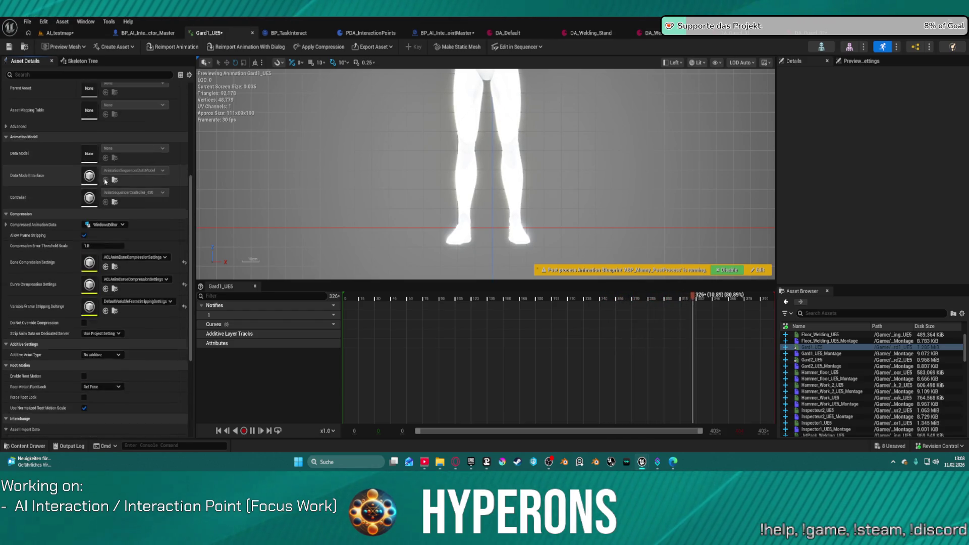
Step: Reimport Gard1_UE5 from Gard1_UE5.FBX with the adjusted settings, then open Hammer_floor_UE5
left_click(242, 48)
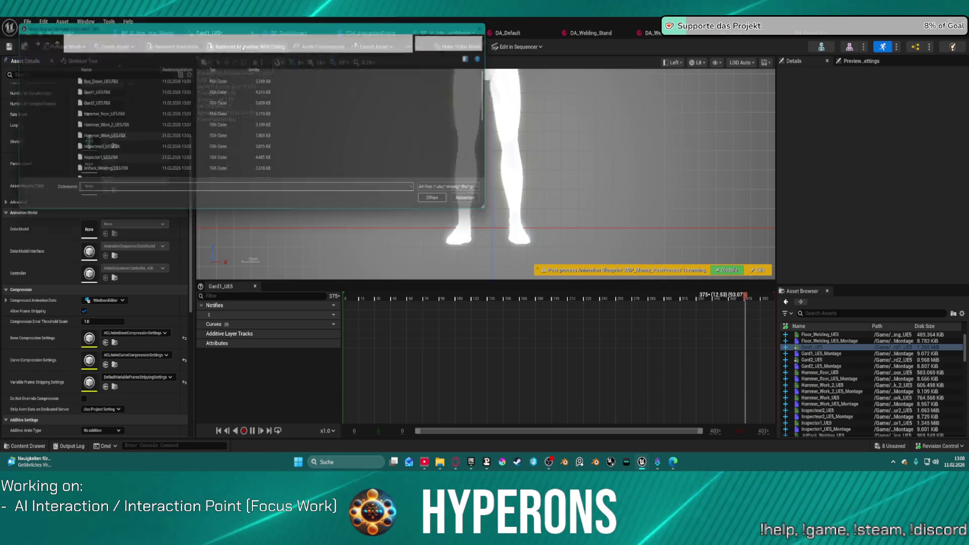
left_click(109, 91)
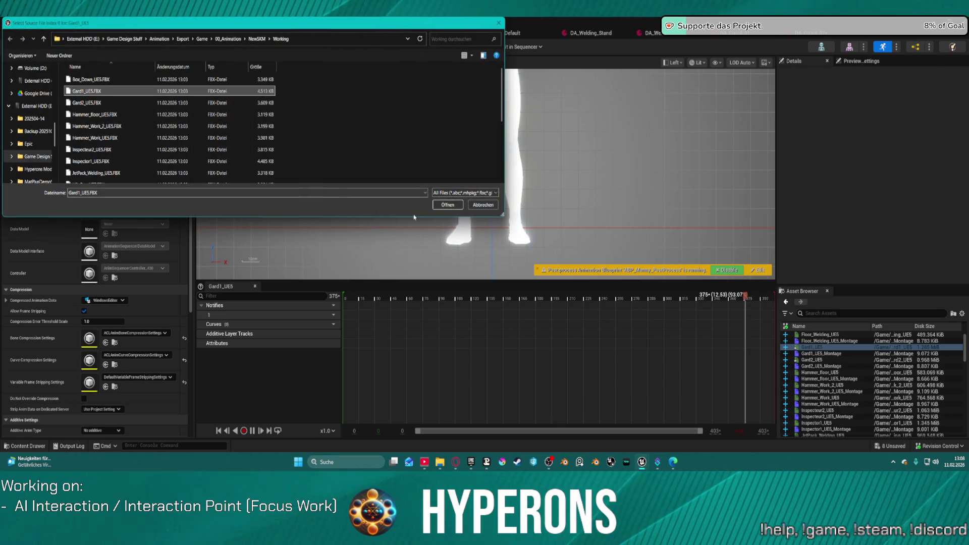
left_click(447, 205)
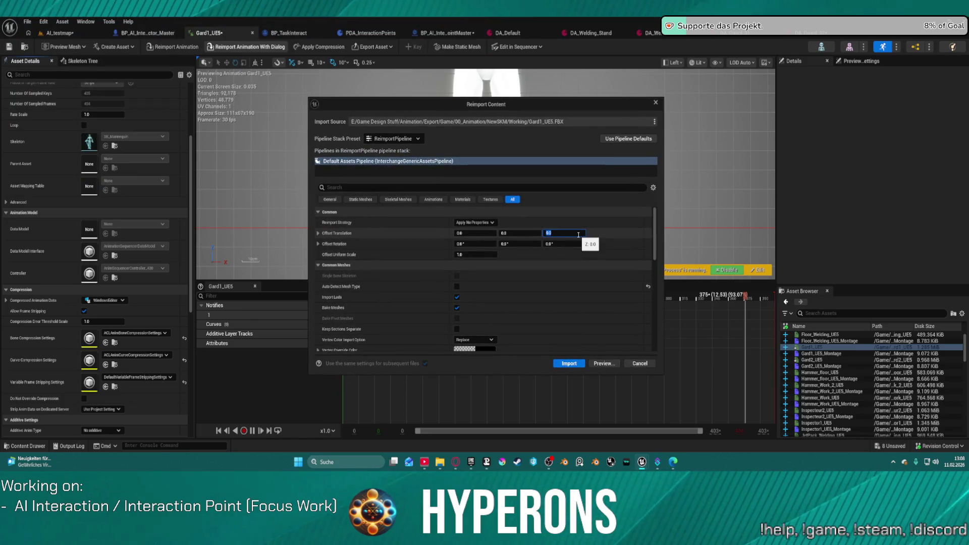
left_click(569, 364)
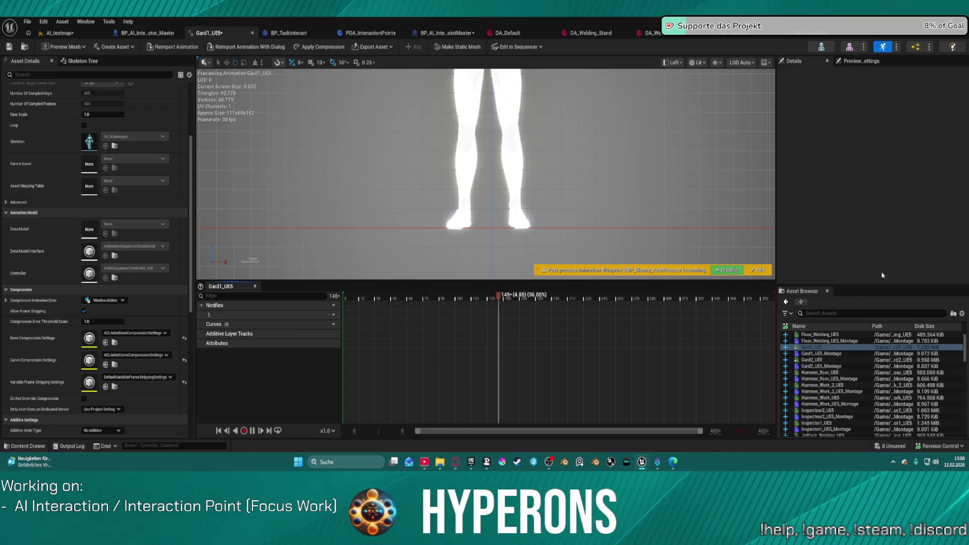
double_click(828, 372)
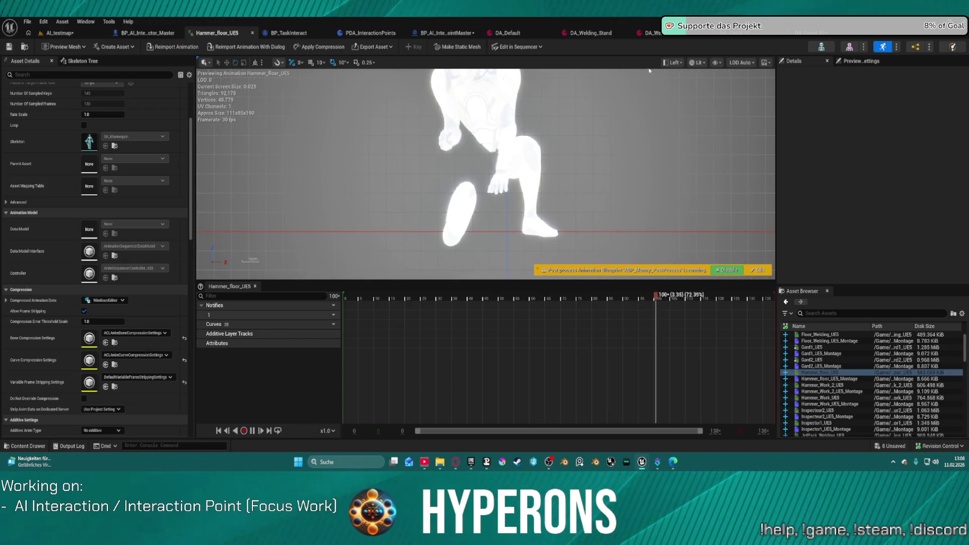
Step: Switch the Hammer_floor_UE5 viewport from Left to Front view
left_click(673, 62)
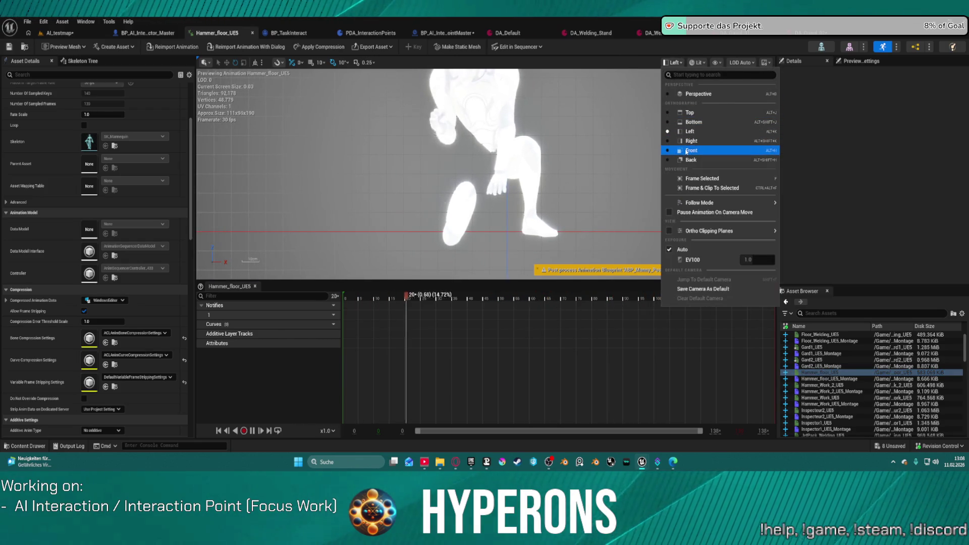
left_click(689, 131)
key("alt+h")
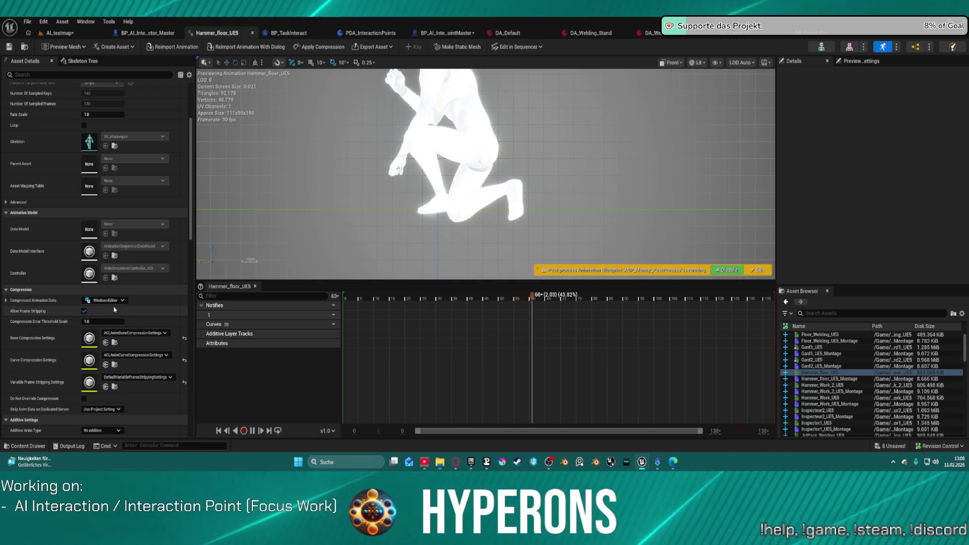
Step: Start reimporting Hammer_floor_UE5, moving the file picker aside
left_click(175, 47)
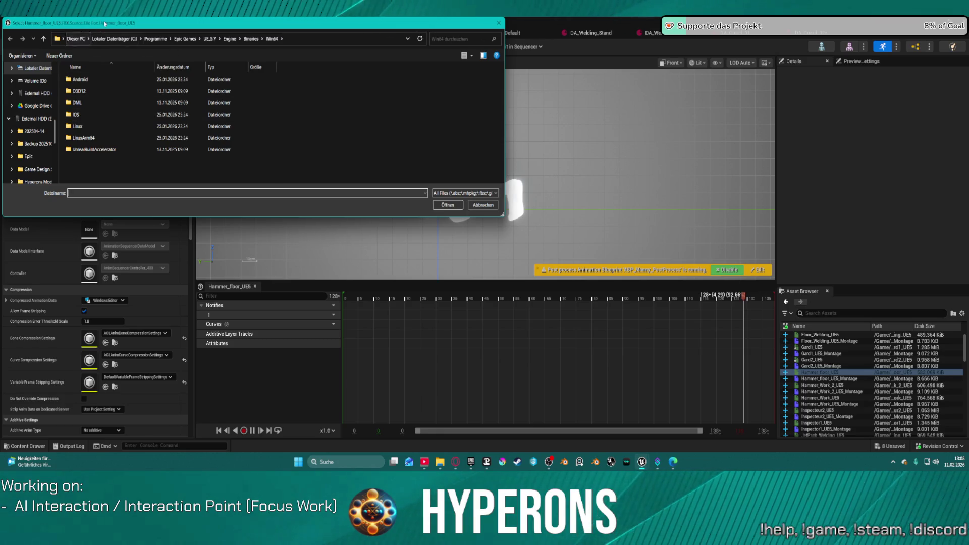
left_click_drag(104, 23, 444, 0)
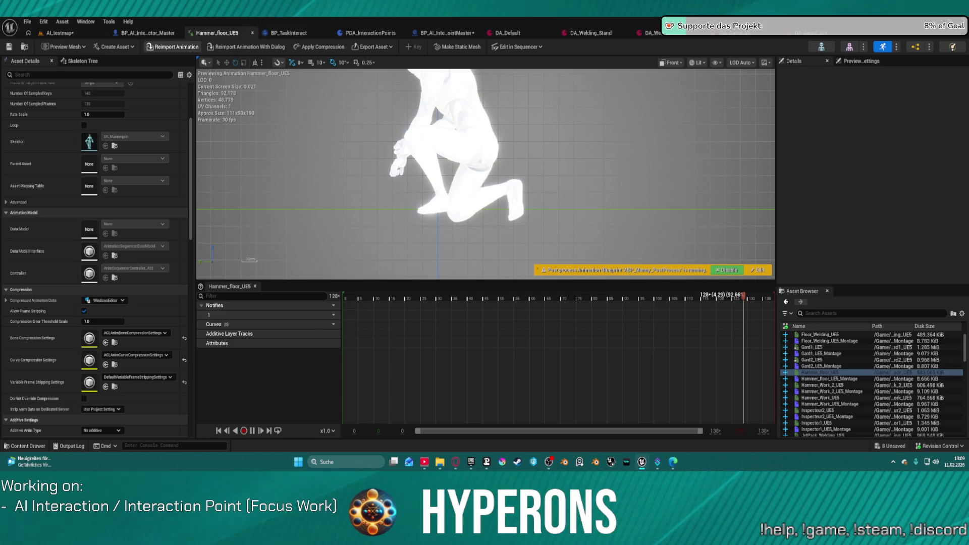
scroll(125, 363, "down", 5)
Step: Set Import Translation Z to 8 and reimport from Working\Hammer_floor_UE5.FBX
scroll(125, 364, "down", 4)
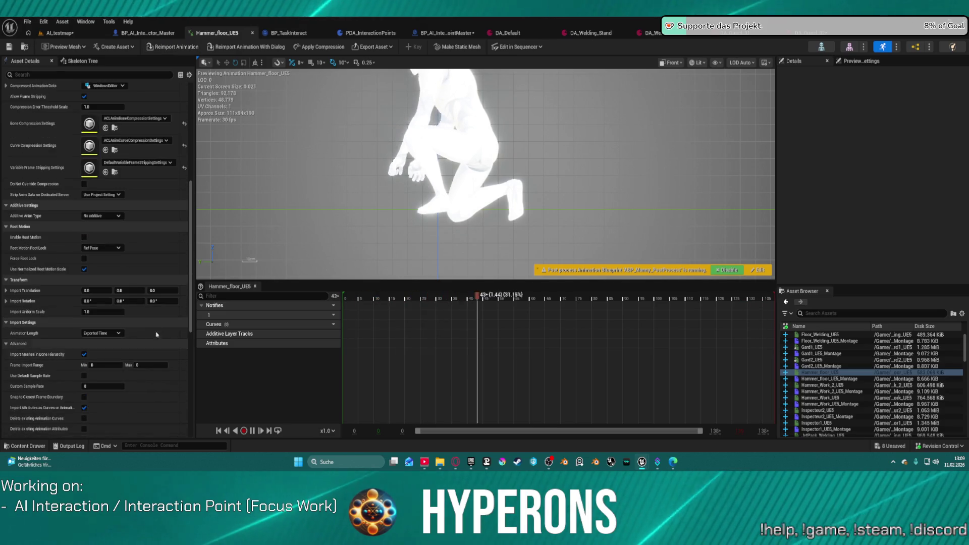
left_click(162, 290)
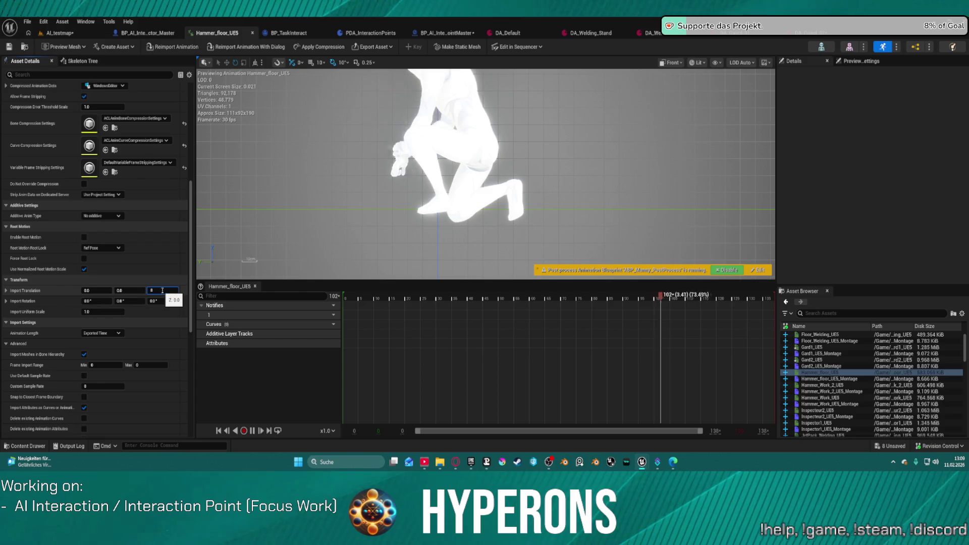
type("8")
left_click(173, 46)
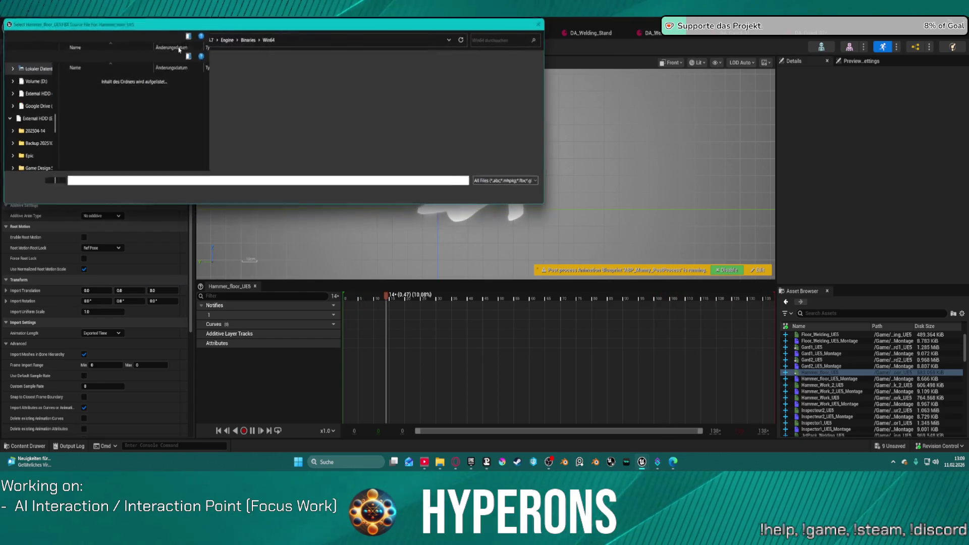
left_click(134, 40)
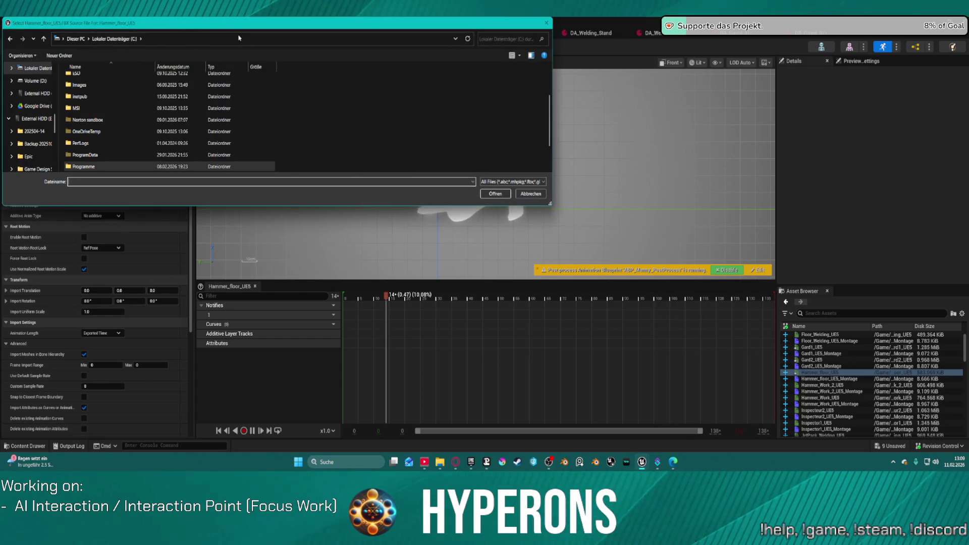
left_click(202, 39)
key("Escape")
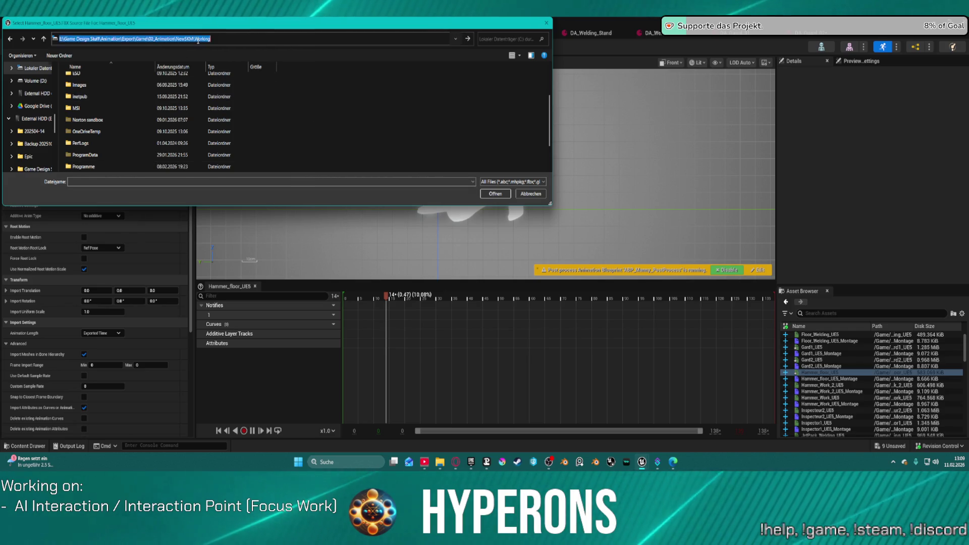
key("Return")
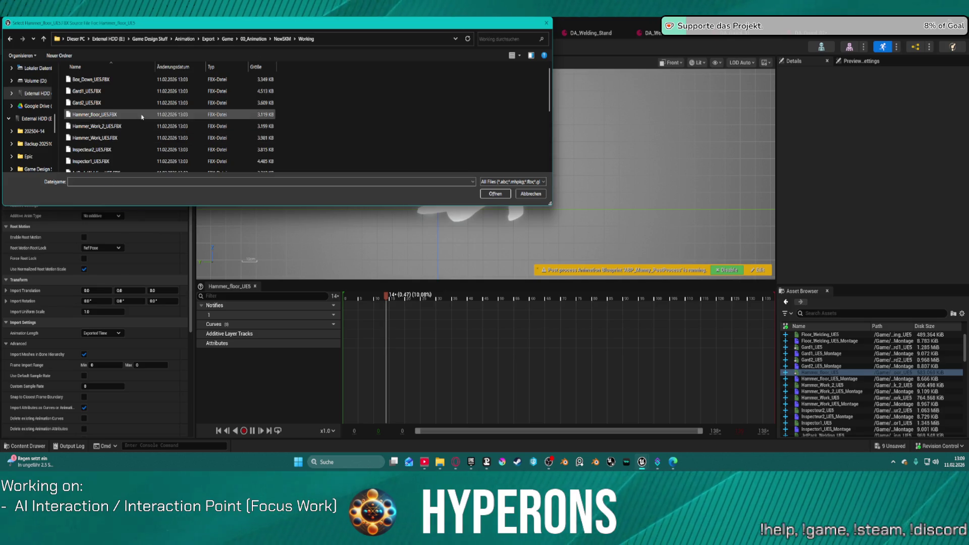
double_click(272, 114)
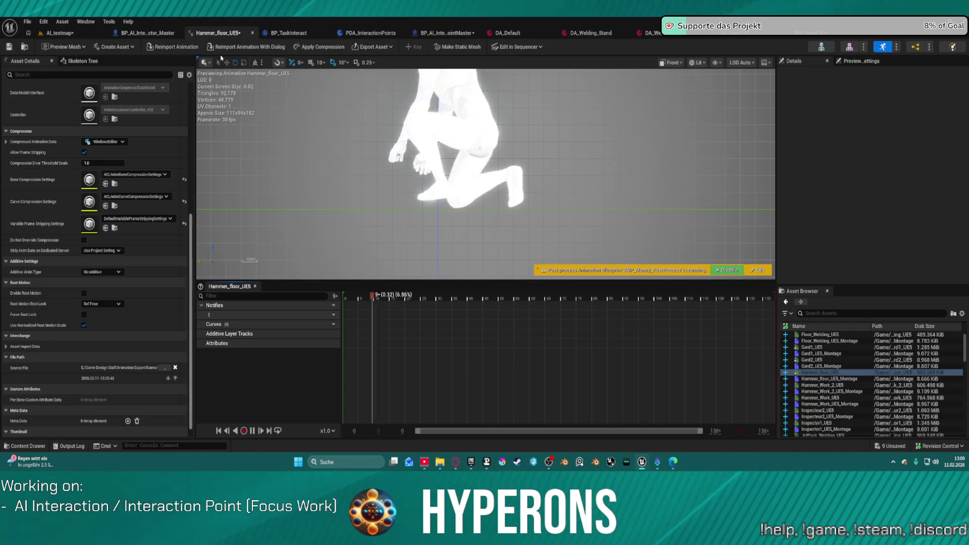
Step: Reimport with the settings dialog using a new Offset Translation Z, then open Hammer_Work_2_UE5
left_click(247, 47)
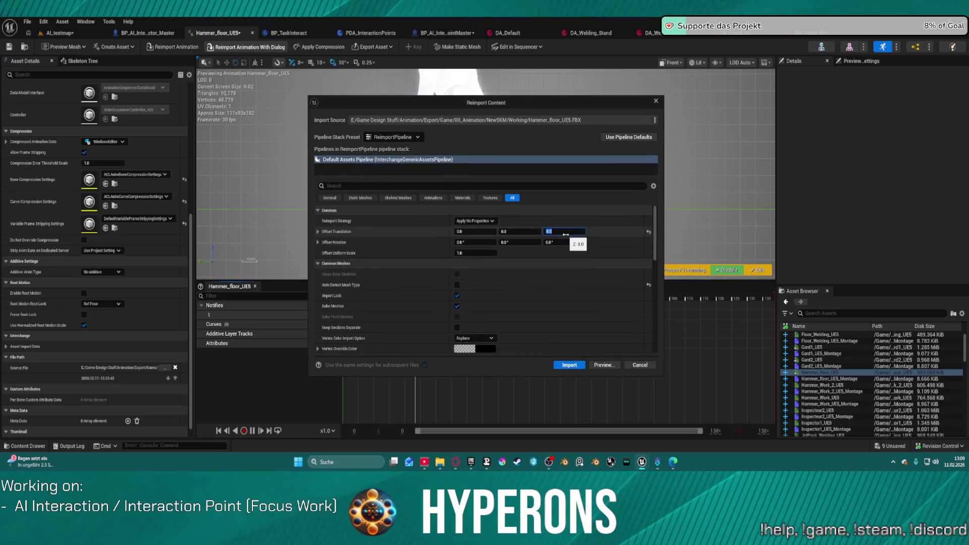
left_click(559, 364)
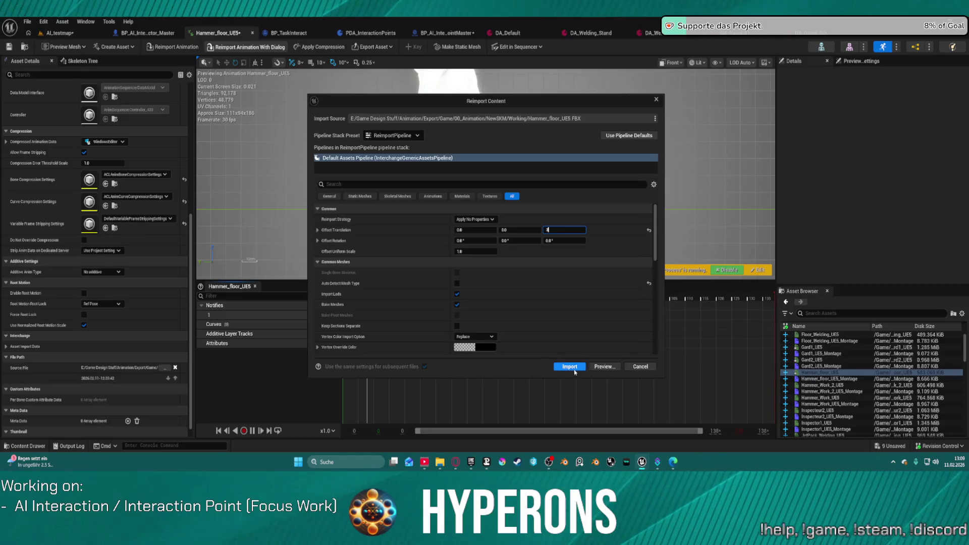
left_click(560, 366)
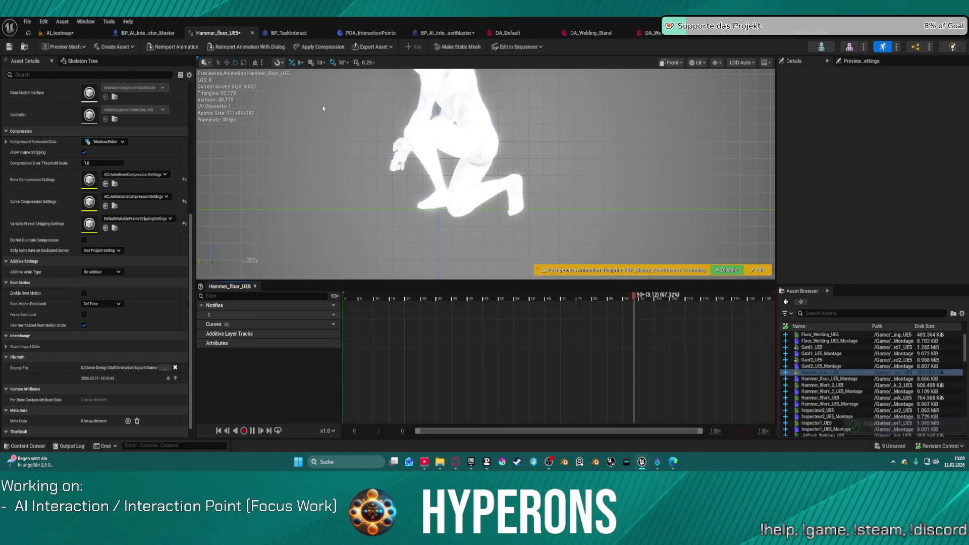
left_click(268, 48)
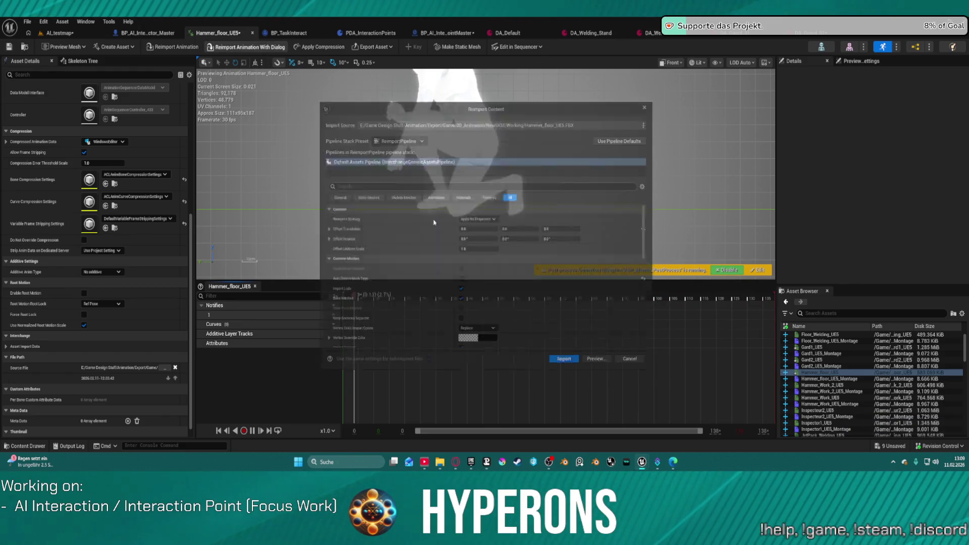
left_click(559, 228)
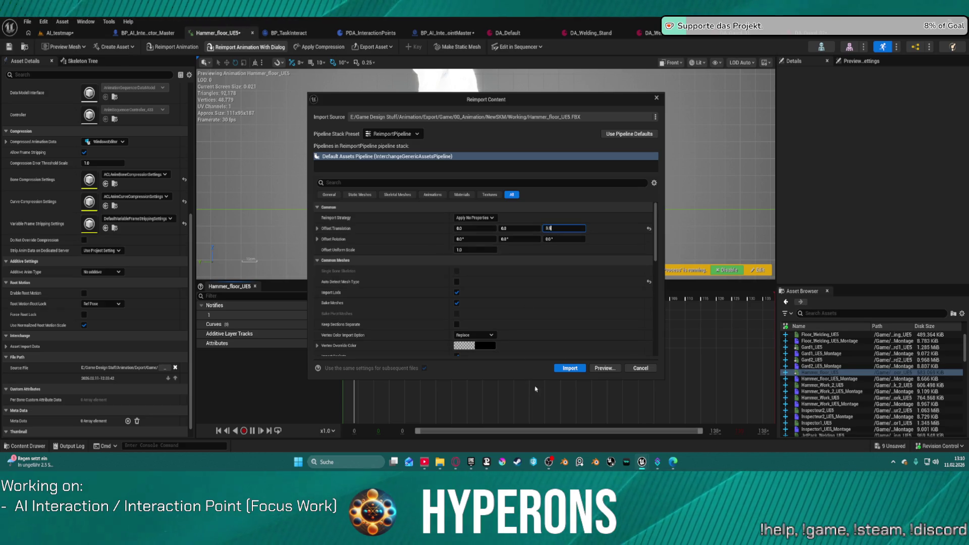
left_click(569, 368)
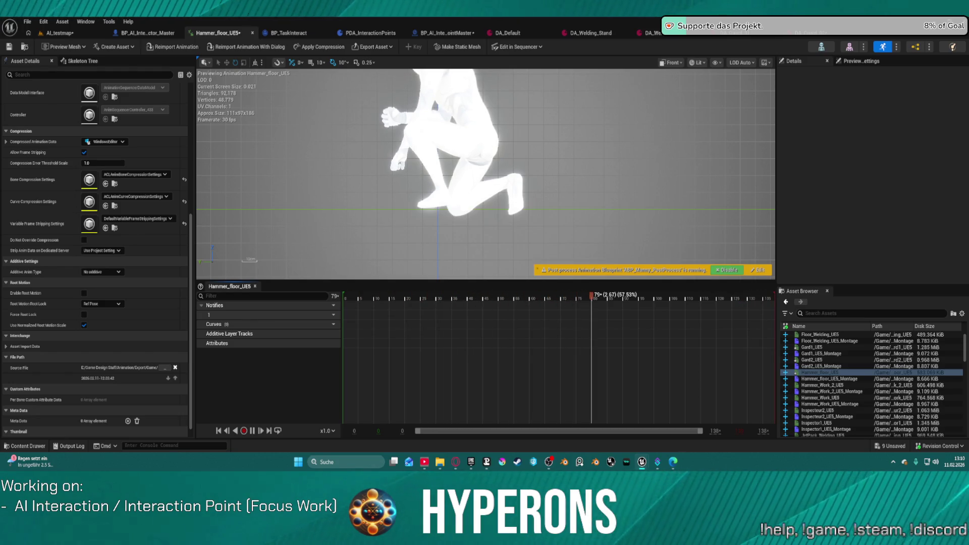
left_click(822, 385)
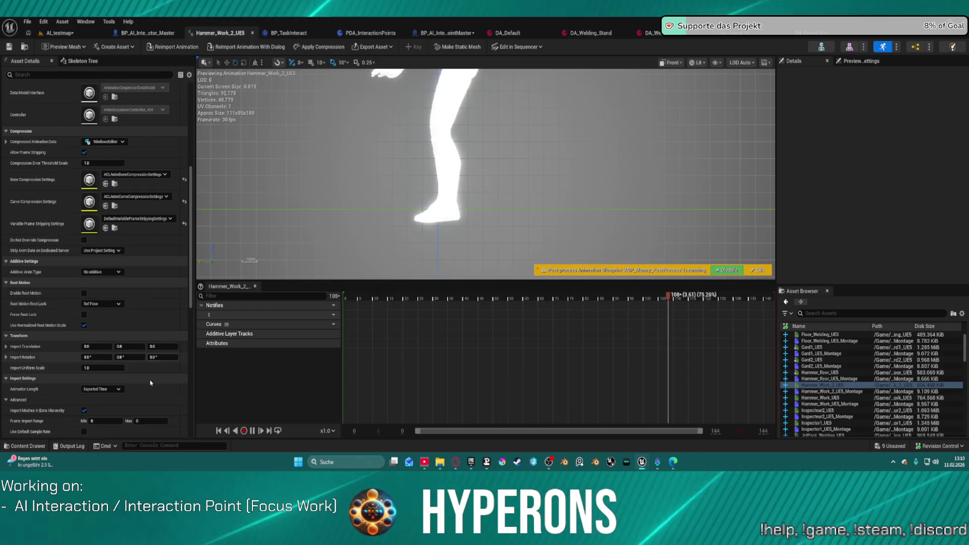
Step: Set Import Translation Z to 4, reimport Hammer_Work_2_UE5 from its Working FBX, then open Hammer_Work_UE5
left_click(158, 346)
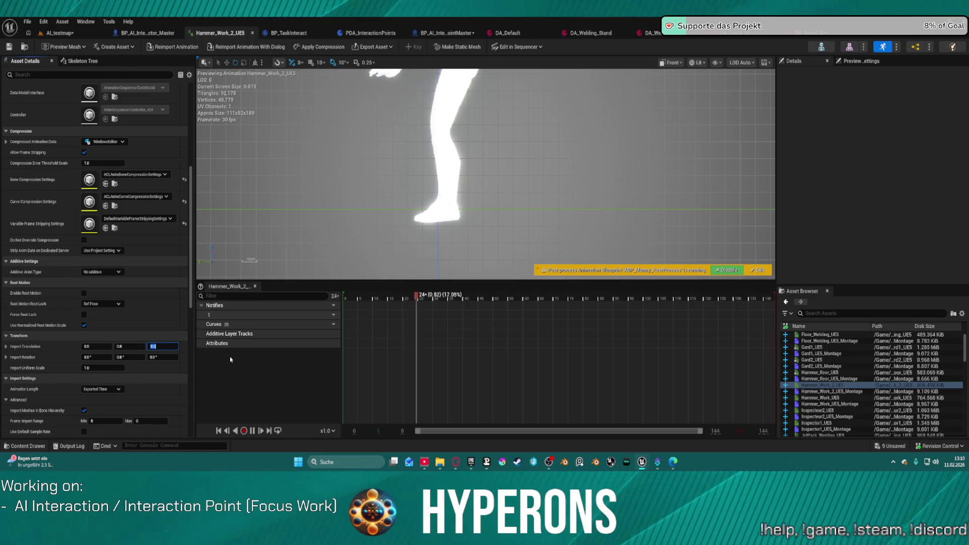
type("84")
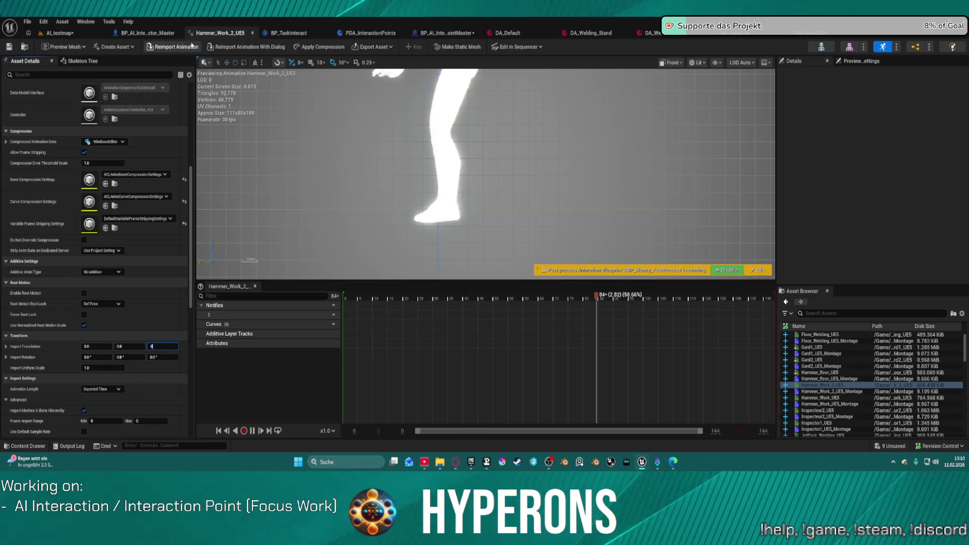
left_click(216, 48)
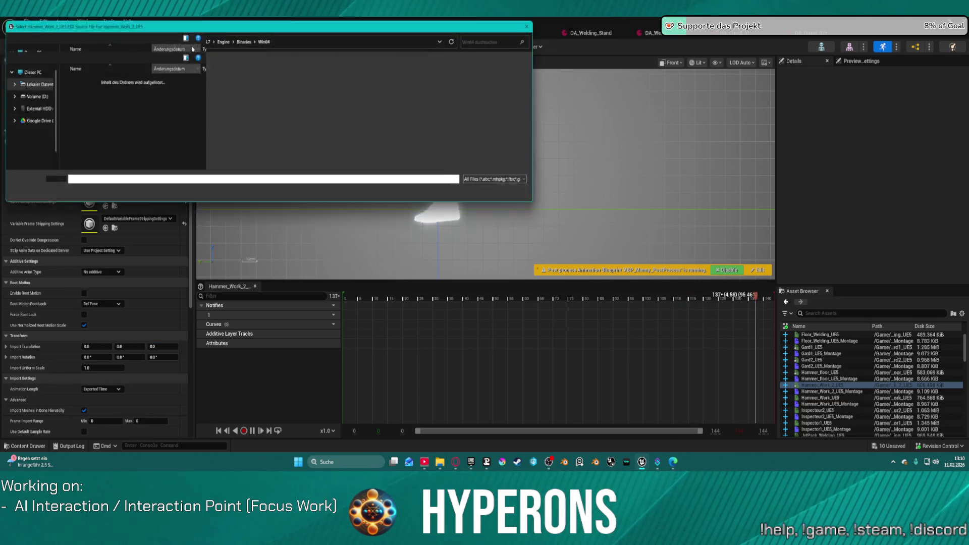
left_click(115, 43)
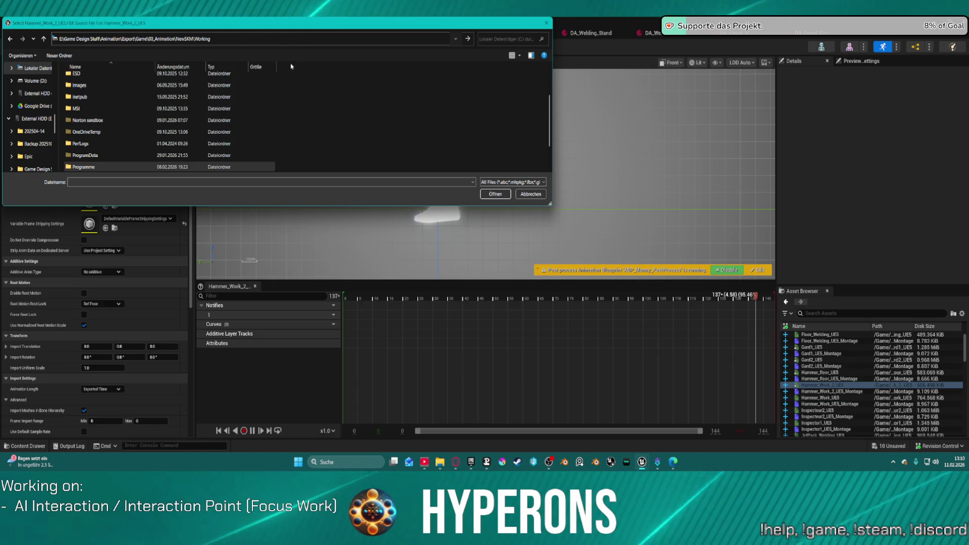
key("Return")
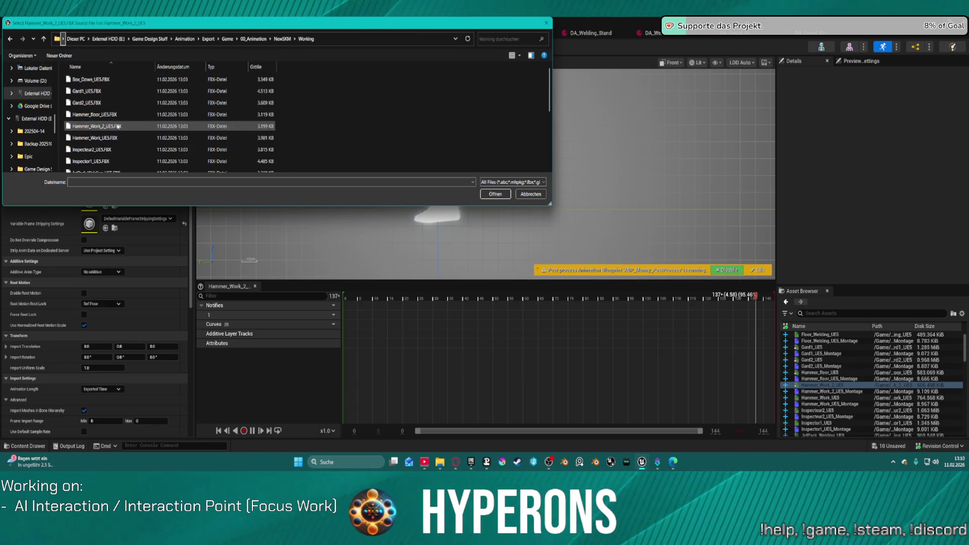
double_click(115, 126)
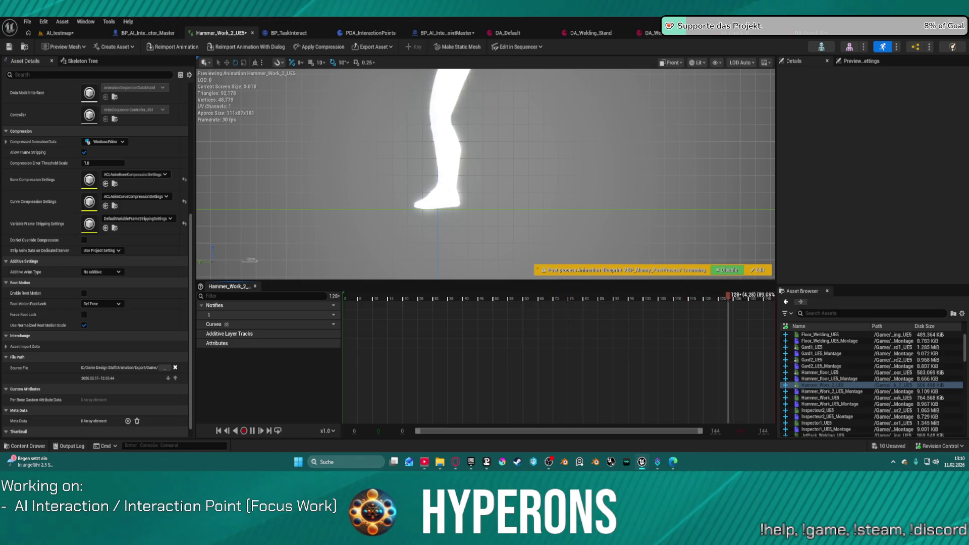
double_click(820, 398)
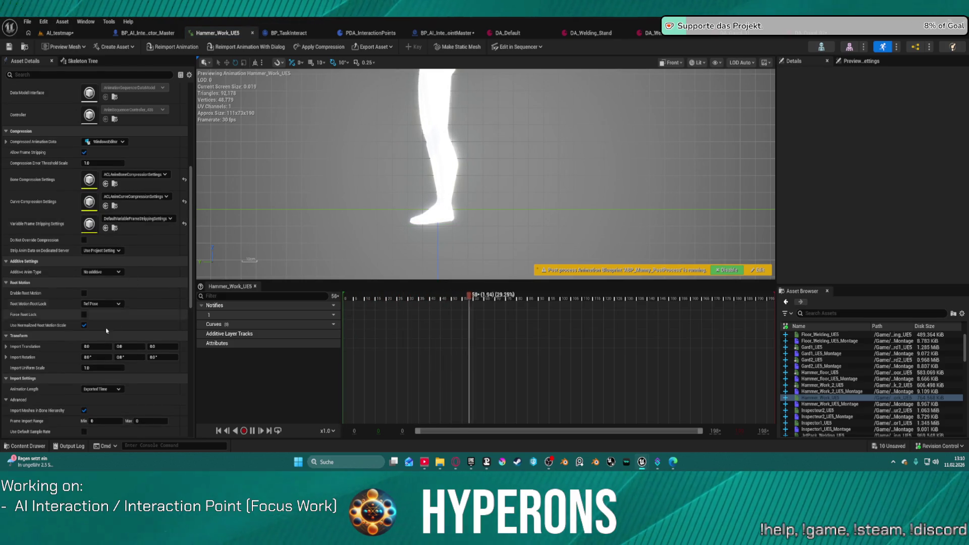
Step: Reimport Hammer_Work_UE5 from Working\Hammer_Work_UE5.FBX with Z offset 0, then open Inspecteur2_UE5
left_click(158, 348)
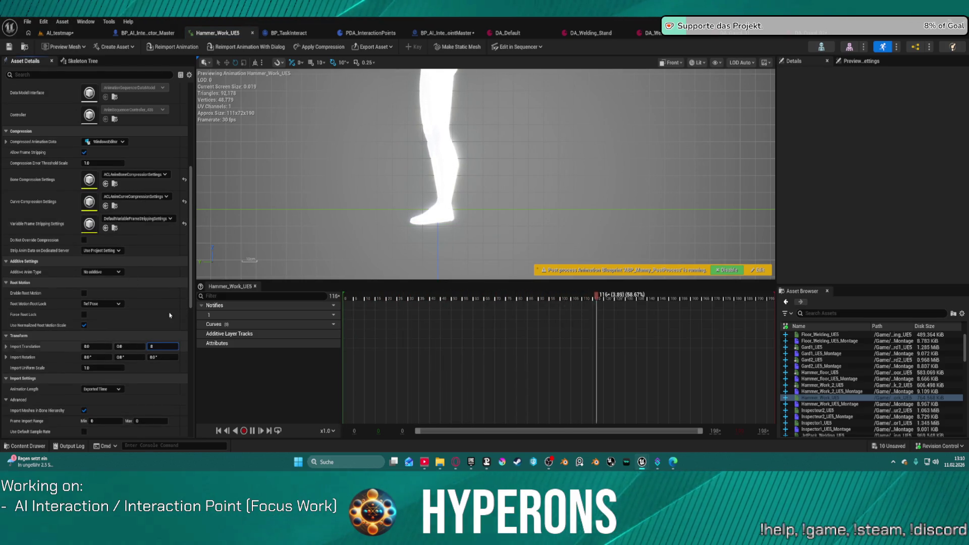
left_click(177, 46)
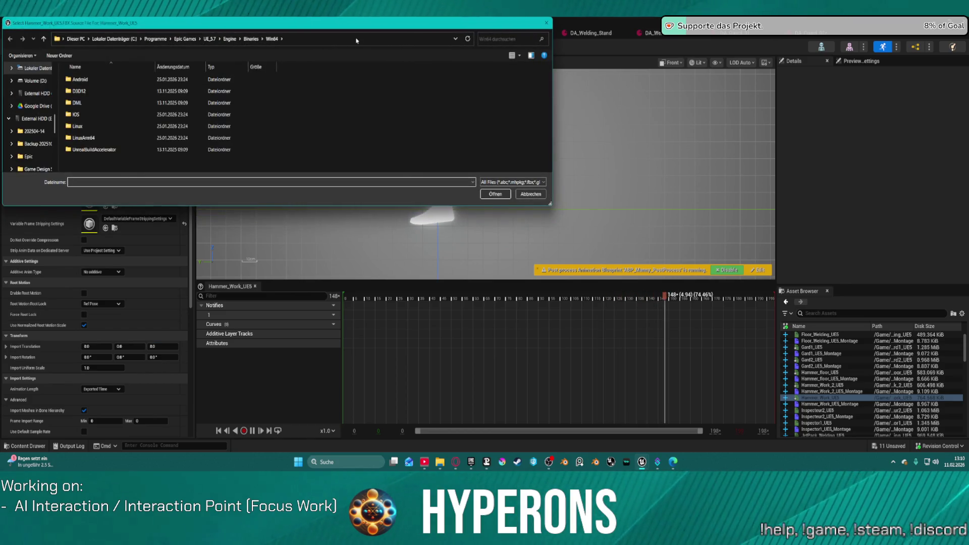
key("Return")
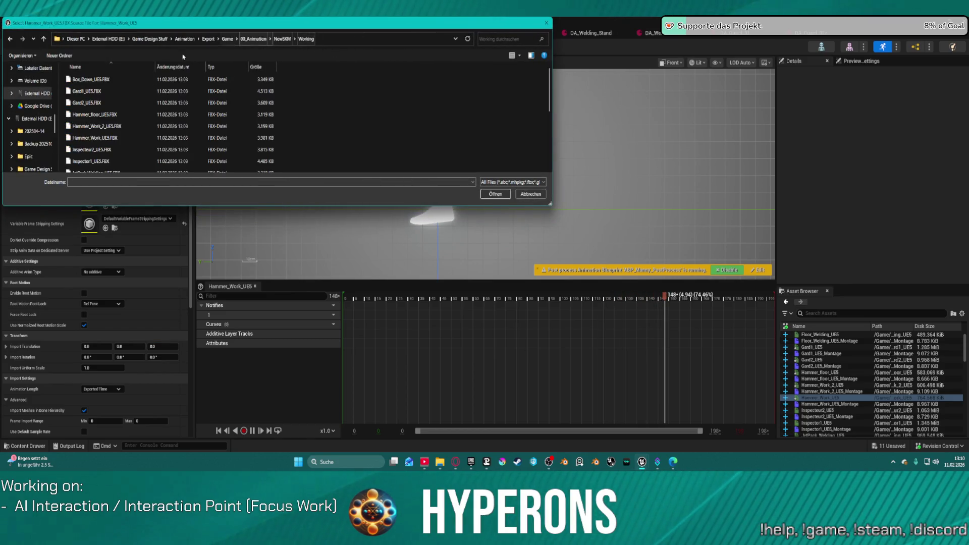
double_click(96, 138)
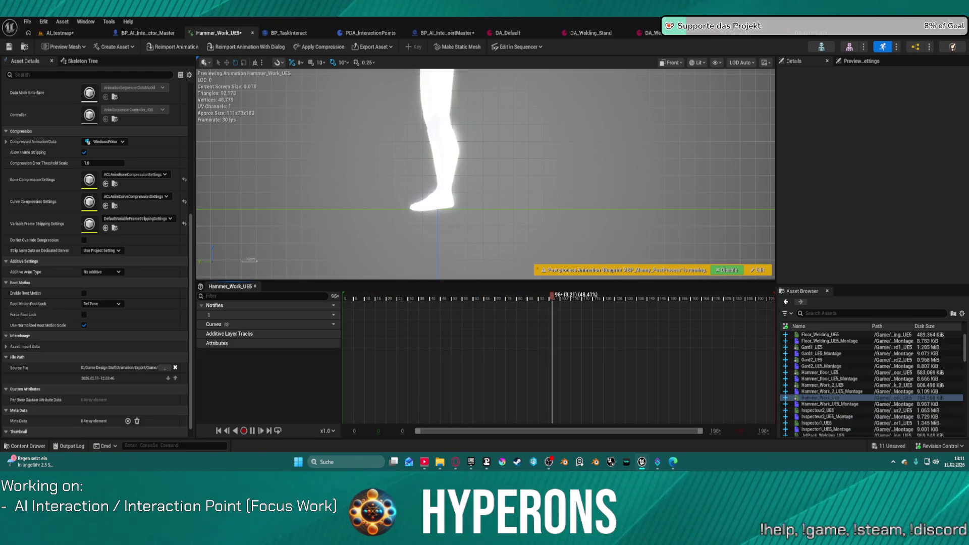
left_click(833, 416)
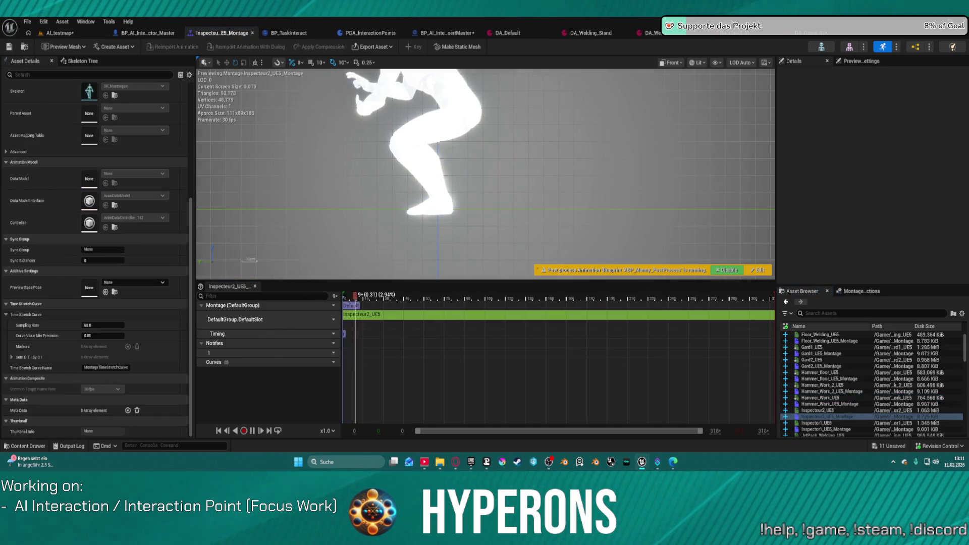
left_click(812, 410)
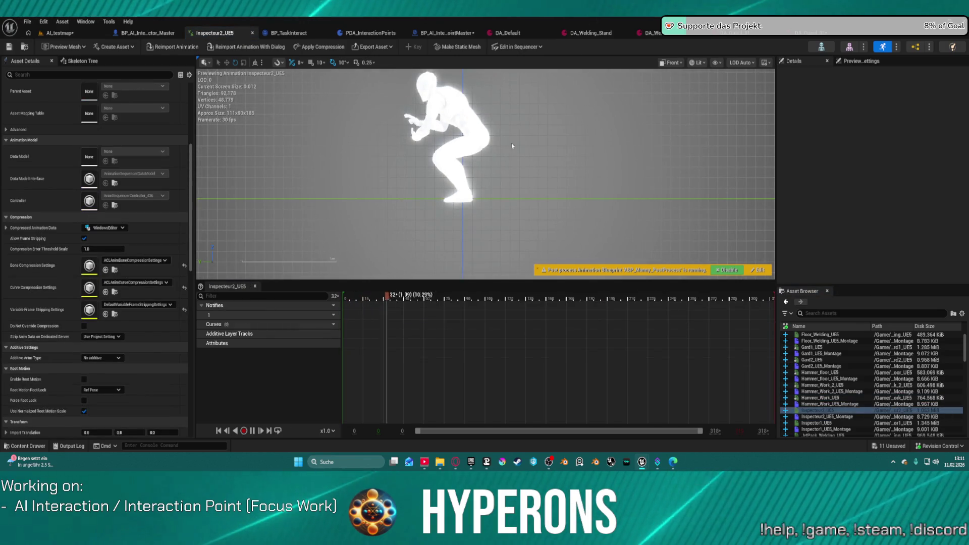
Step: Set Import Translation Z to 3, reimport from Working\Inspecteur2_UE5.FBX, then open Inspecteur1_UE5
scroll(462, 215, "up", 2)
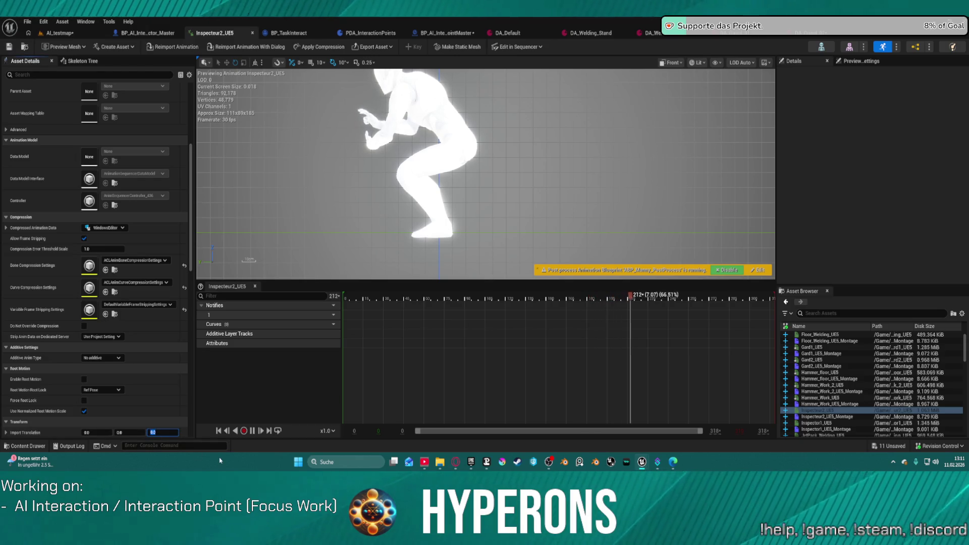
type("3")
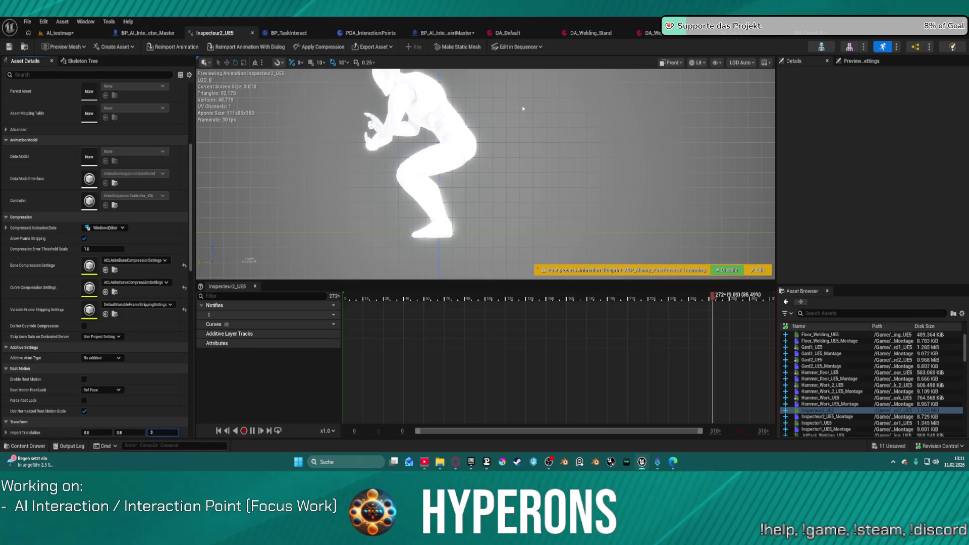
left_click(174, 48)
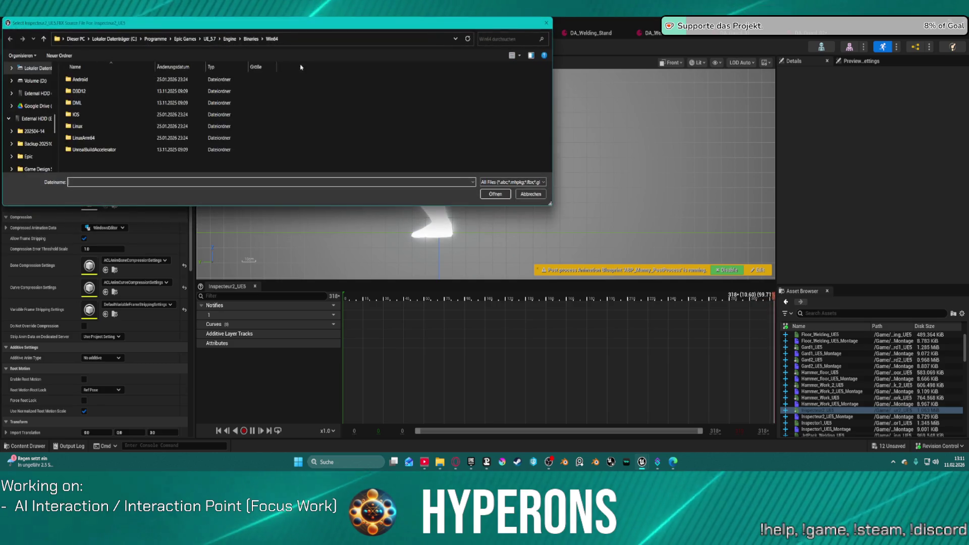
left_click(312, 39)
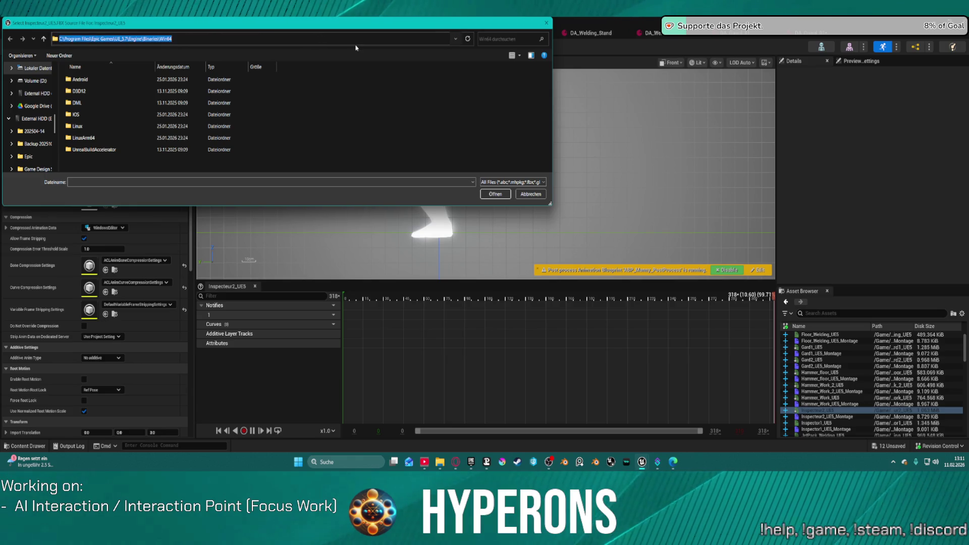
key("Return")
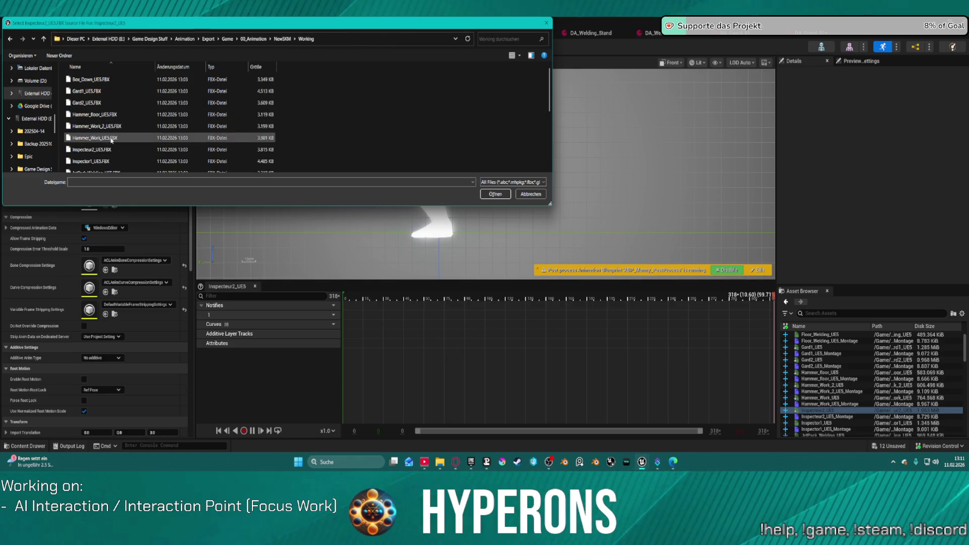
left_click(491, 195)
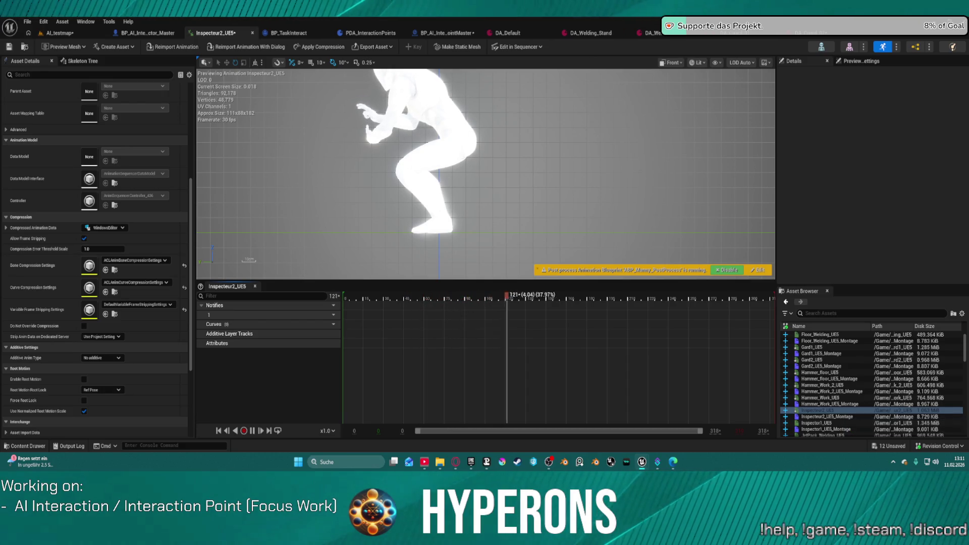
left_click(817, 423)
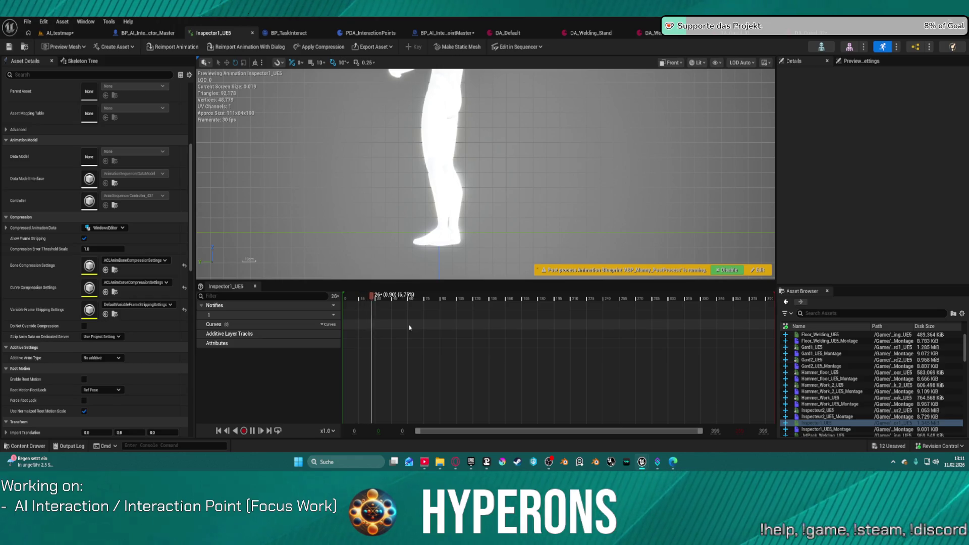
Step: Give Inspector1_UE5 an import Z translation of 70 and reimport it from Working\Inspector1_UE5.FBX
left_click(162, 432)
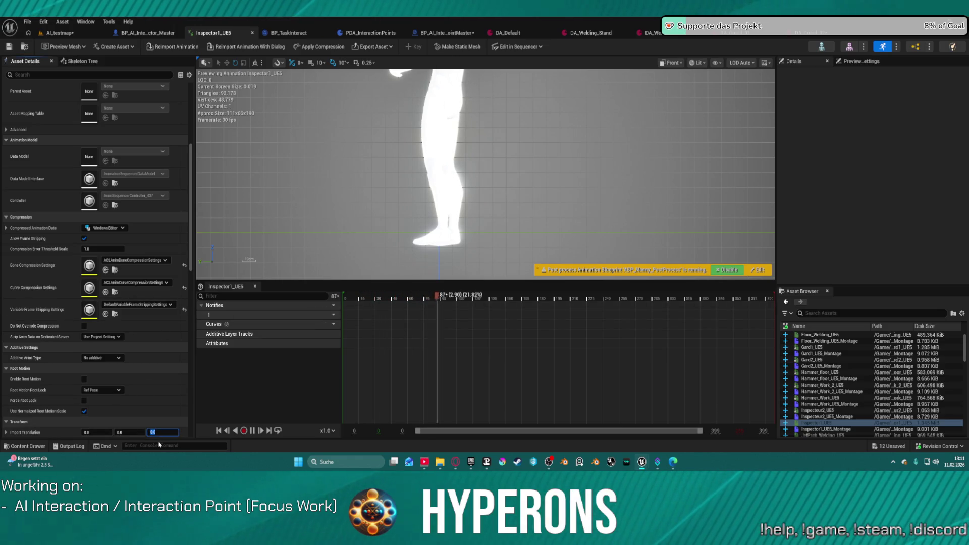
type("70")
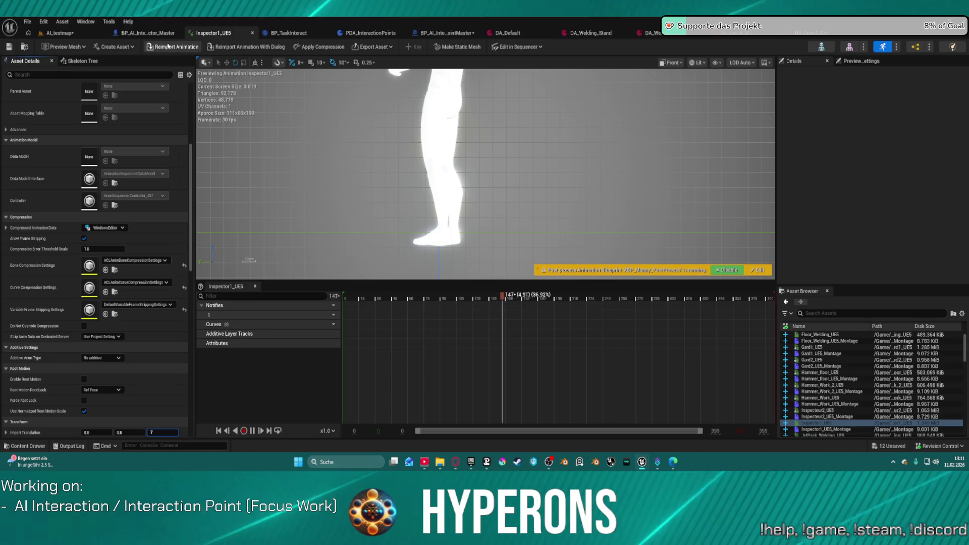
left_click(263, 47)
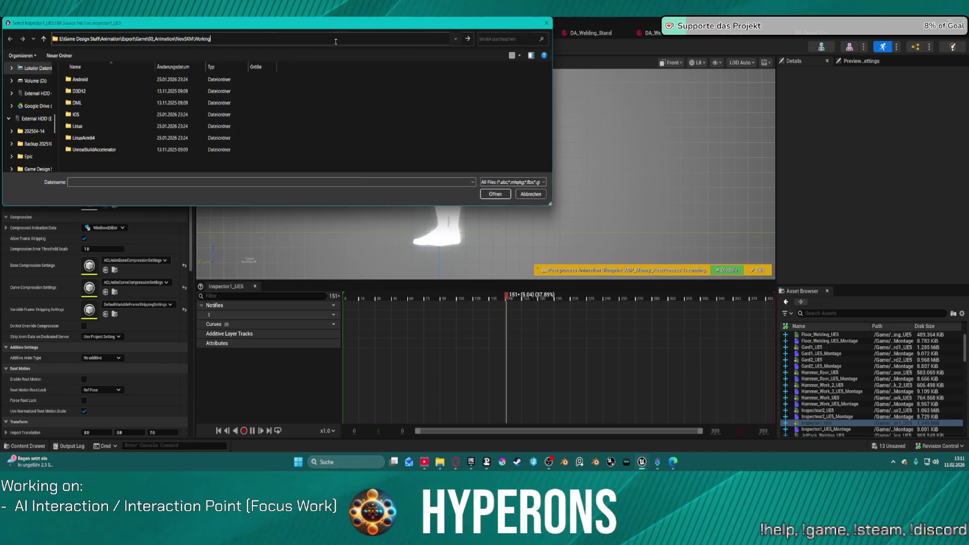
key("Return")
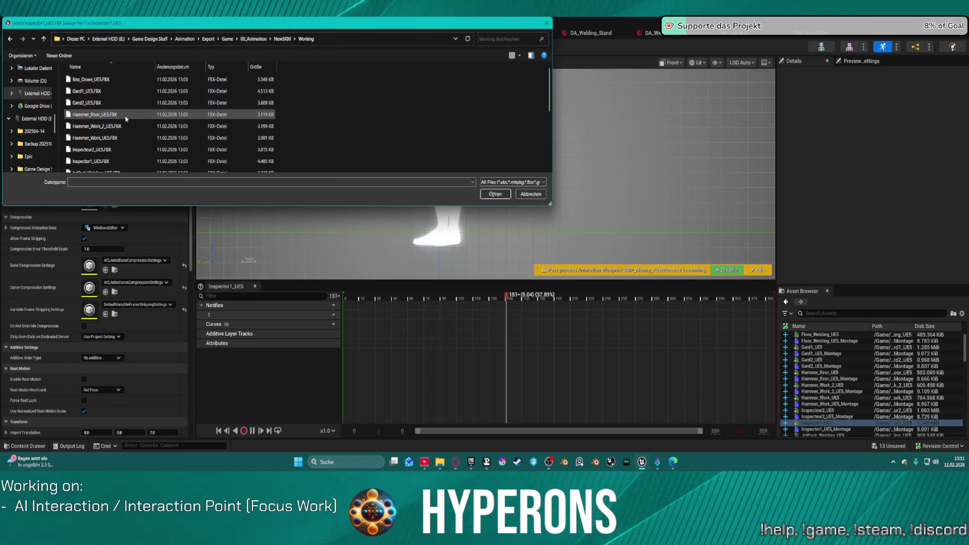
double_click(121, 161)
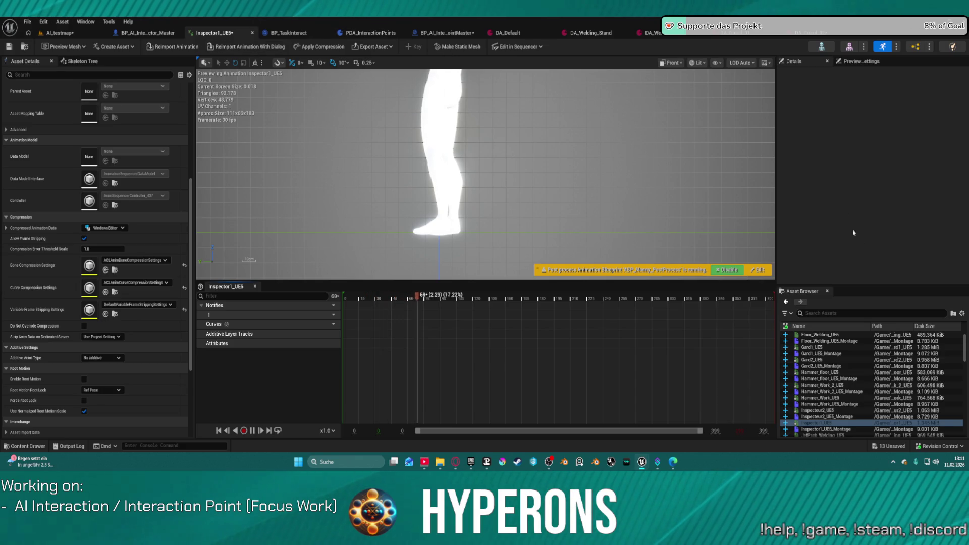
scroll(833, 400, "down", 2)
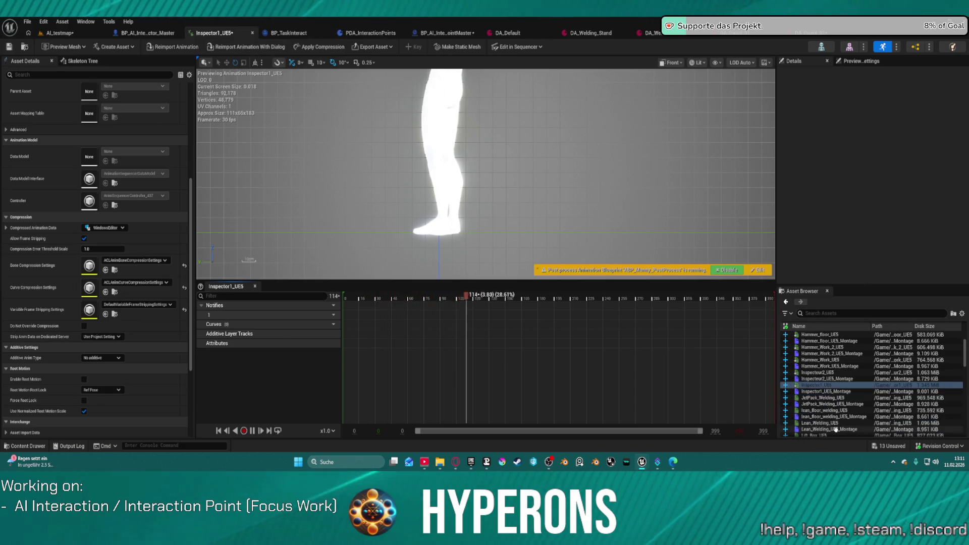
Step: Open the JetPack_Welding_UE5 animation in the animation editor
double_click(833, 398)
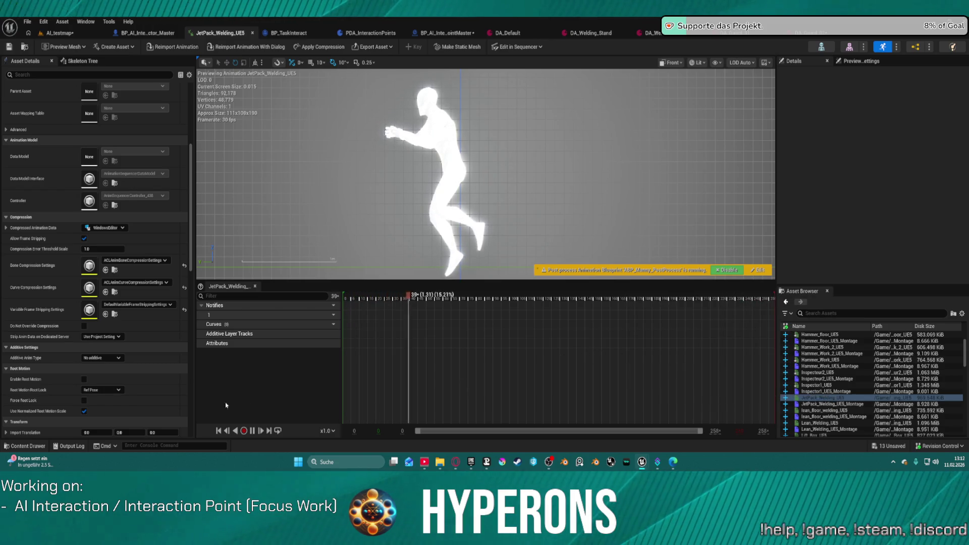
scroll(162, 401, "down", 3)
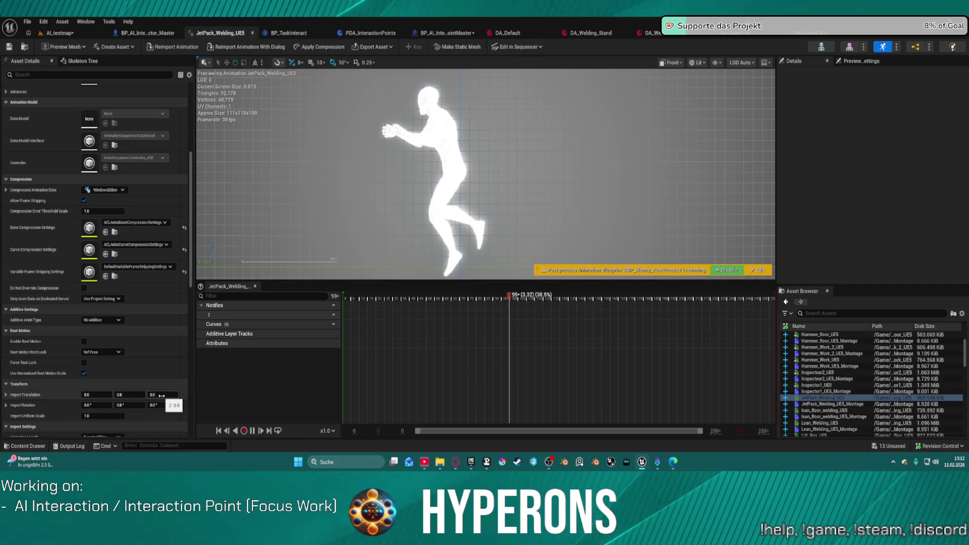
scroll(461, 266, "up", 4)
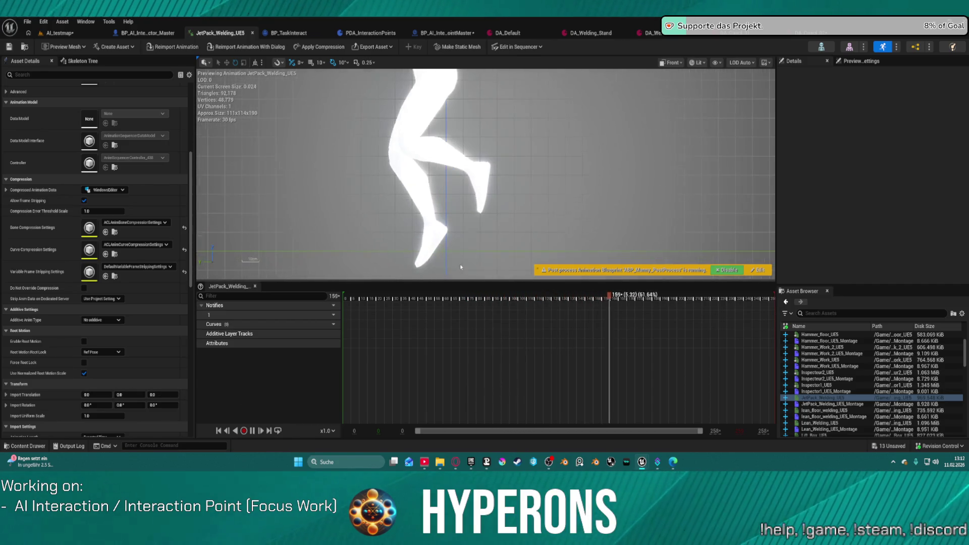
Step: Set its import Z translation to 1.0 and reimport it from JetPack_Welding_UE5.FBX
left_click(162, 394)
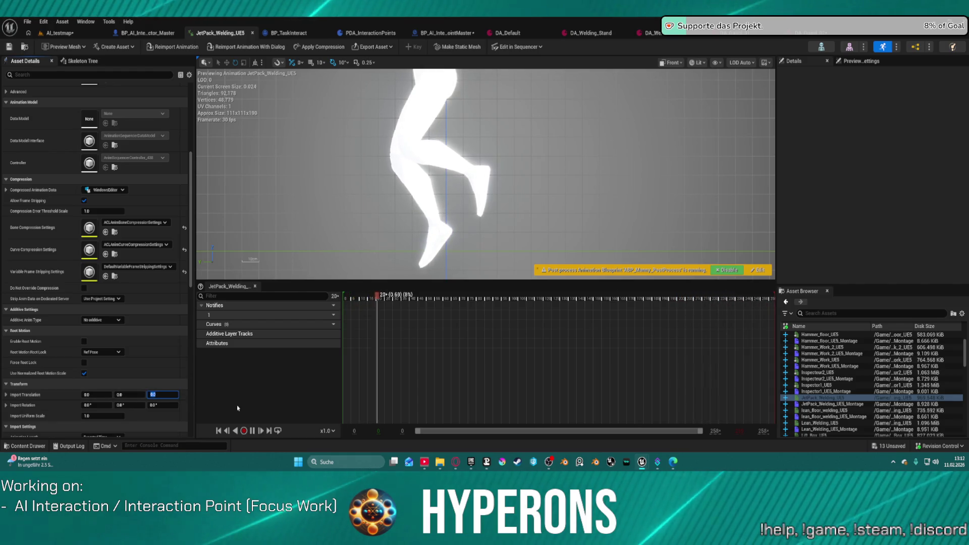
type("1.0")
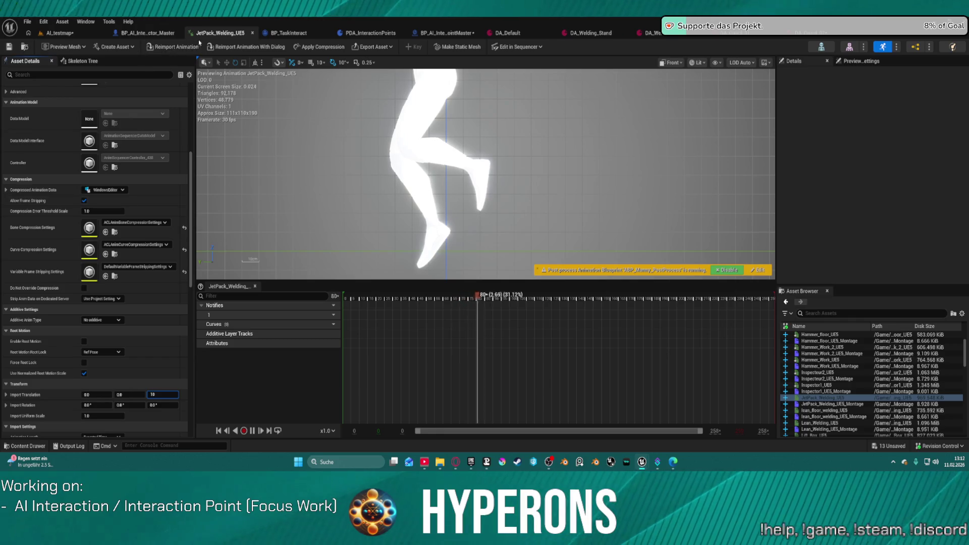
left_click(199, 44)
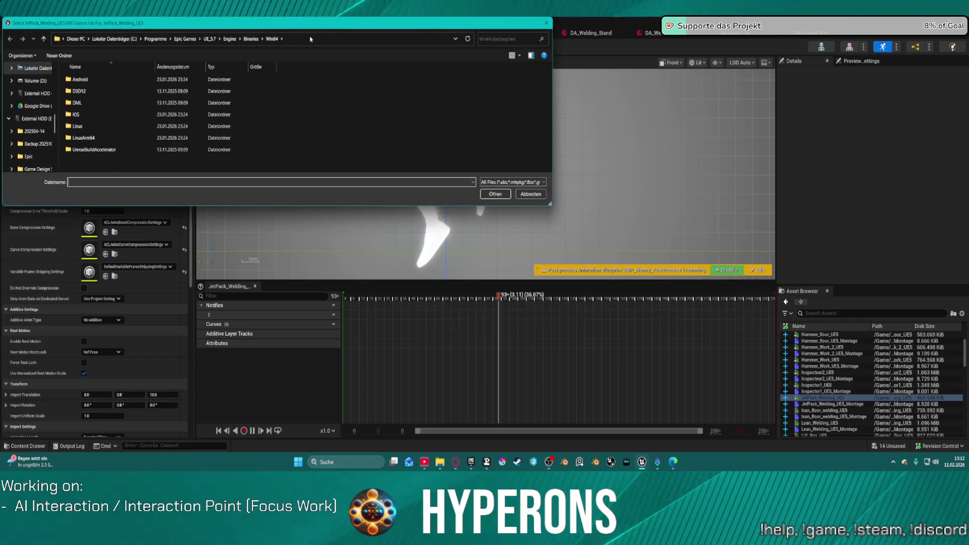
key("Return")
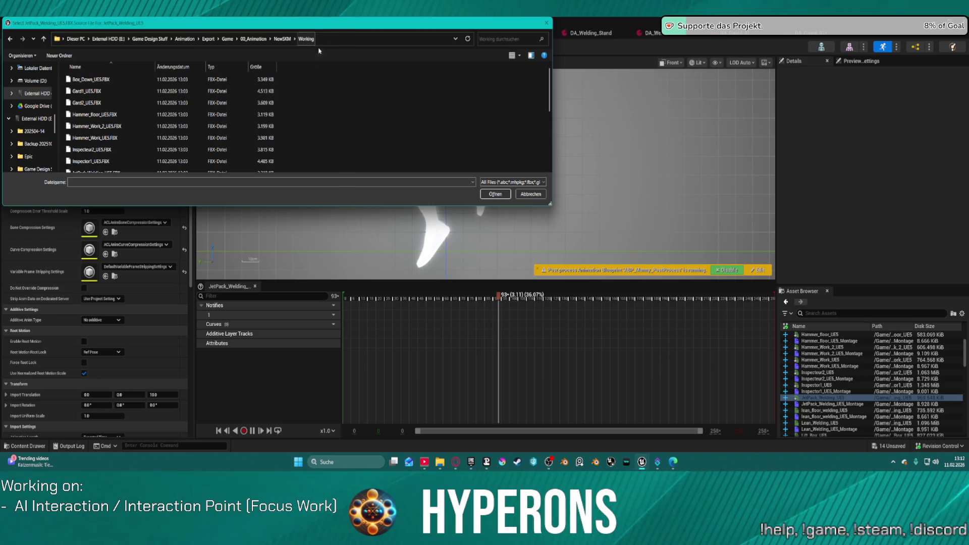
scroll(101, 151, "down", 2)
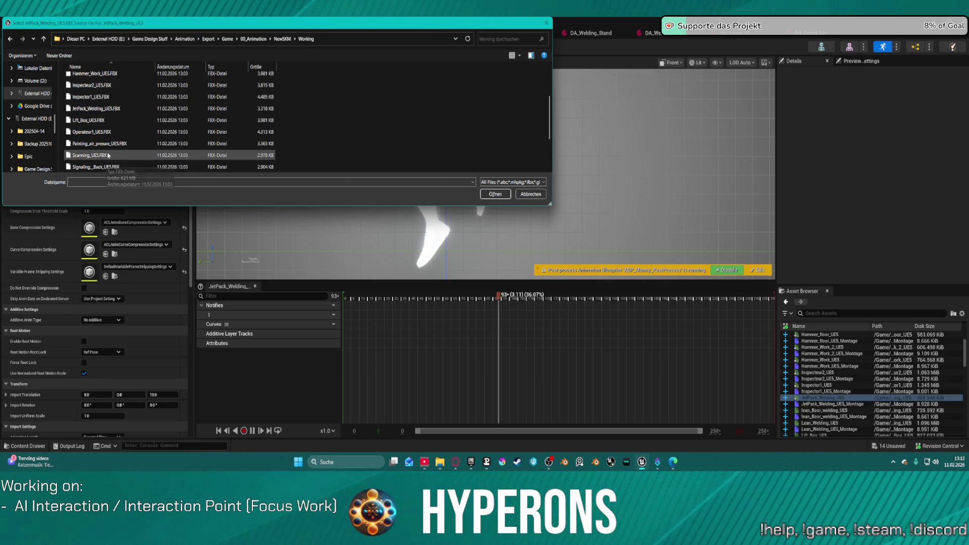
left_click(109, 110)
left_click(493, 198)
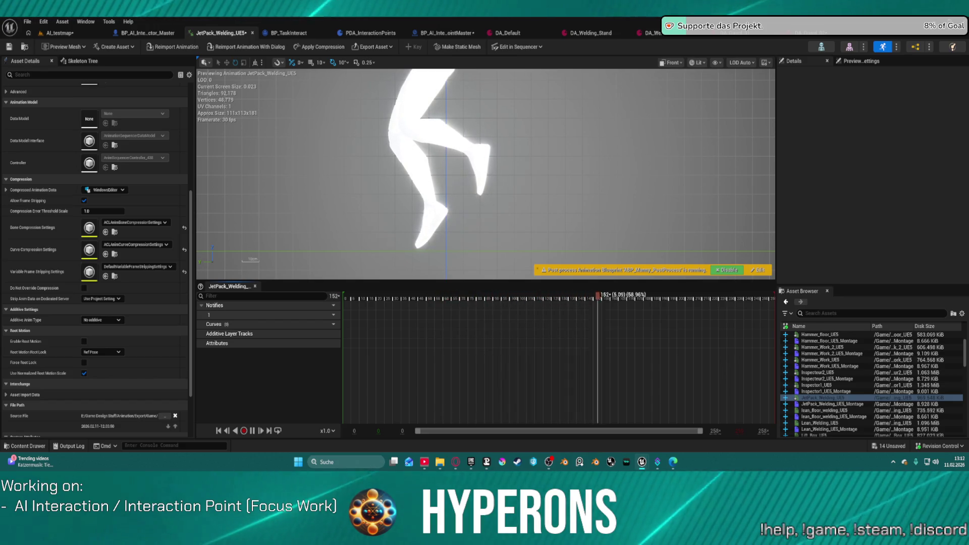
Step: Open Lift_Box_UE5 and reimport it from Lift_Box_UE5.FBX in the NewSKM Working folder
left_click(812, 435)
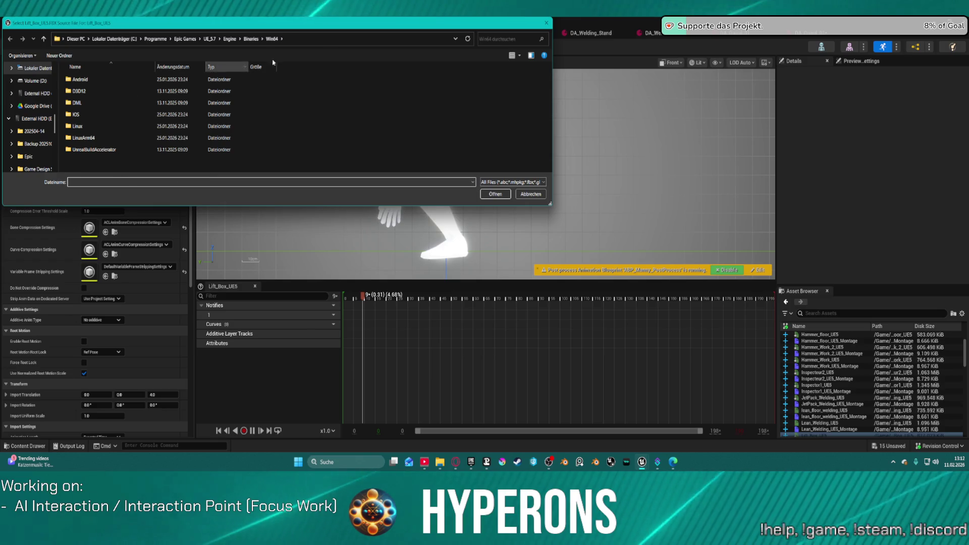
left_click(328, 39)
key("Return")
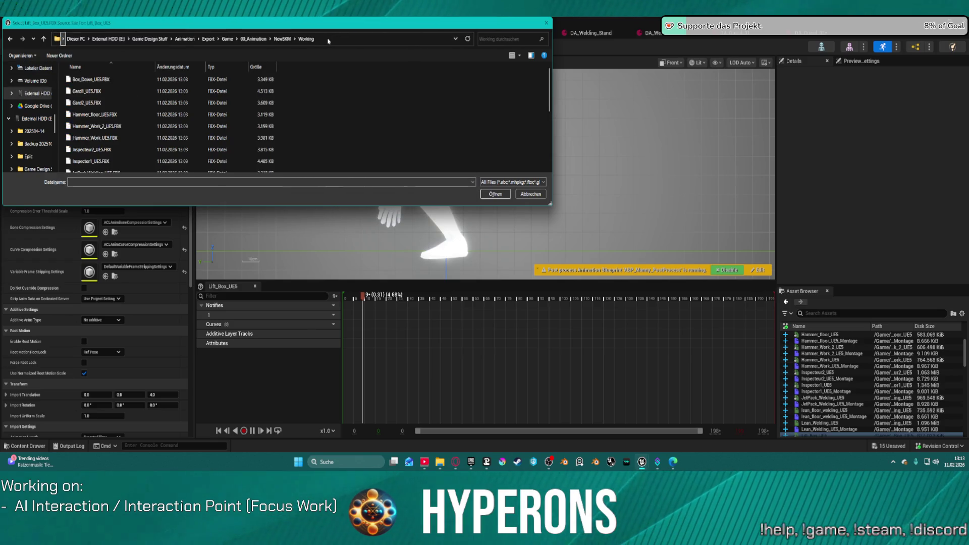
scroll(107, 121, "down", 3)
left_click(90, 120)
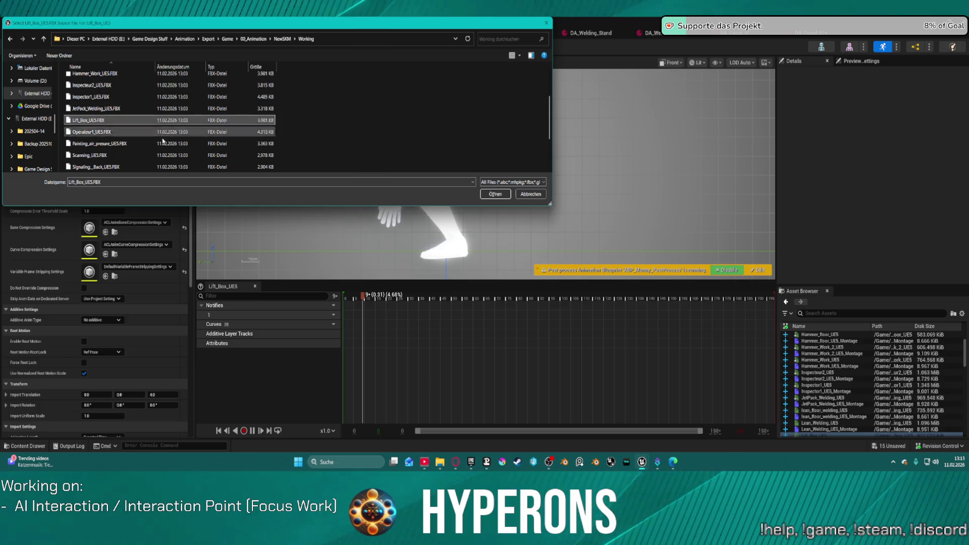
left_click(495, 193)
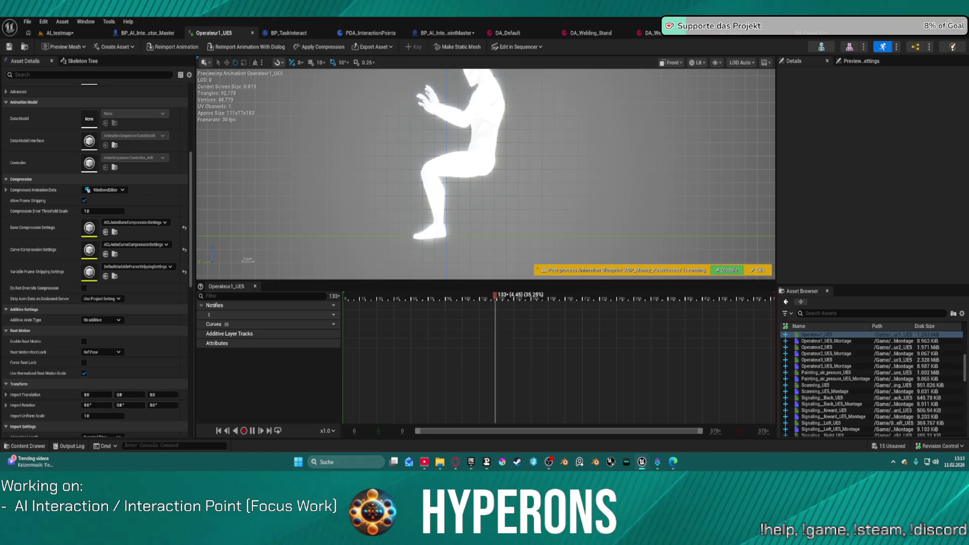
Step: Step through Operateur2_UE5 and Operateur3_UE5 to the Painting_air_presure_UE5 animation
left_click(816, 347)
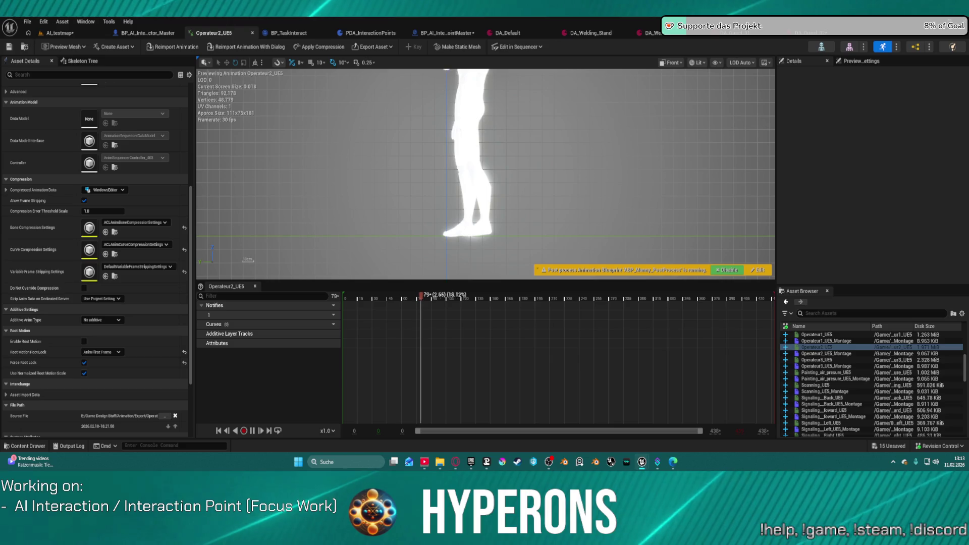
left_click(816, 360)
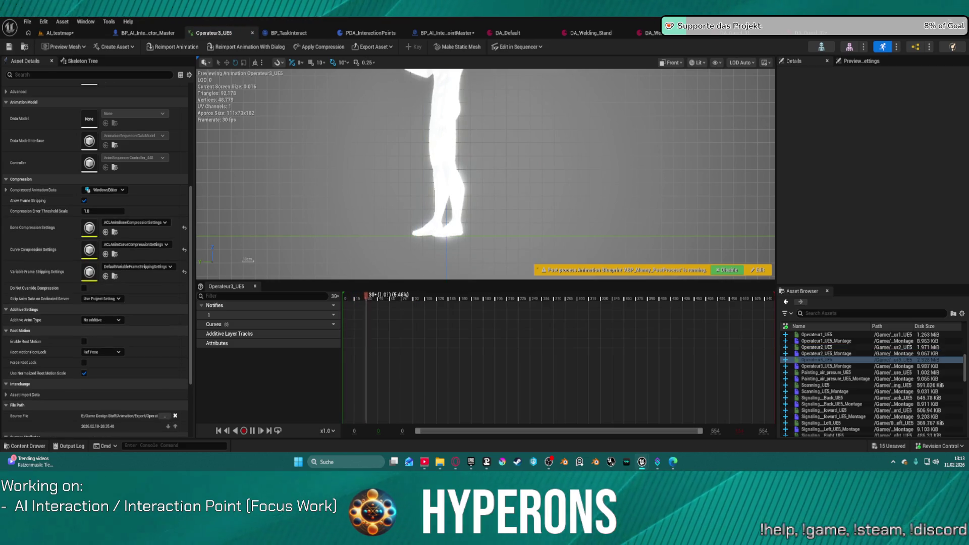
left_click(825, 372)
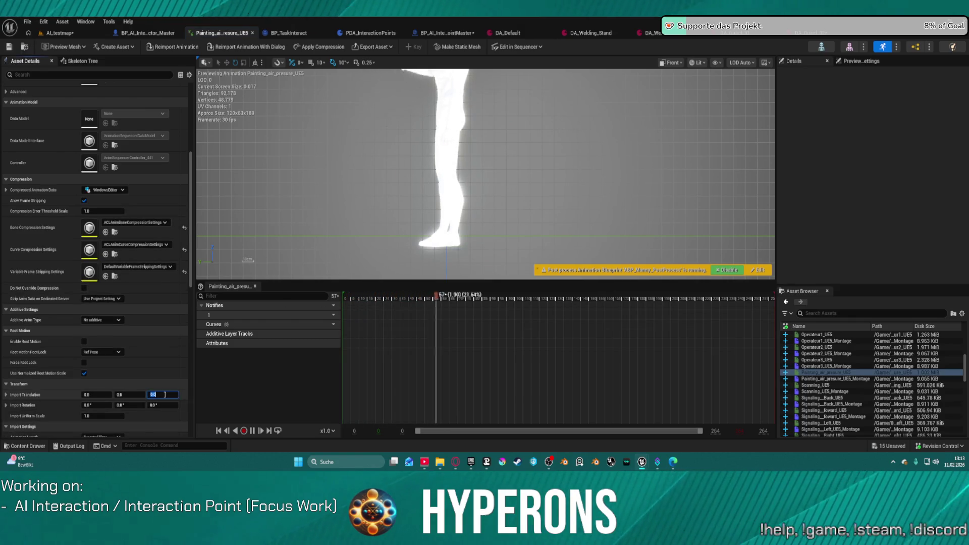
Step: Set Painting_air_presure_UE5's import Z translation to 7.0, reimport from its FBX, then go to Scanning_UE5
left_click(164, 395)
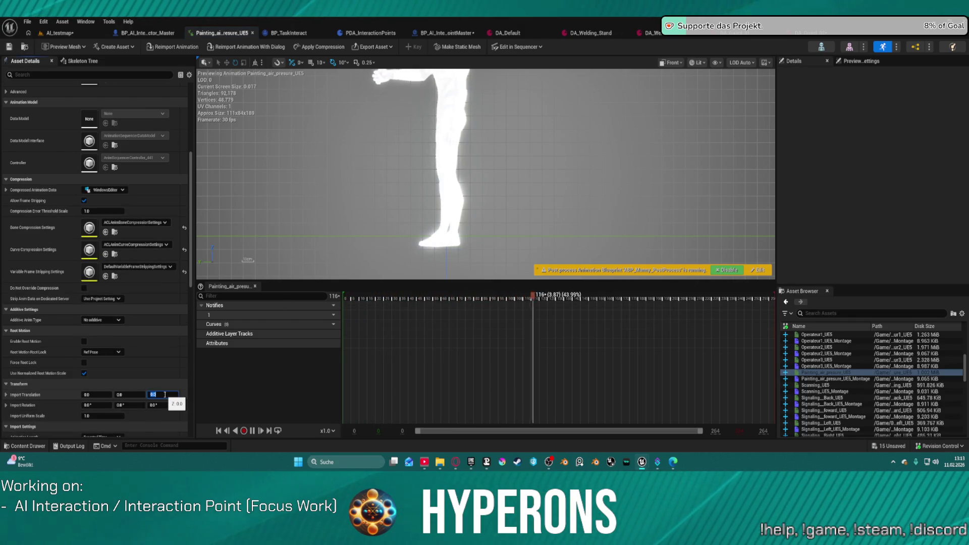
type("1")
key("Return")
left_click(172, 46)
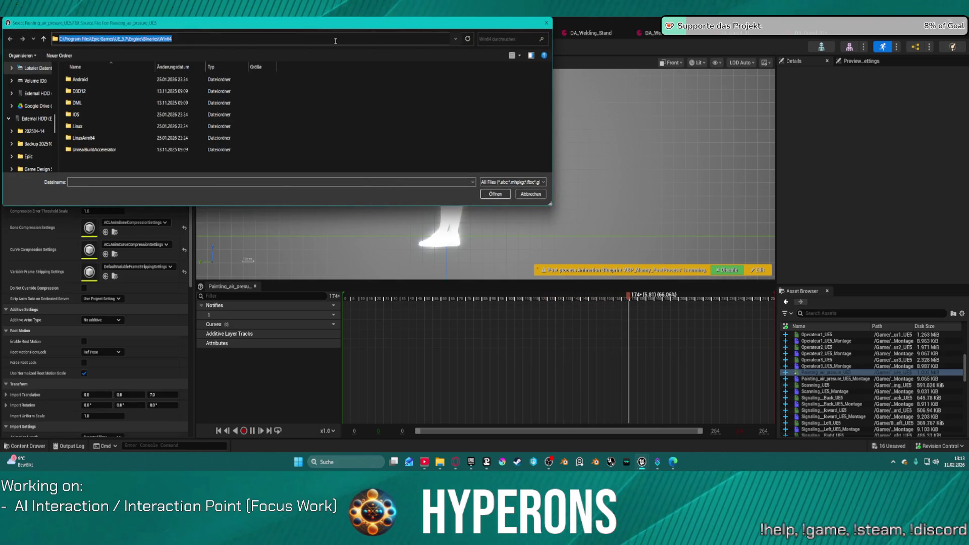
key("Return")
scroll(119, 144, "down", 3)
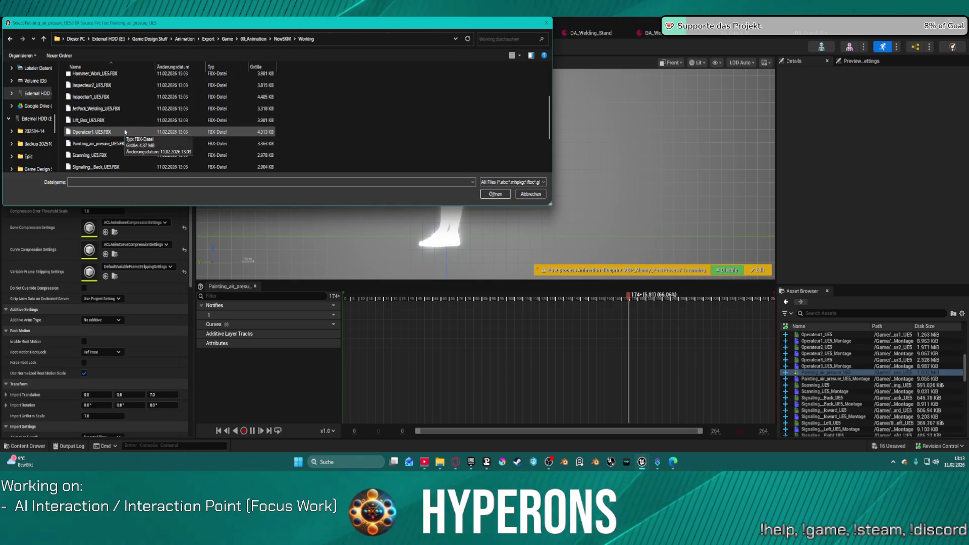
double_click(119, 143)
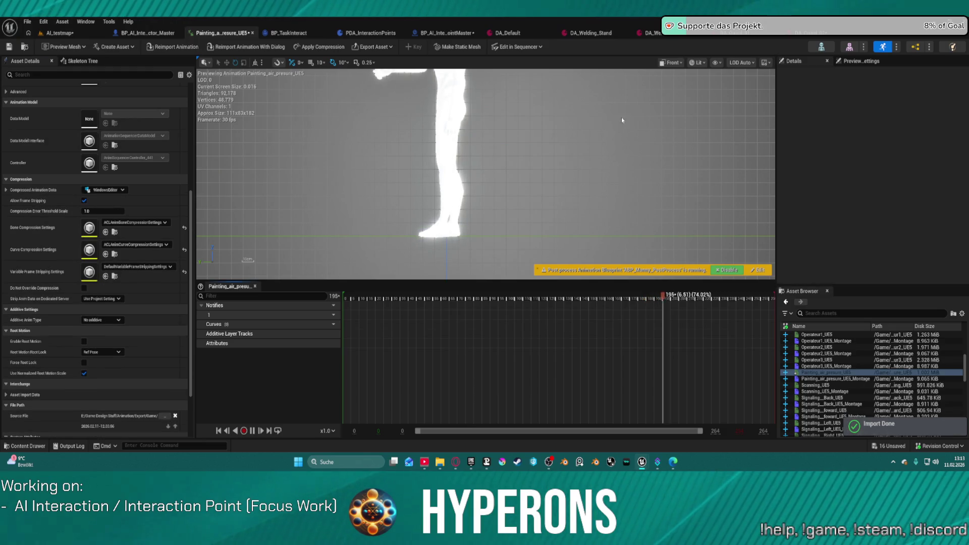
scroll(501, 119, "down", 3)
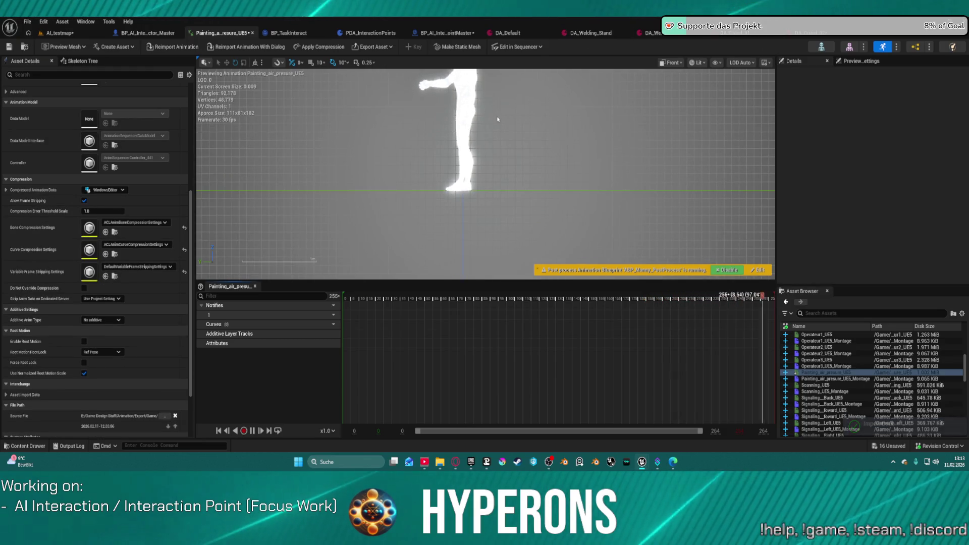
scroll(502, 162, "up", 2)
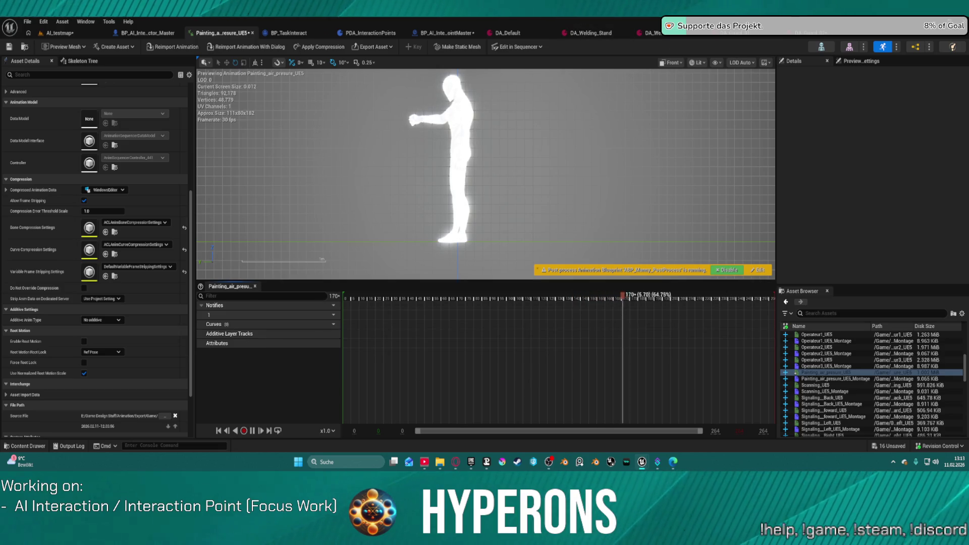
key("Down")
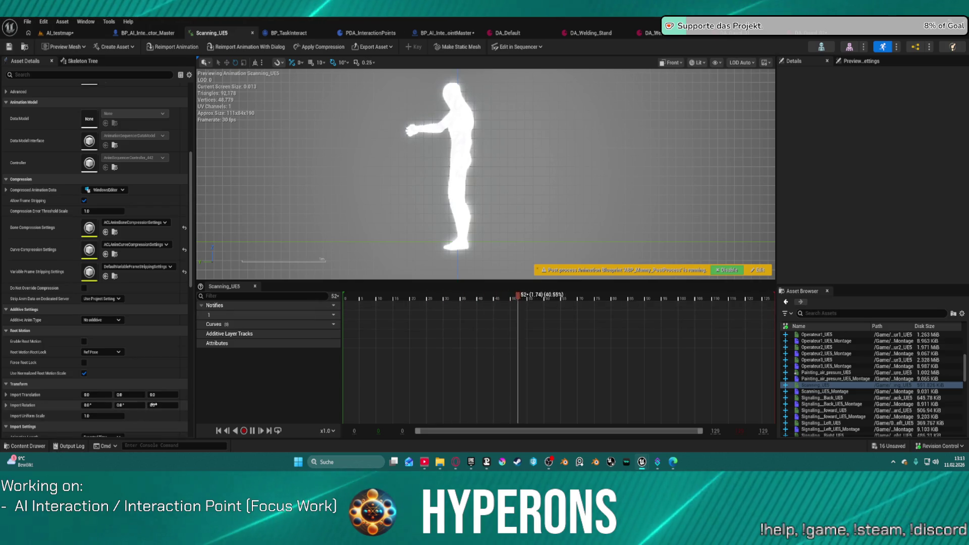
Step: Reimport Scanning_UE5 from NewSKM\Working\Scanning_UE5.FBX with import Z 7.0, then go to Signaling__Back_UE5
left_click(162, 394)
type("7")
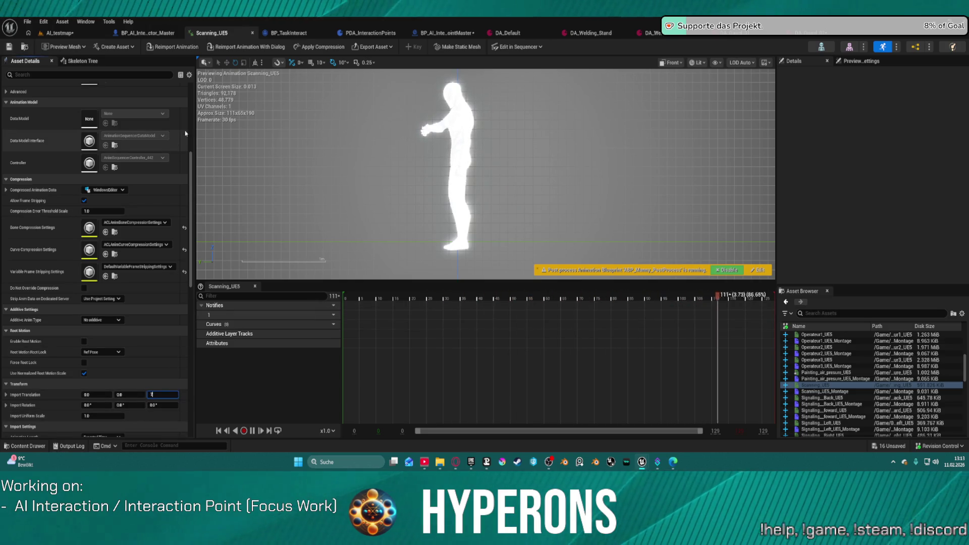
left_click(171, 46)
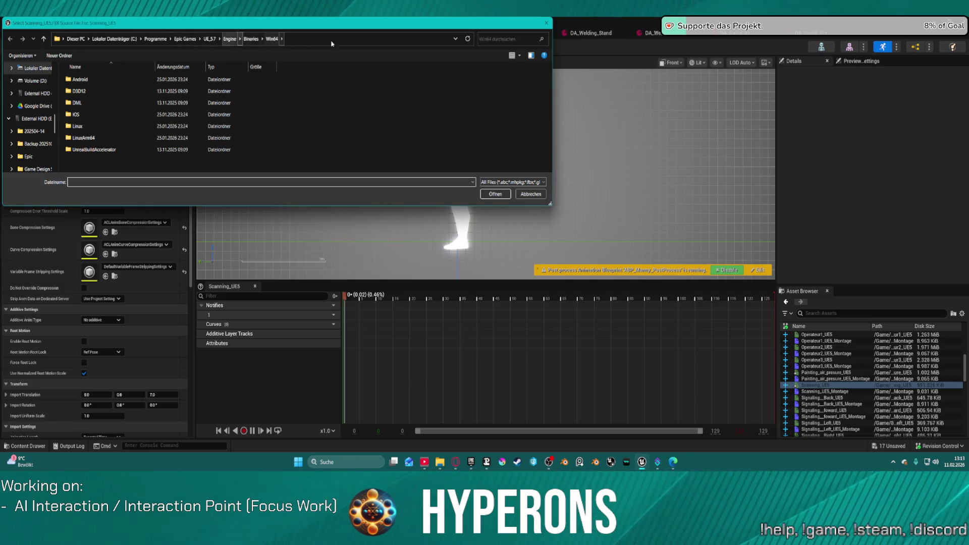
key("Return")
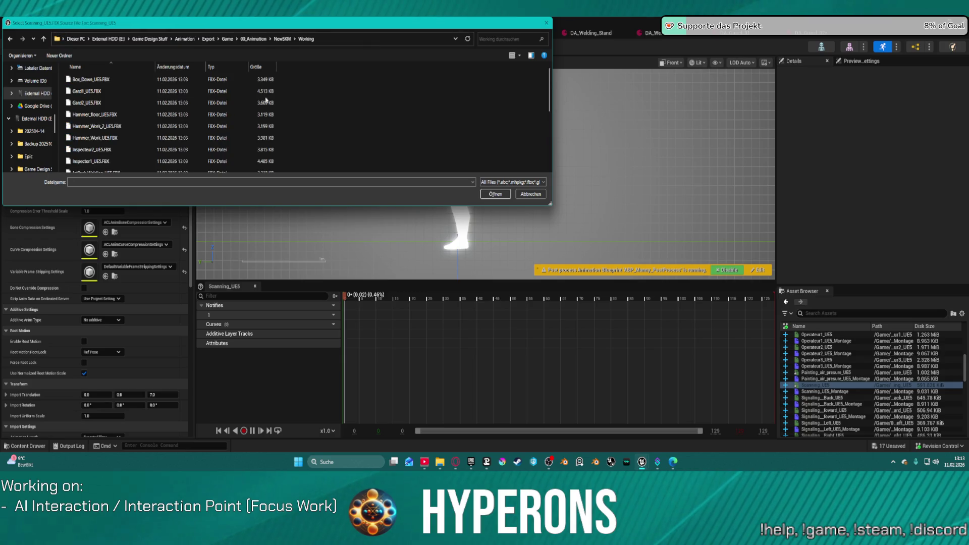
scroll(266, 99, "down", 5)
left_click(132, 99)
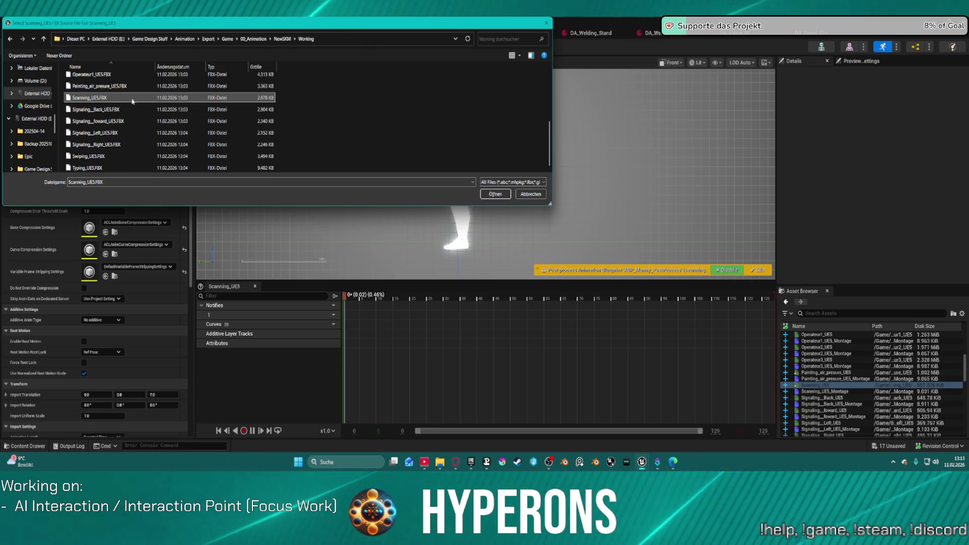
left_click(495, 193)
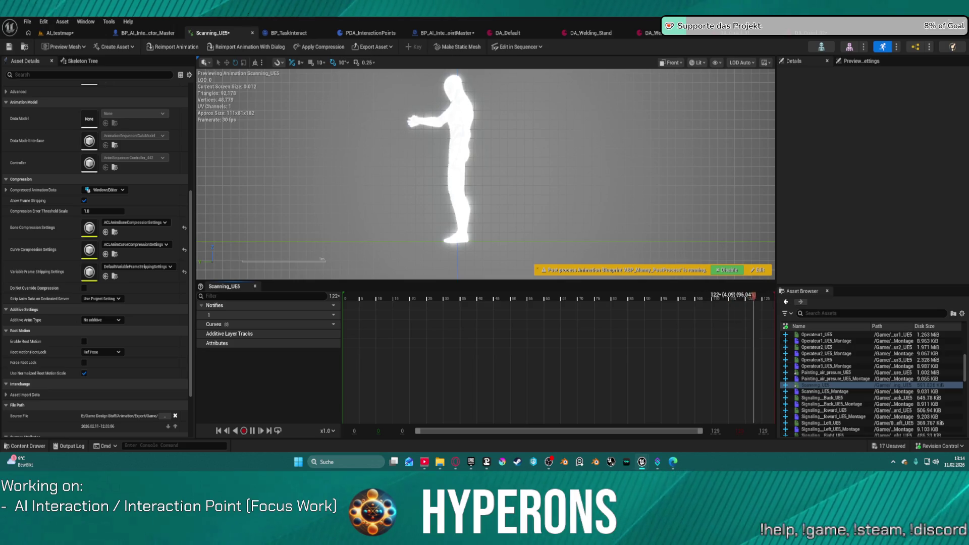
key("Down")
key("Down")
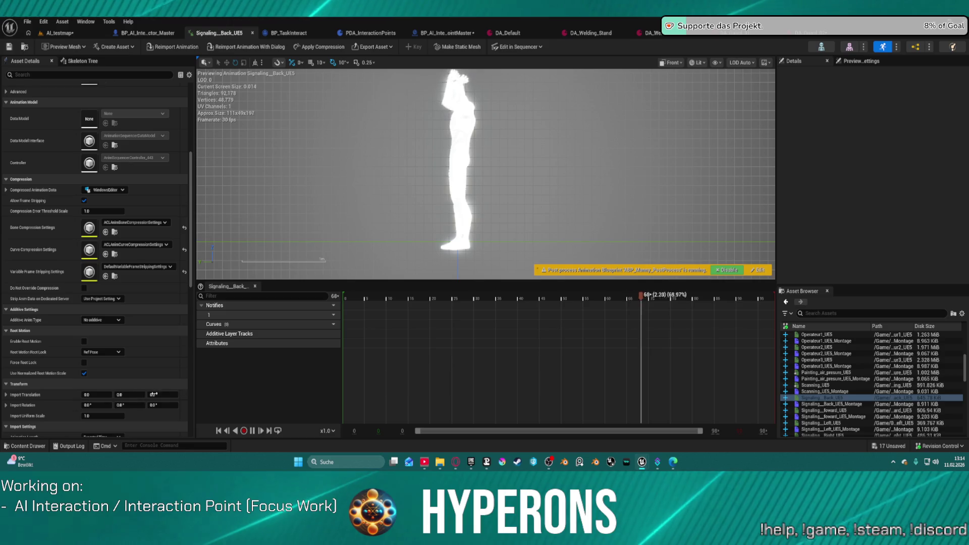
Step: Reimport Signaling__Back_UE5 from Signaling__Back_UE5.FBX with import Z 0.0, then open Signaling__foward_UE5
left_click(159, 395)
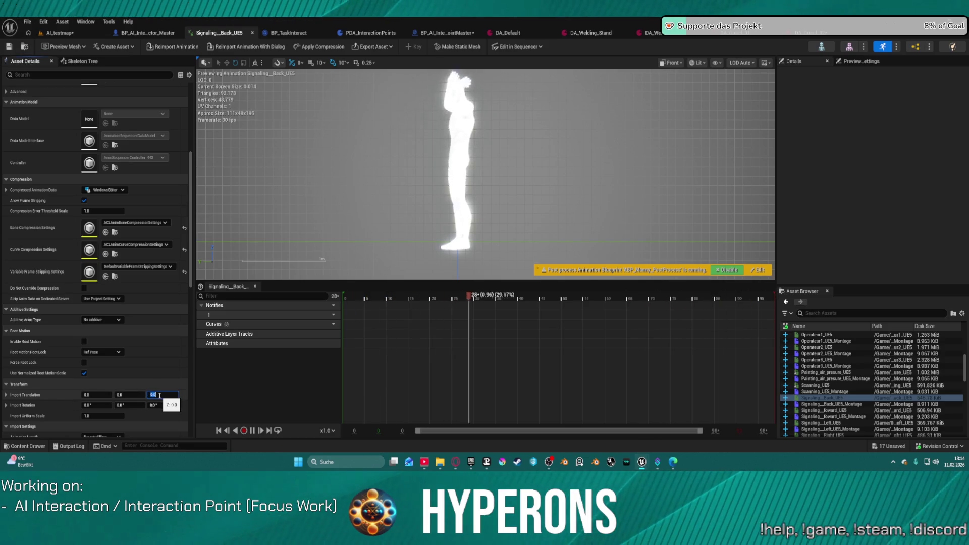
type("0")
left_click(176, 48)
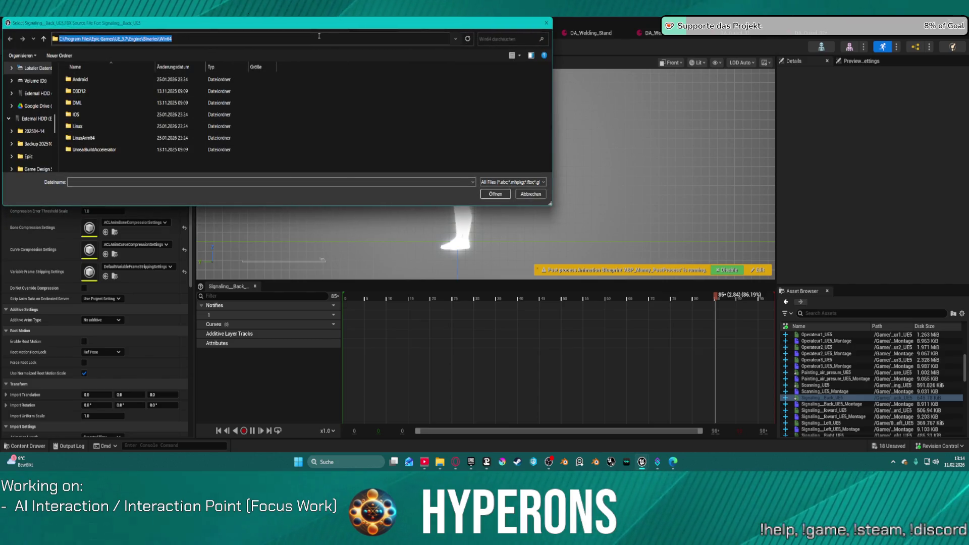
key("Return")
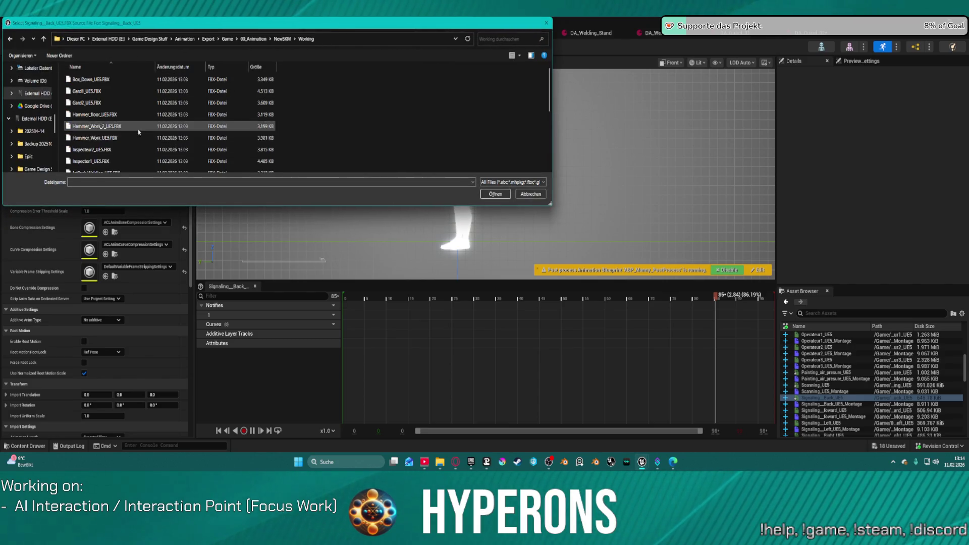
scroll(141, 132, "down", 2)
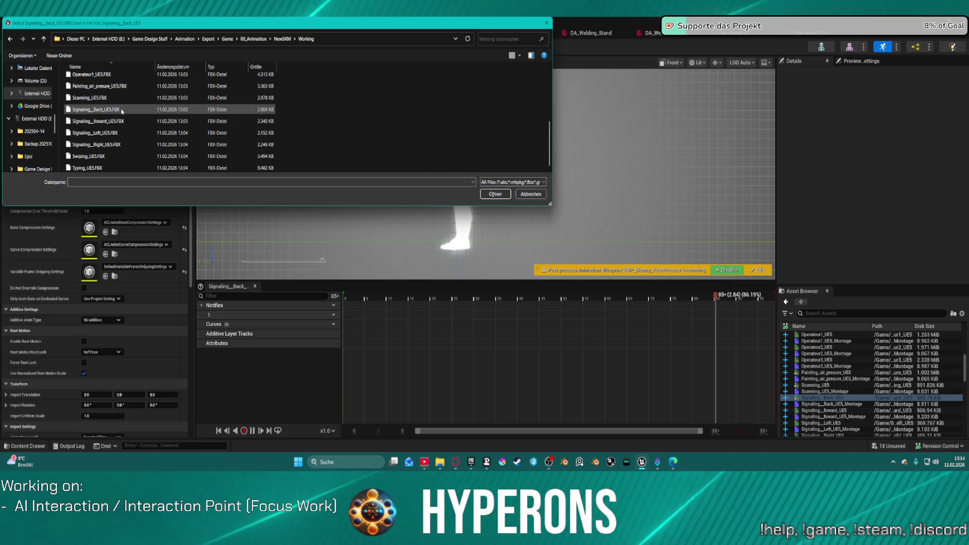
left_click(136, 109)
left_click(487, 198)
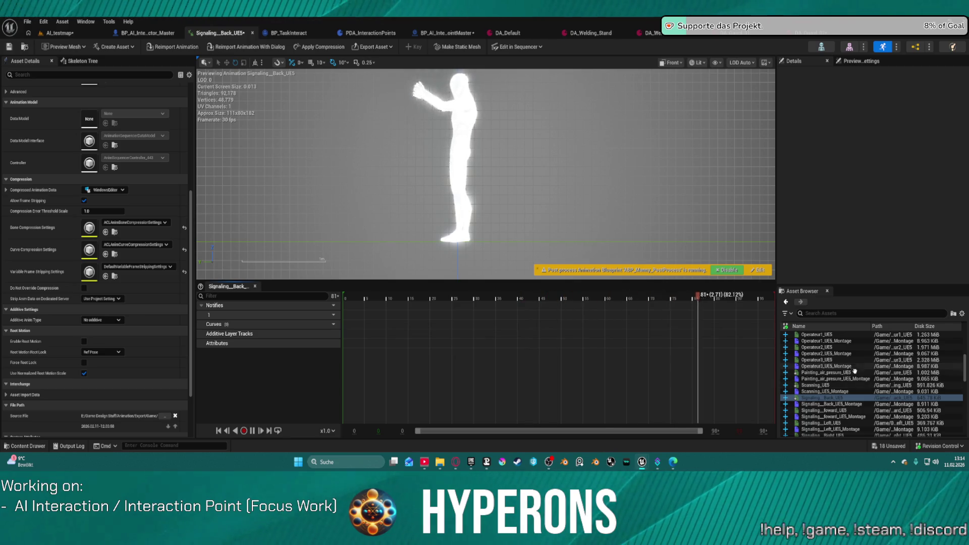
left_click(824, 410)
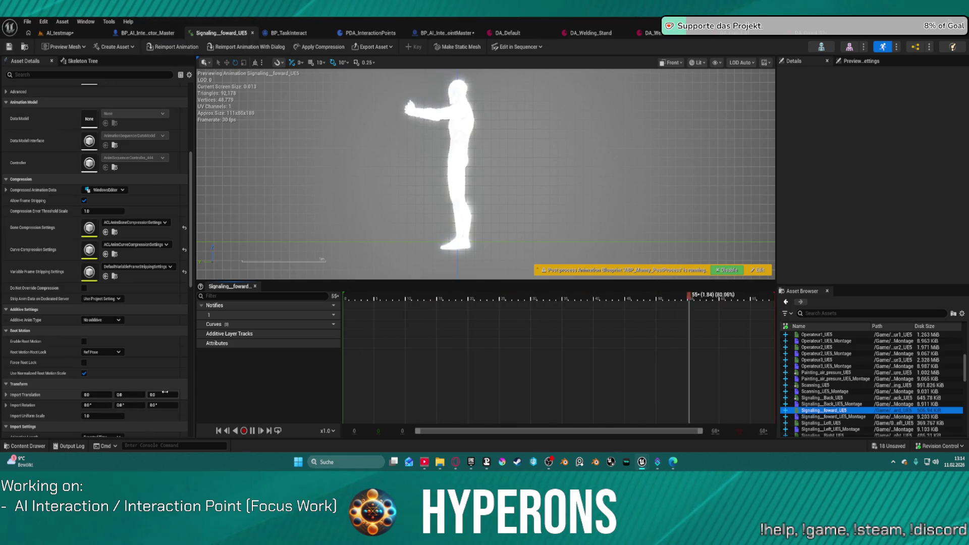
Step: Set Signaling__foward_UE5's import Z translation to 0.0 and reimport it from Signaling__foward_UE5.FBX
left_click(165, 394)
type("0")
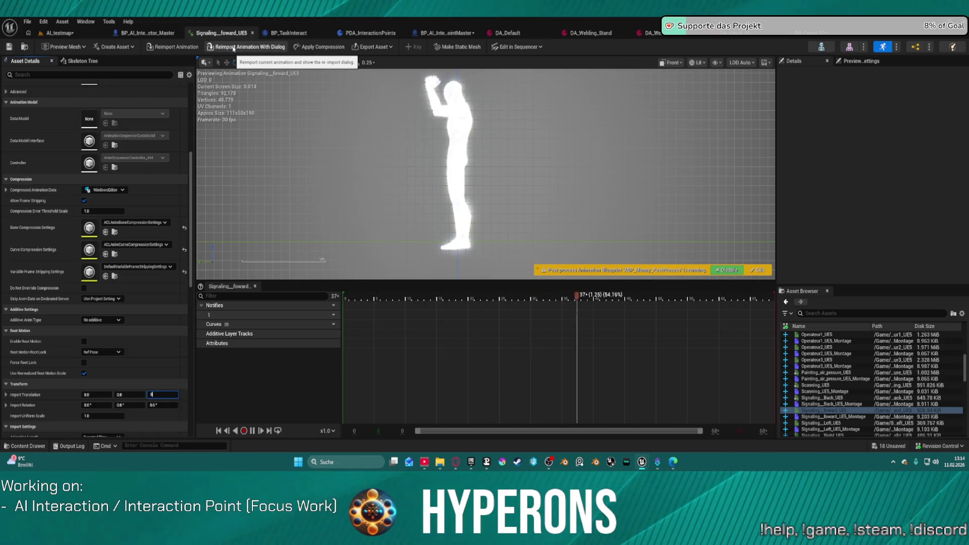
left_click(176, 45)
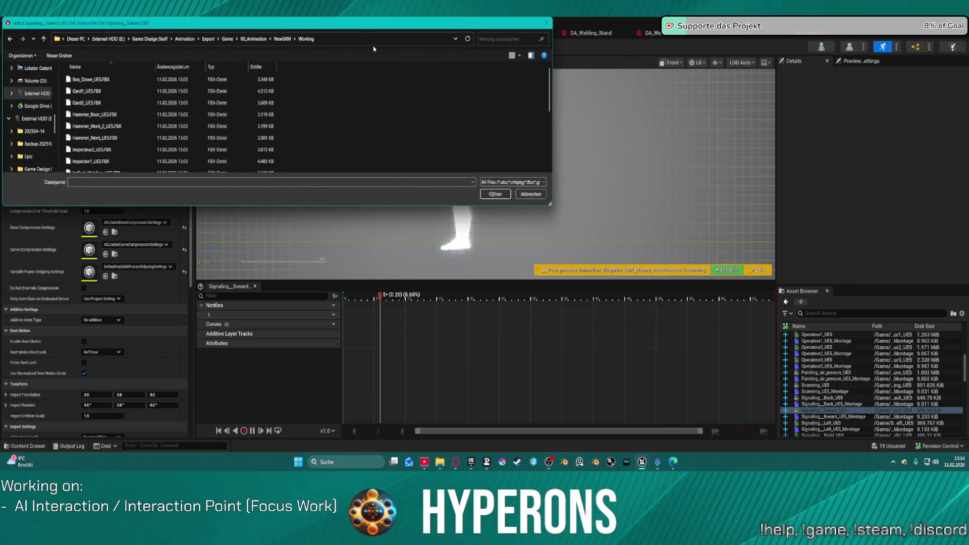
scroll(151, 126, "down", 3)
double_click(101, 122)
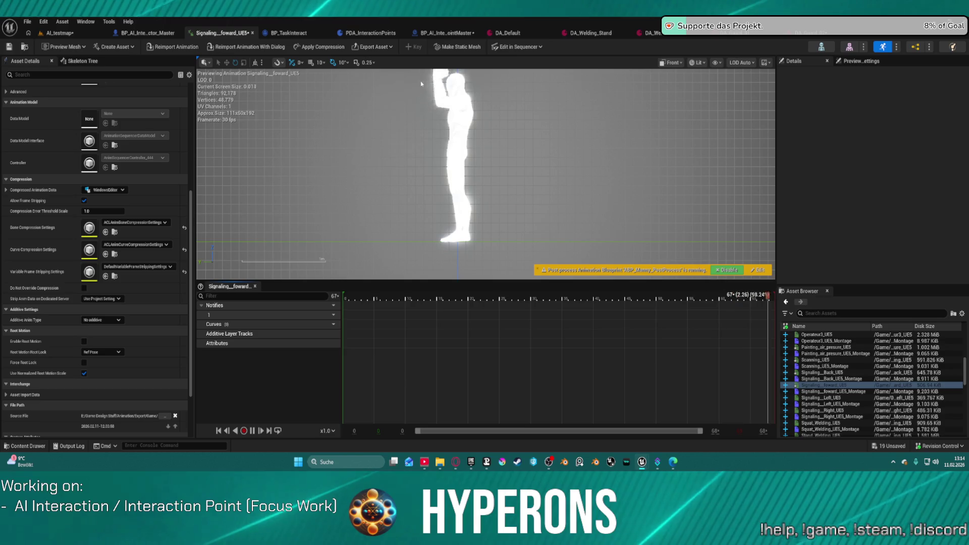
Step: Reimport Signaling__Left_UE5 from Signaling__Left_UE5.FBX with import Z 0, then select Signaling_Right_UE5
left_click(823, 398)
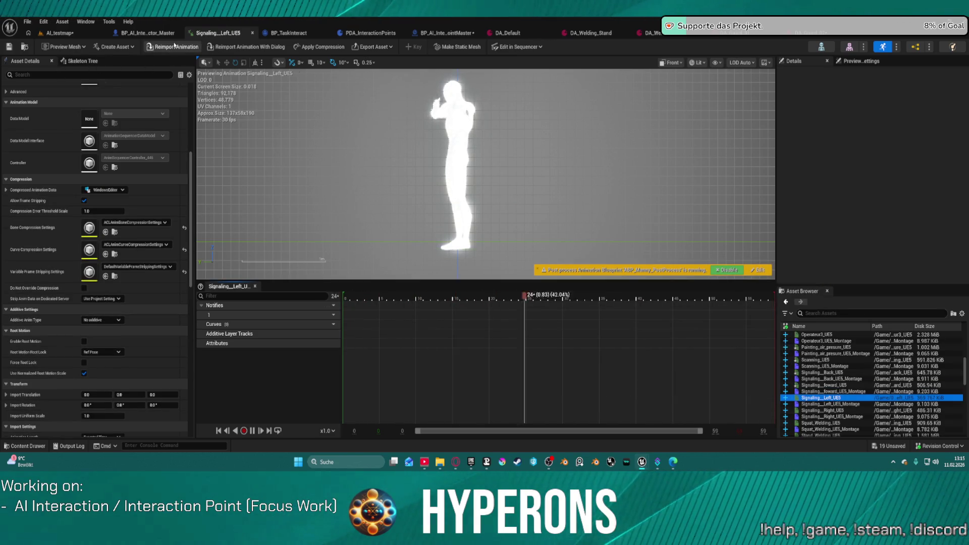
left_click(168, 395)
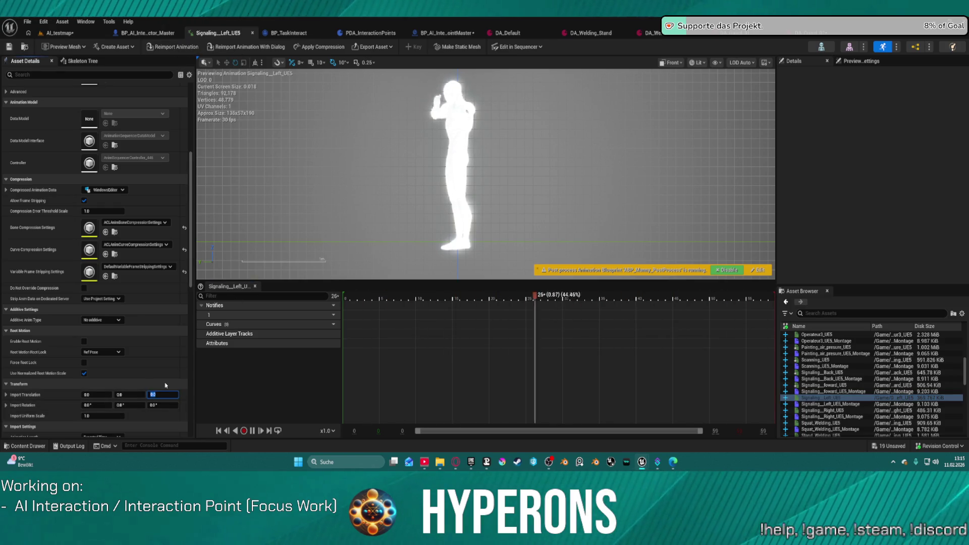
type("0")
key("Return")
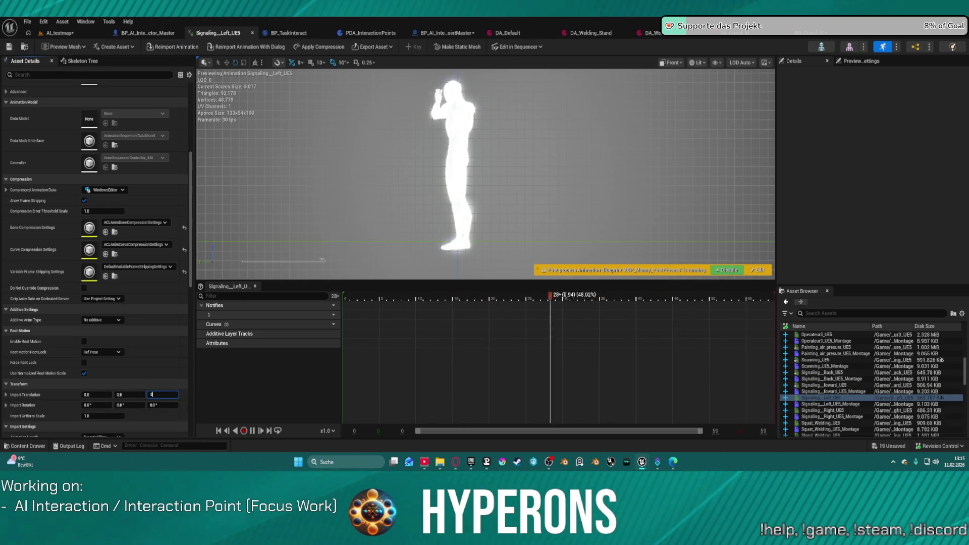
left_click(248, 48)
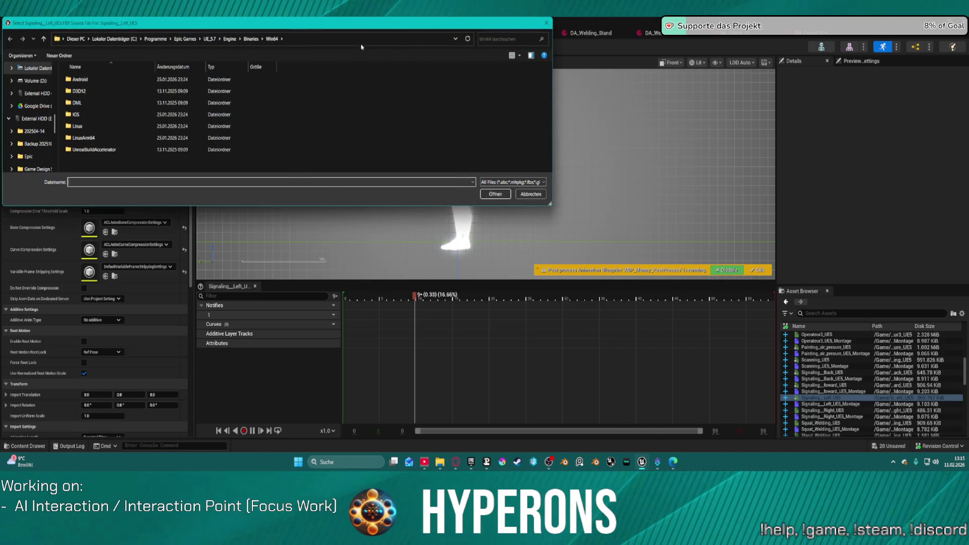
key("Return")
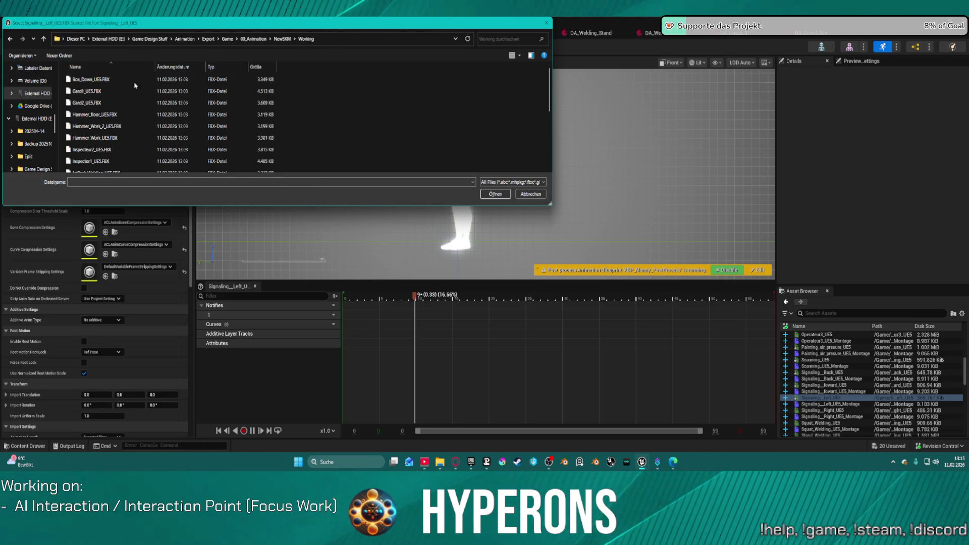
scroll(135, 85, "down", 5)
double_click(126, 132)
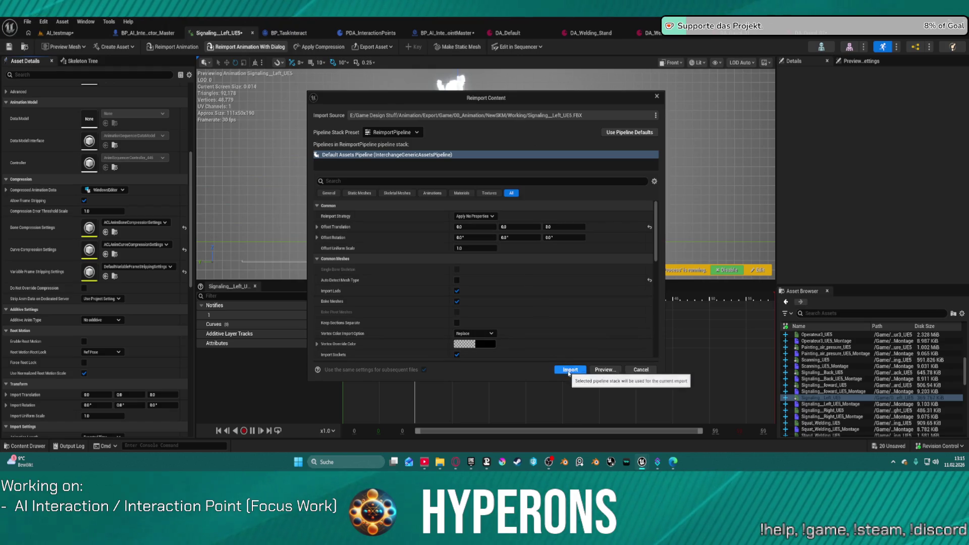
left_click(569, 373)
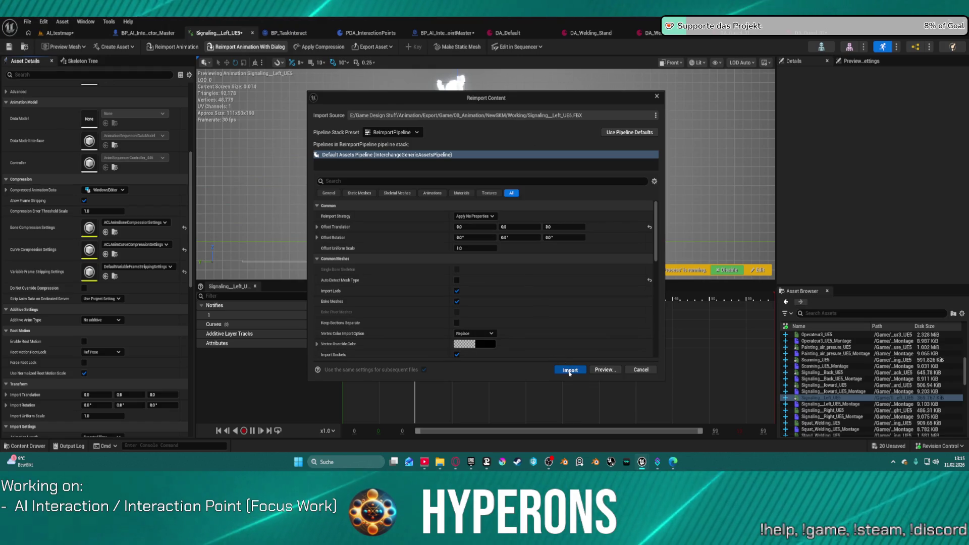
left_click(570, 371)
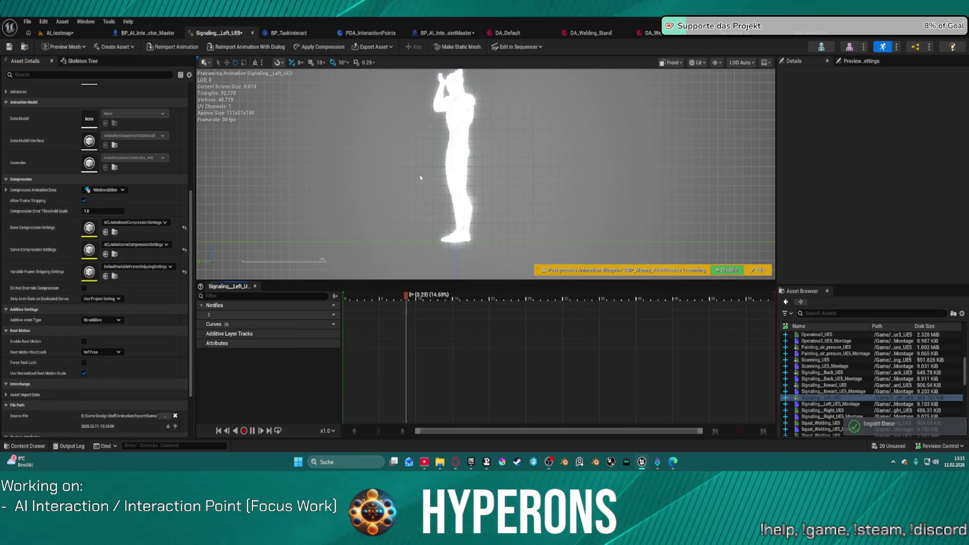
left_click(817, 411)
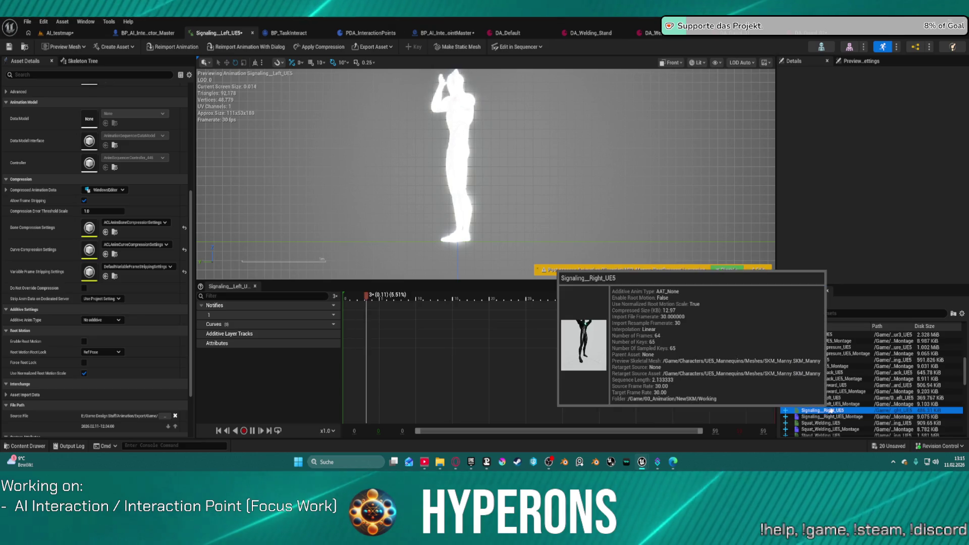
Step: Reimport Signaling__Right_UE5 from its Working-folder FBX with import Z 0, then open Squat_Welding_UE5
double_click(831, 411)
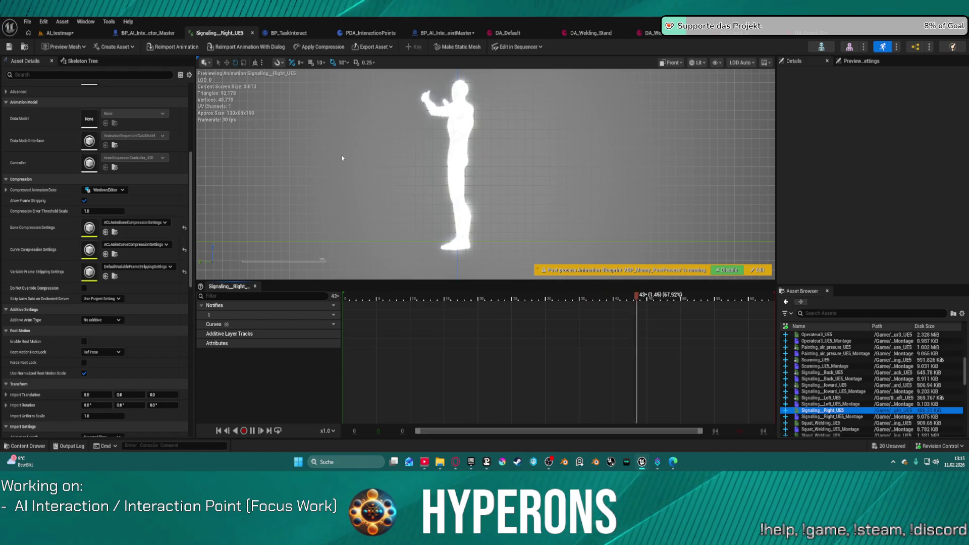
left_click(175, 47)
key("Escape")
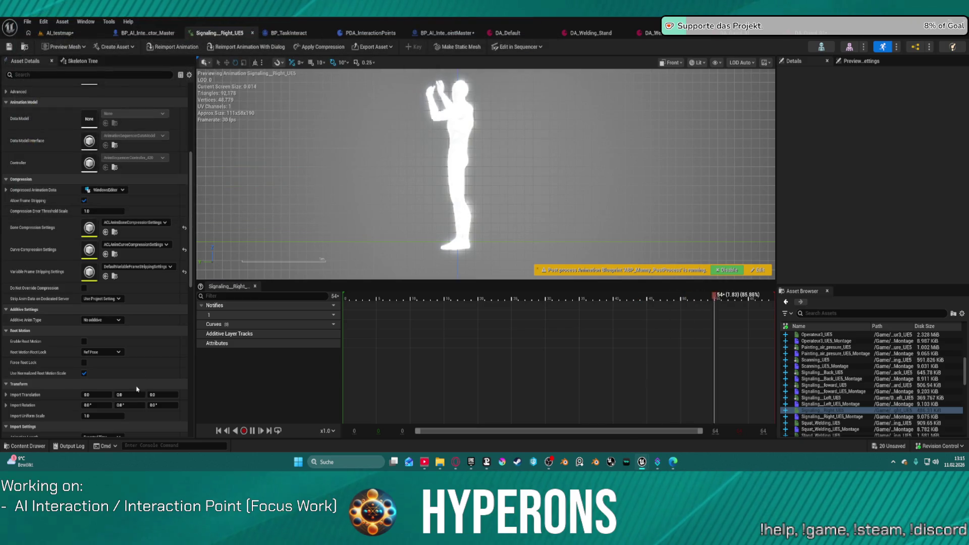
left_click(161, 394)
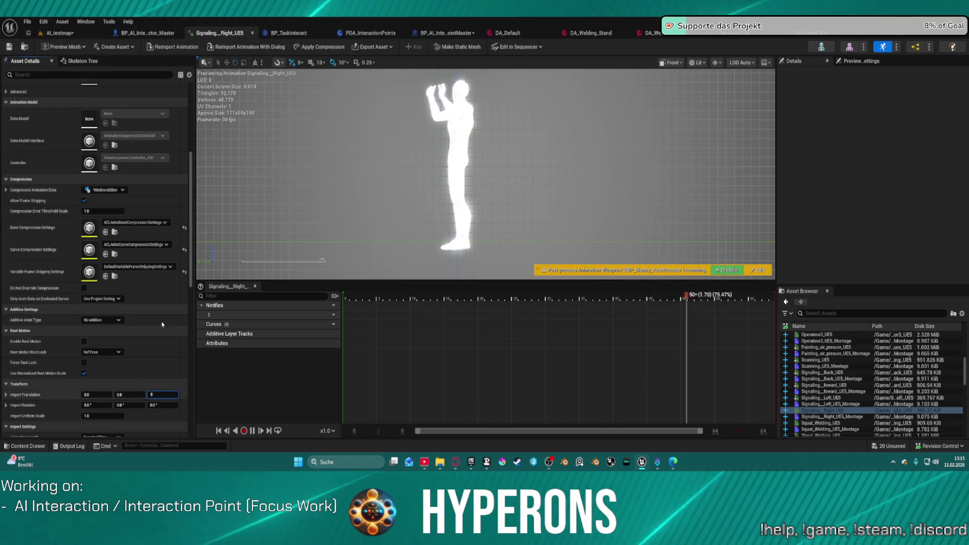
left_click(174, 47)
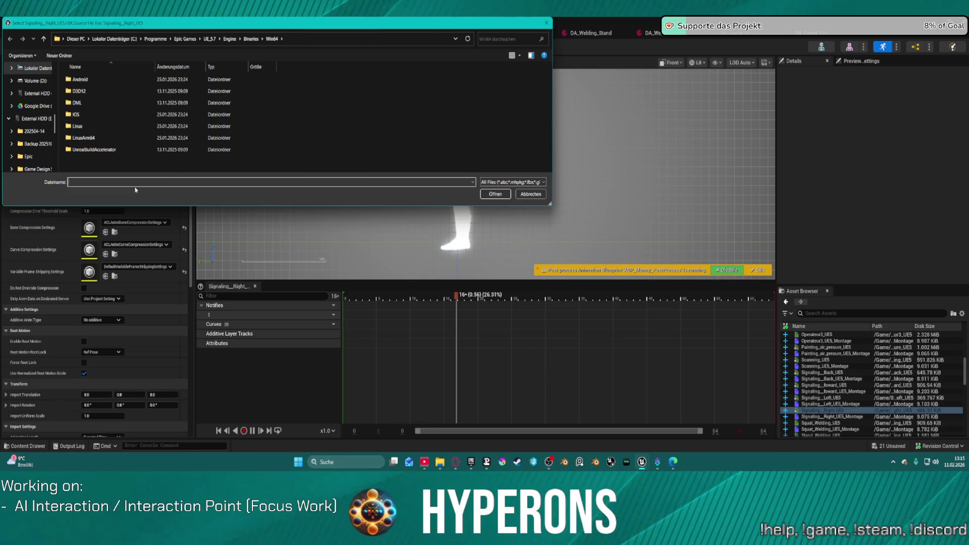
key("Return")
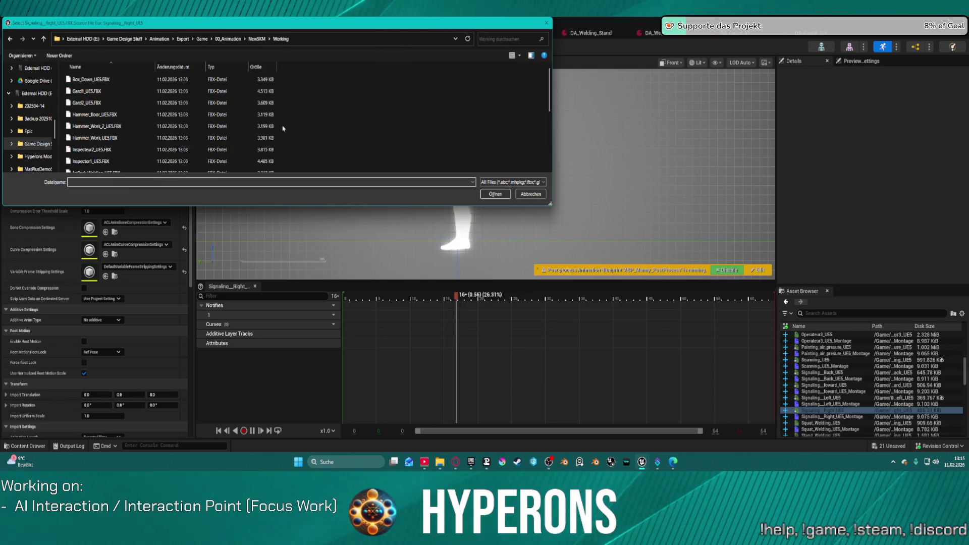
scroll(116, 111, "down", 5)
double_click(114, 144)
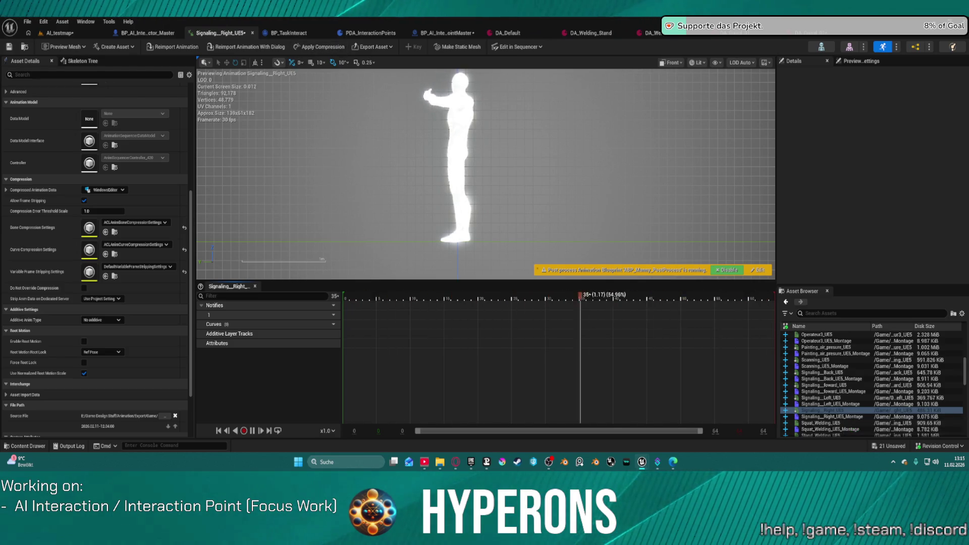
left_click(819, 423)
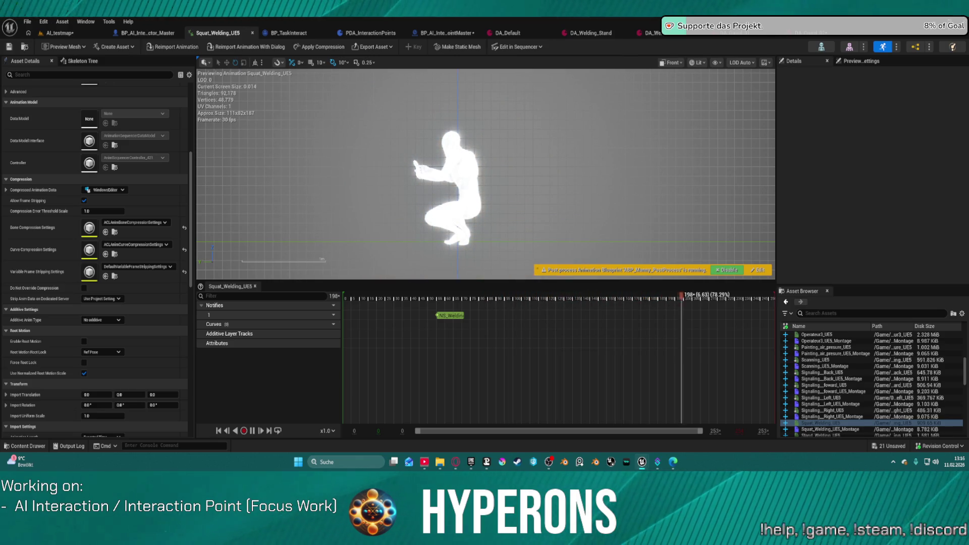
Step: Reimport Swiping_UE5 from Working\Swiping_UE5.FBX after adjusting its import Z, then open Typing_UE5
left_click(820, 435)
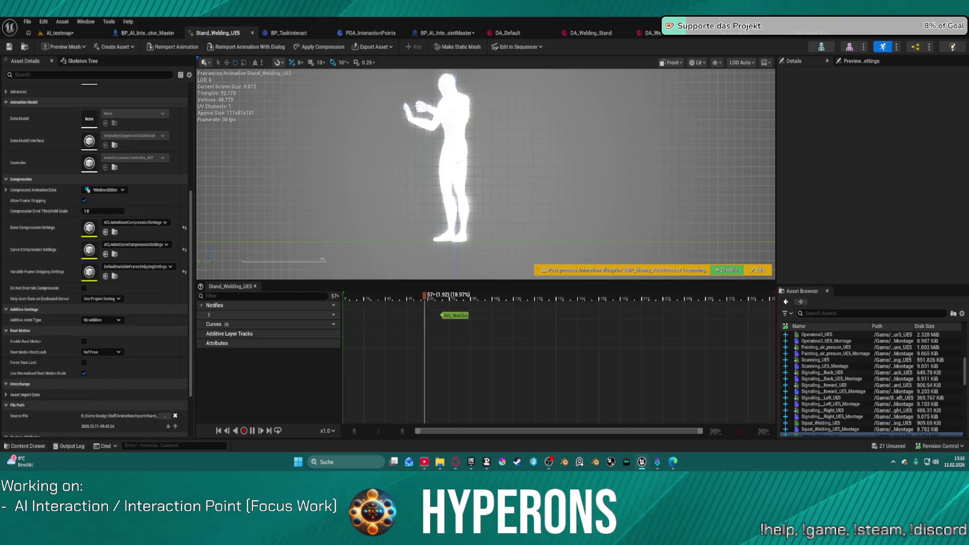
key("Down")
key("Down")
left_click(161, 393)
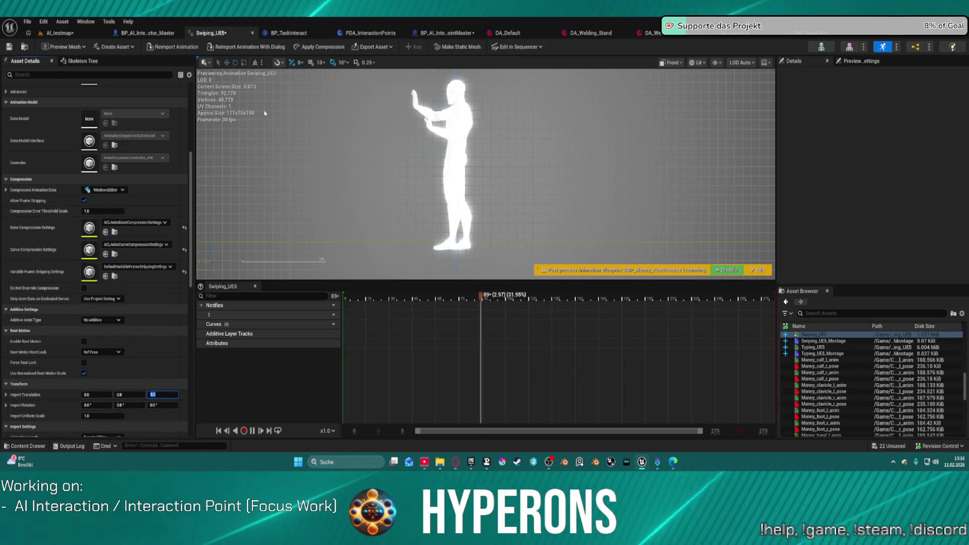
left_click(266, 47)
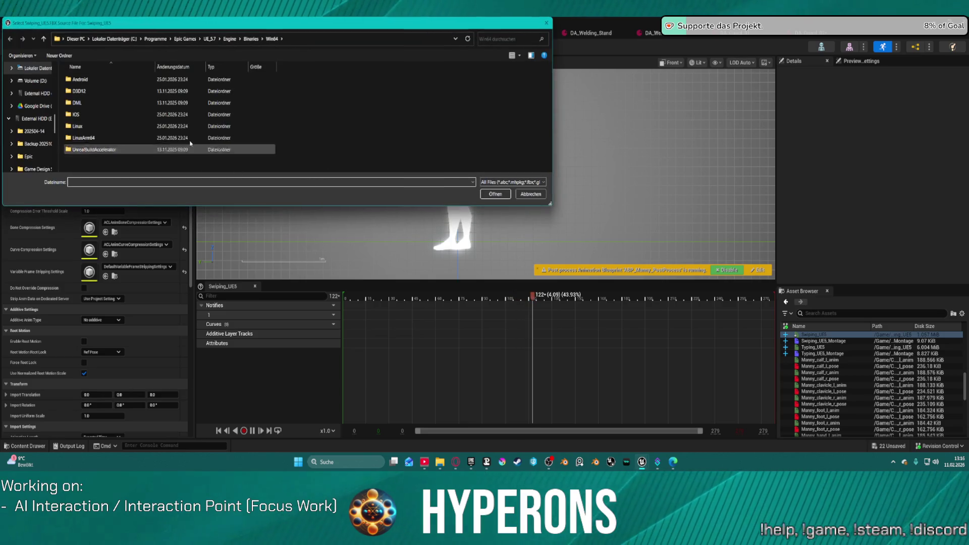
key("Return")
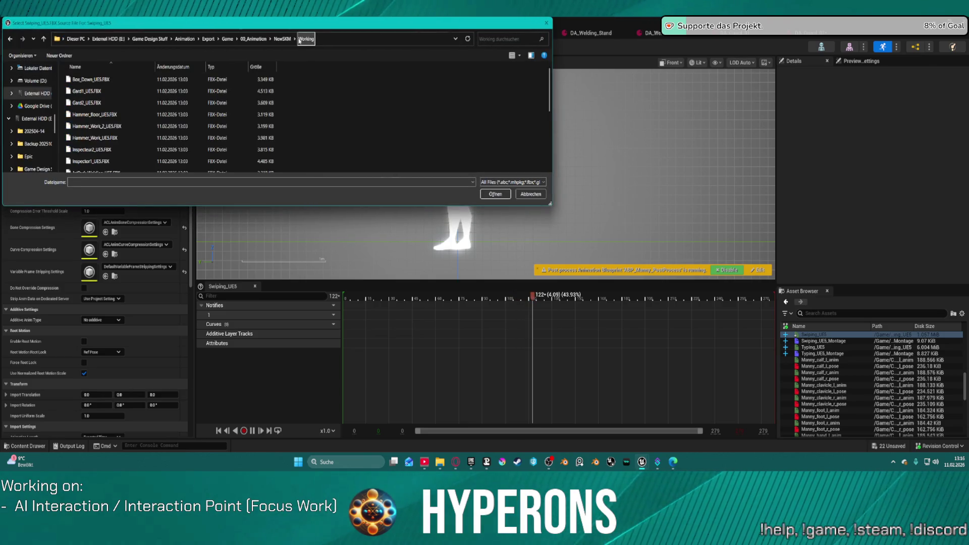
scroll(133, 152, "down", 5)
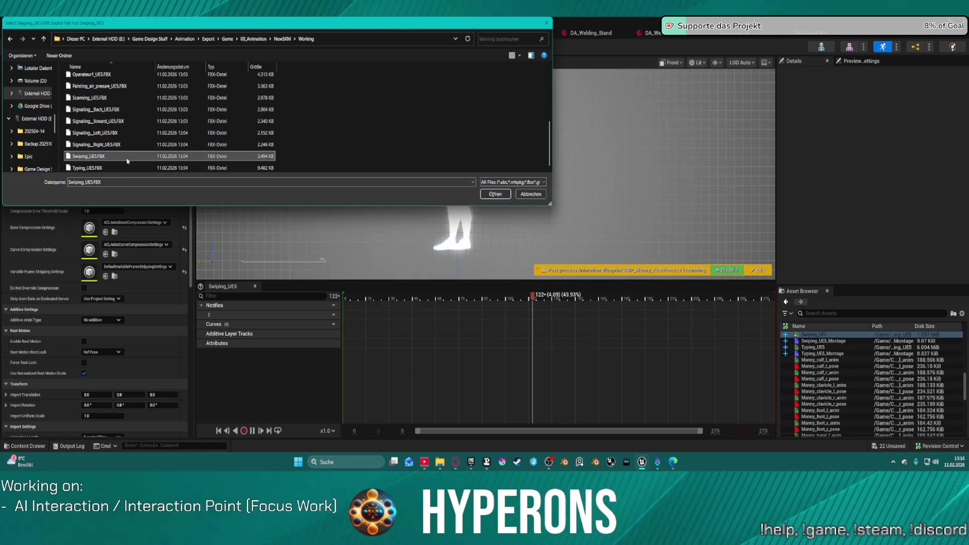
double_click(127, 161)
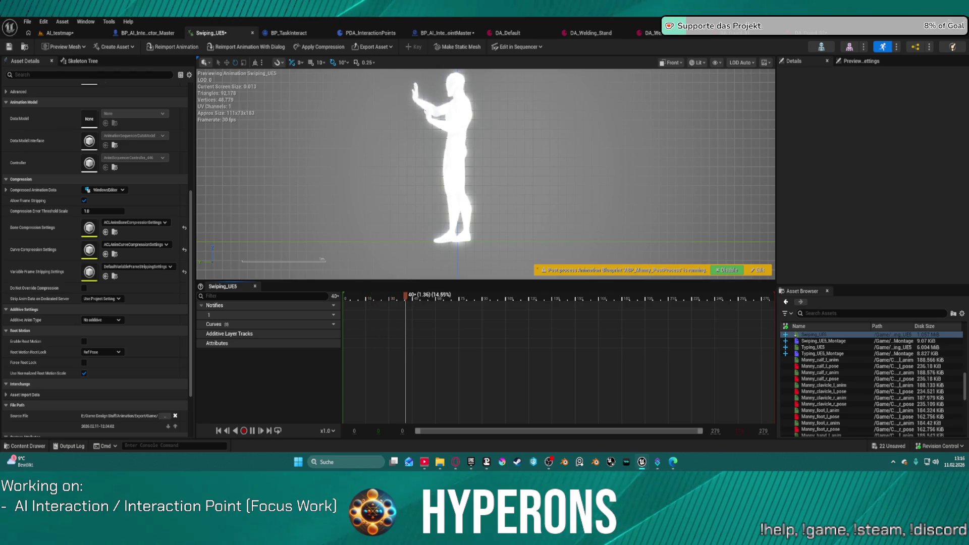
double_click(812, 347)
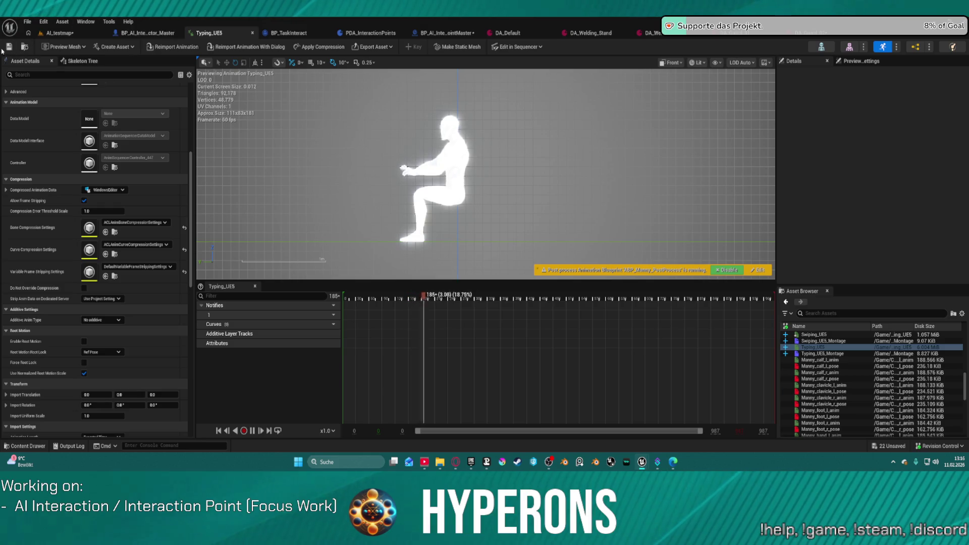
Step: Show the animation preview in lit perspective, orbited to face the character
left_click(671, 62)
left_click(679, 94)
left_click_drag(606, 126, 494, 129)
Step: Return to AI_testmap, save all modified assets, and bring up the Working animation folder
left_click(51, 34)
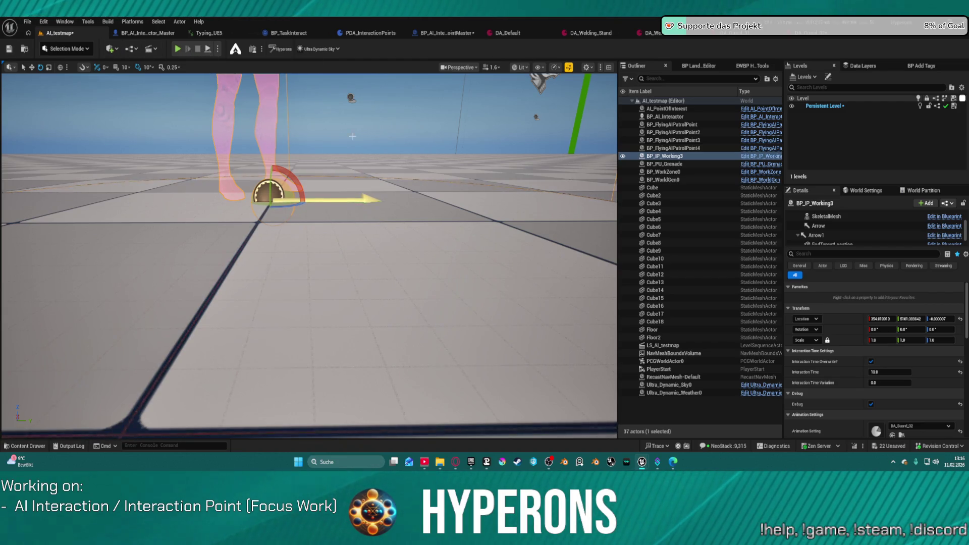
key("ctrl+s")
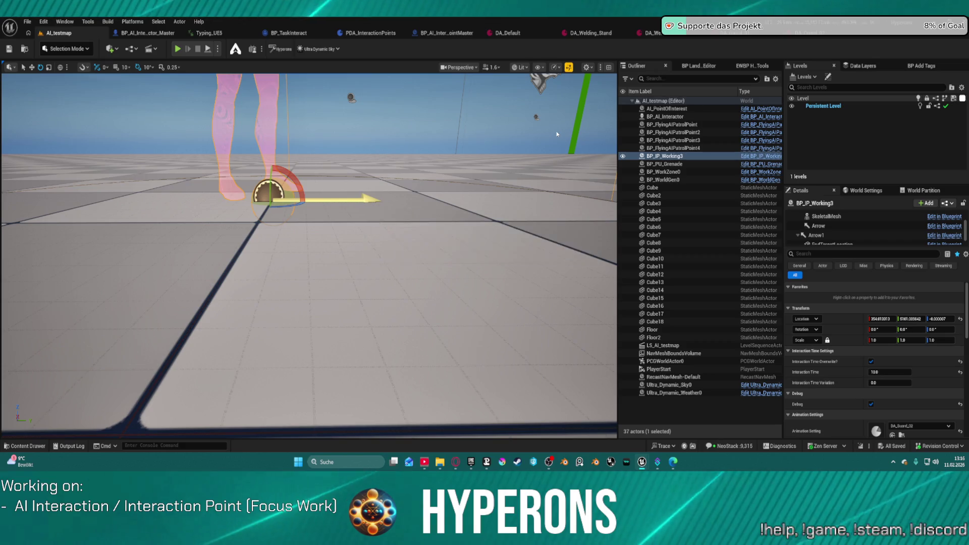
mouse_move(536, 199)
left_mouse_down()
mouse_move(536, 252)
mouse_move(500, 245)
left_mouse_up()
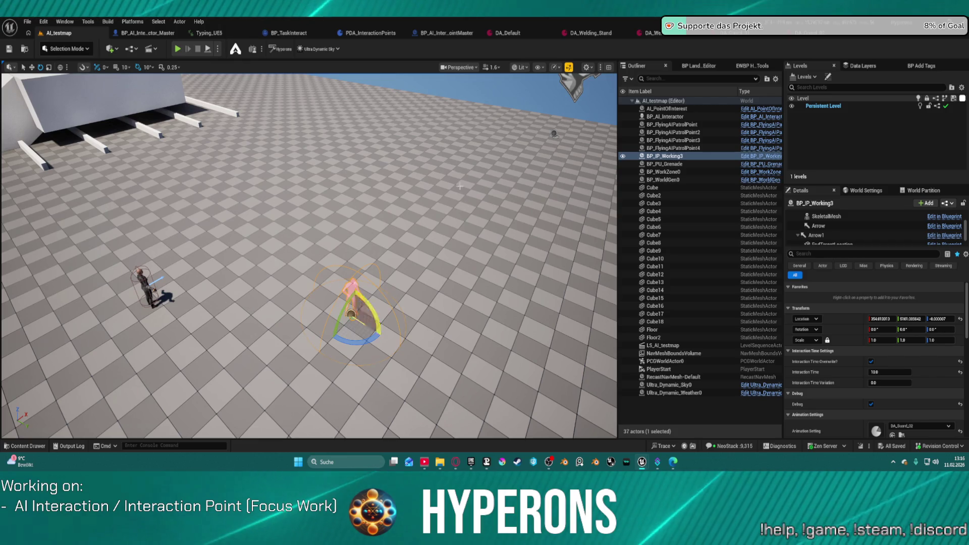
key("ctrl+space")
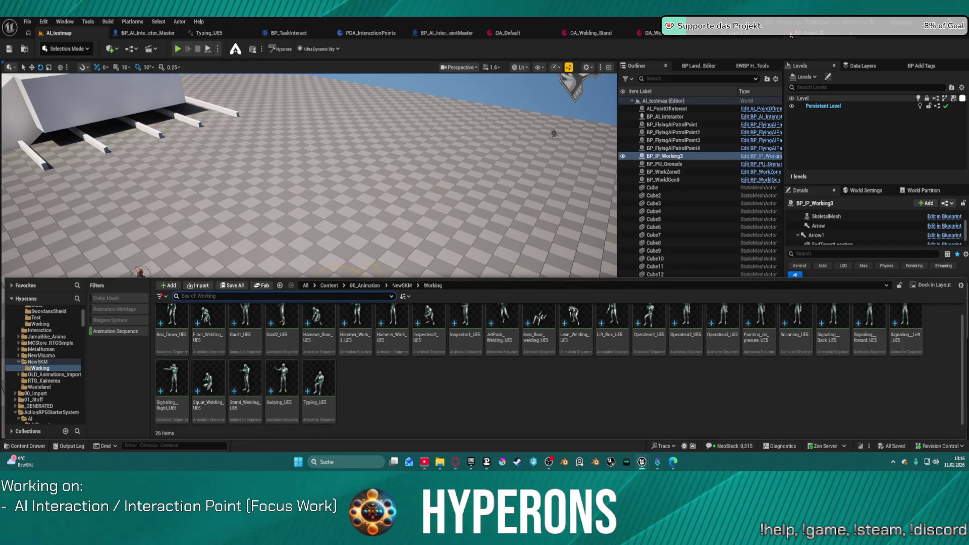
Step: Open the guard data asset and remove its only Gard2_UE5_Montage interaction animation
left_click(791, 35)
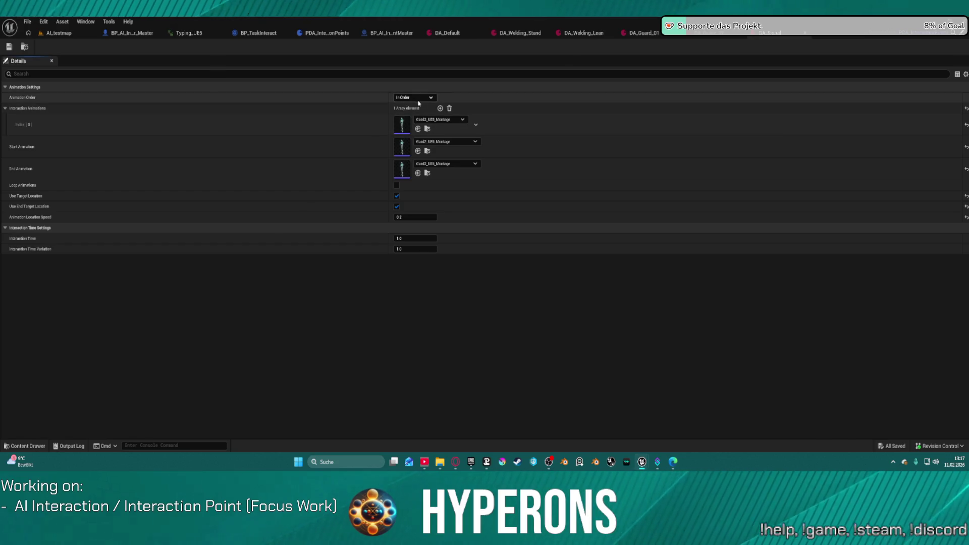
left_click(449, 108)
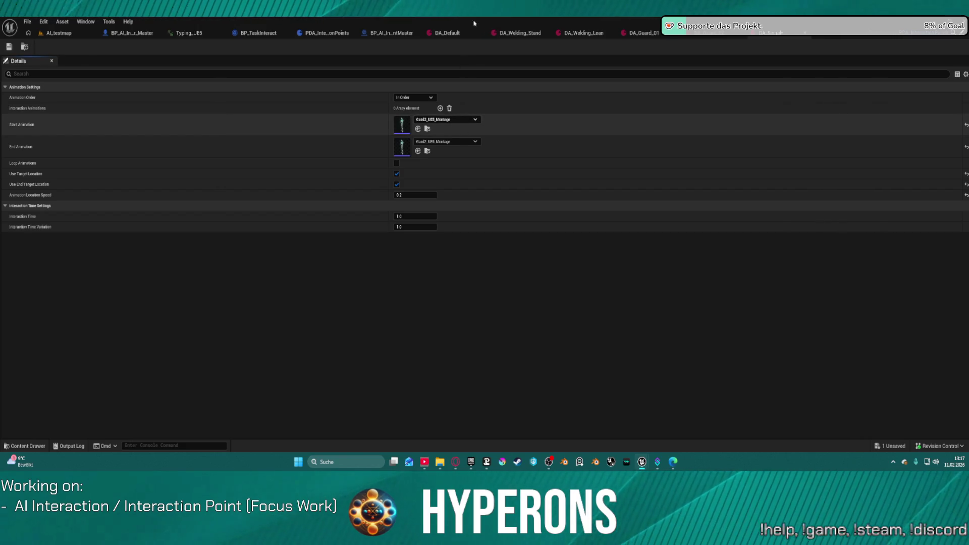
Step: Set Start Animation to Anim_Idle_1_UE5_Montage and add it to an animation slot
left_click(452, 121)
type("idle")
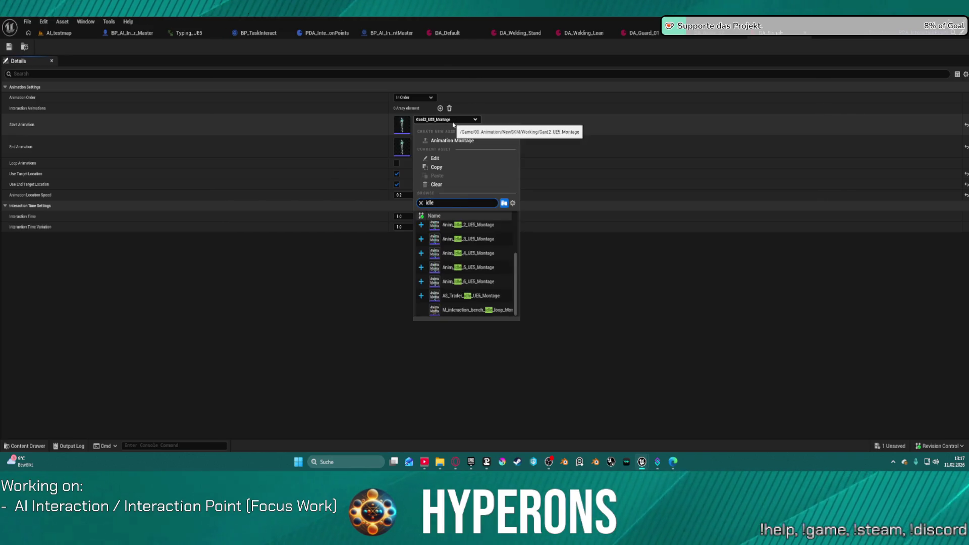
scroll(478, 251, "up", 2)
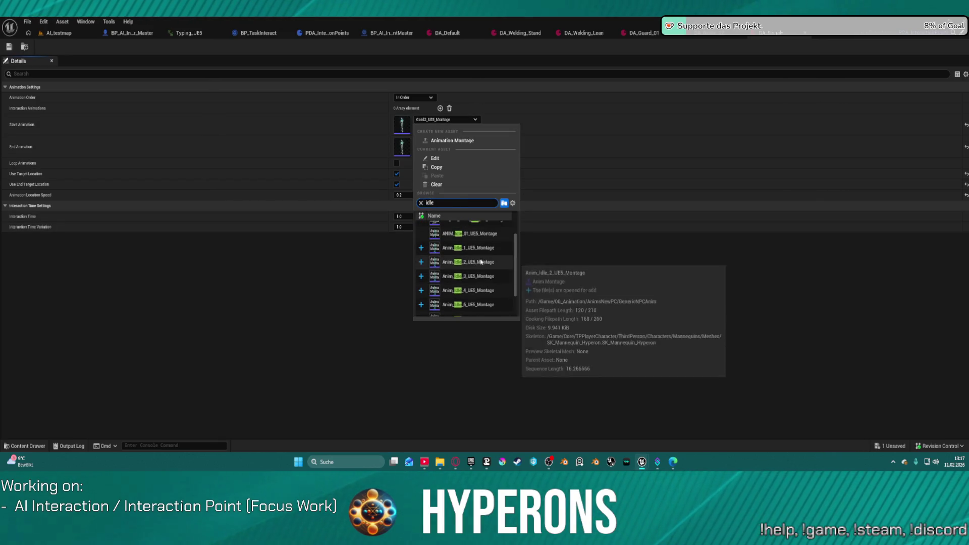
left_click(477, 248)
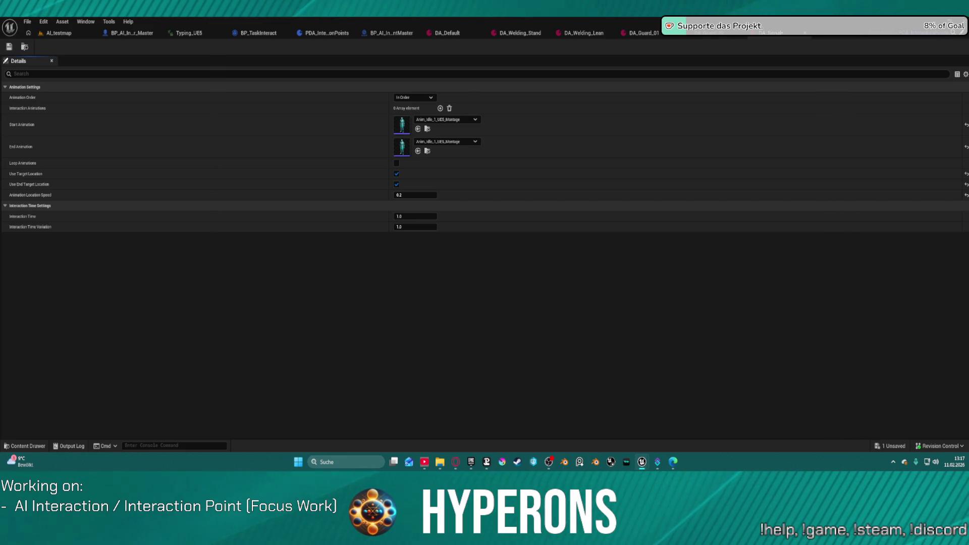
mouse_move(472, 346)
left_mouse_down()
mouse_move(403, 146)
mouse_move(404, 108)
left_mouse_up()
Step: Set Animation Order to Random, Interaction Time 30.0 and variation 10.0, and save the asset
left_click(430, 97)
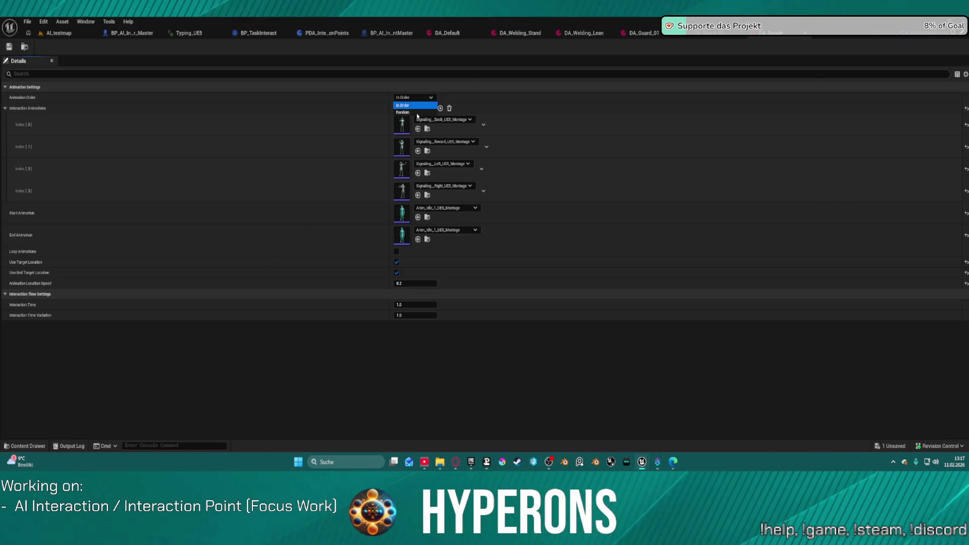
left_click(403, 112)
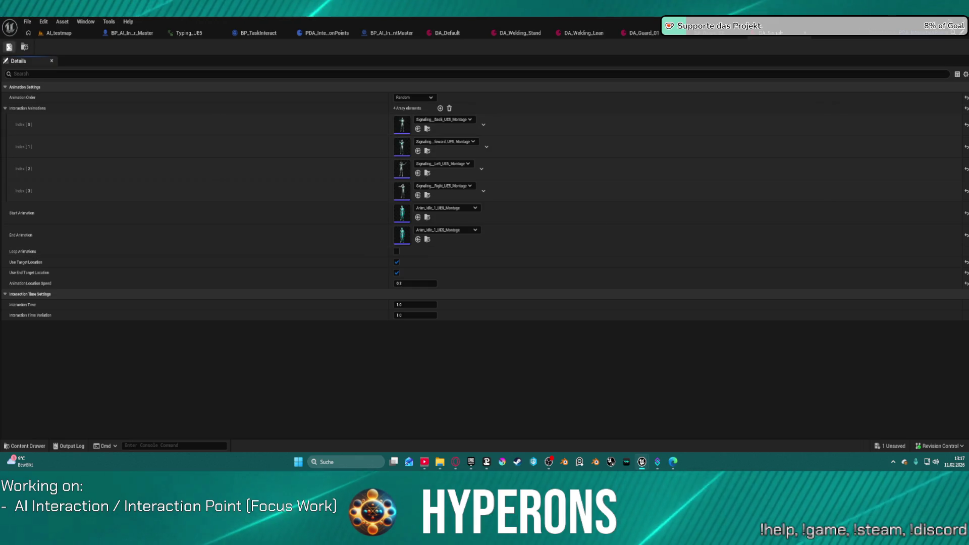
key("ctrl+s")
left_click(400, 305)
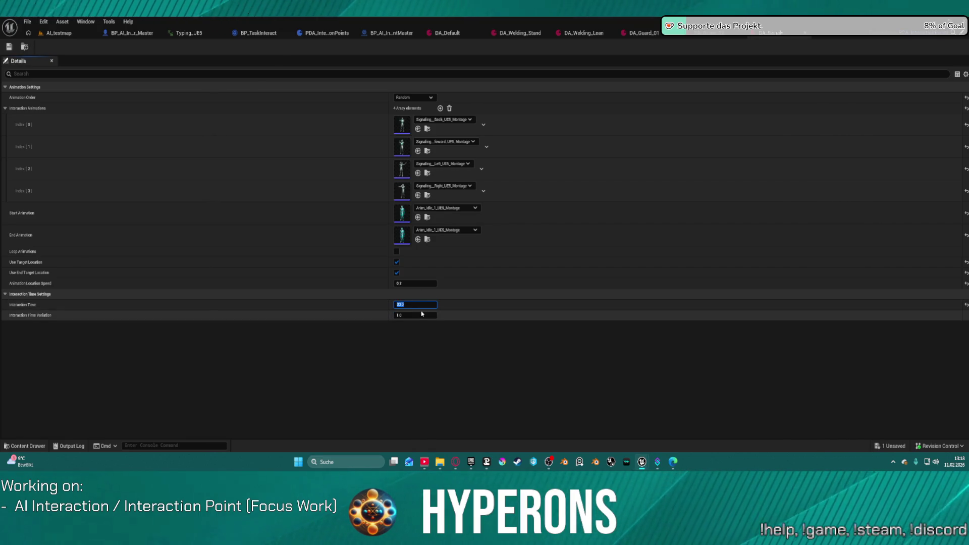
type("30")
left_click(420, 315)
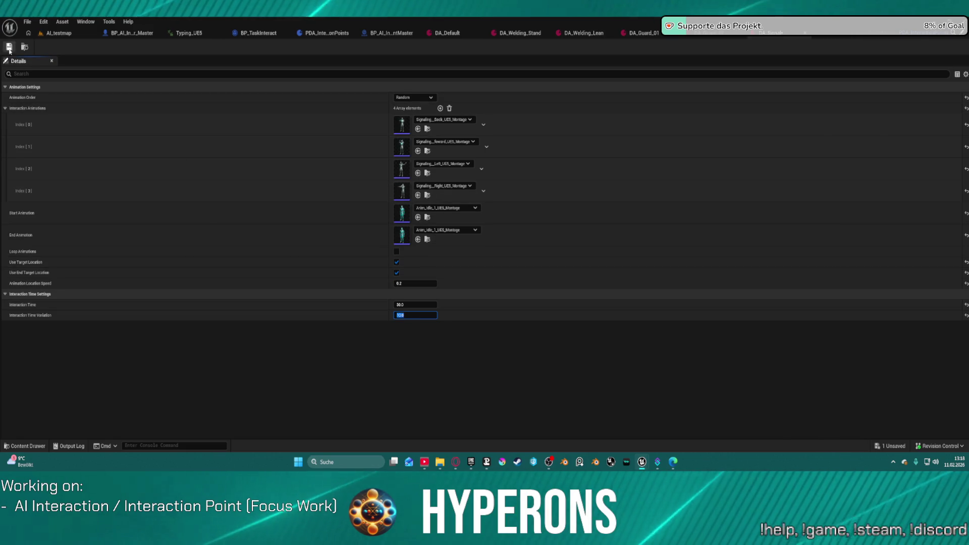
key("ctrl+s")
left_click(67, 34)
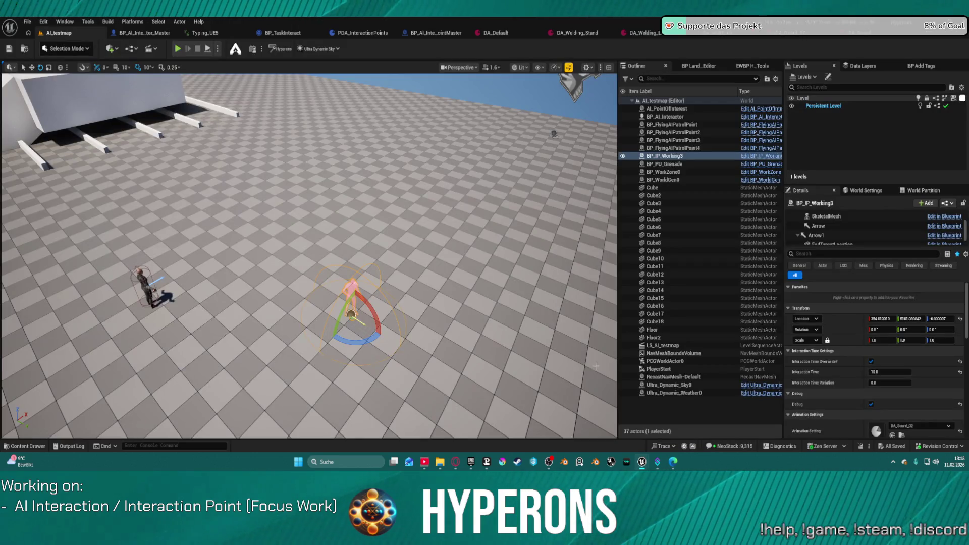
Step: Assign DA_Signal as BP_IP_Working3's Animation Setting and play-test the level
left_click(921, 426)
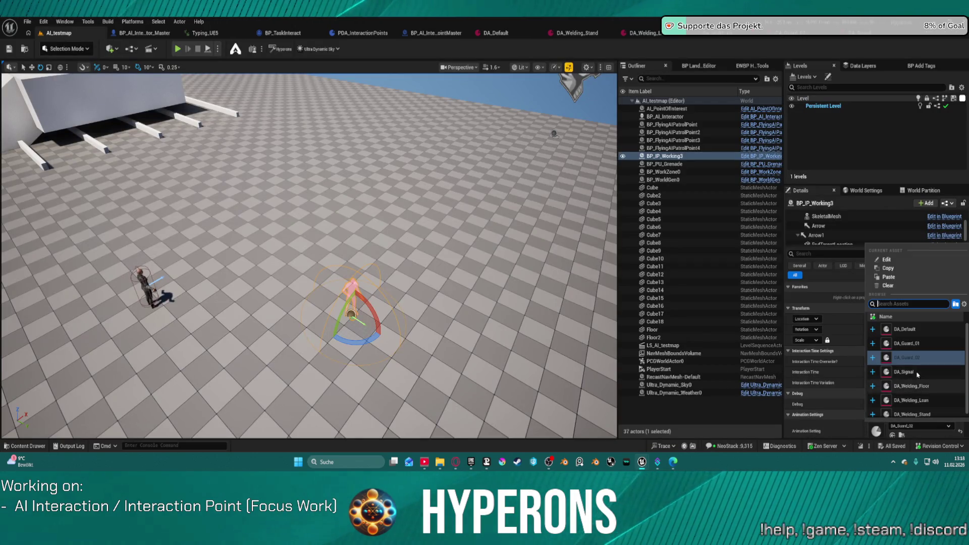
left_click(916, 373)
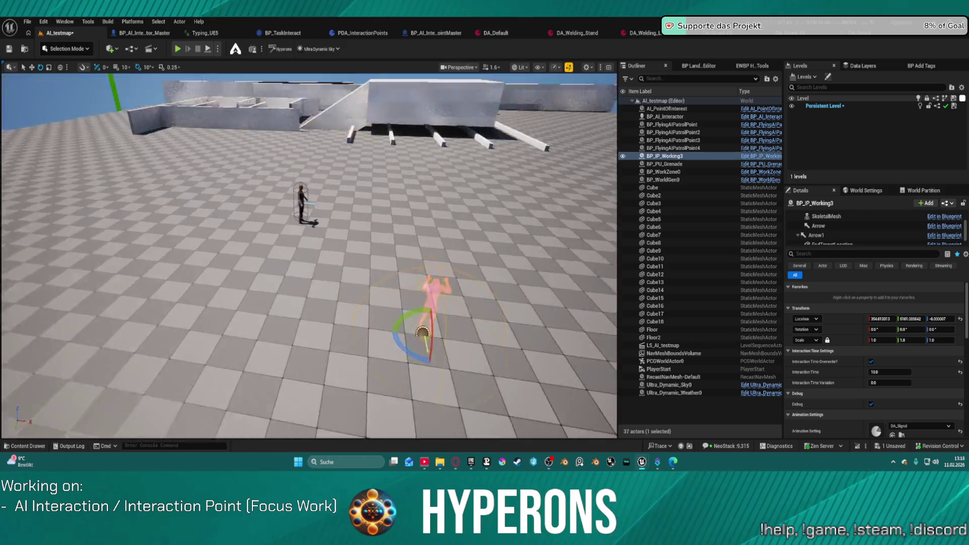
scroll(260, 270, "down", 5)
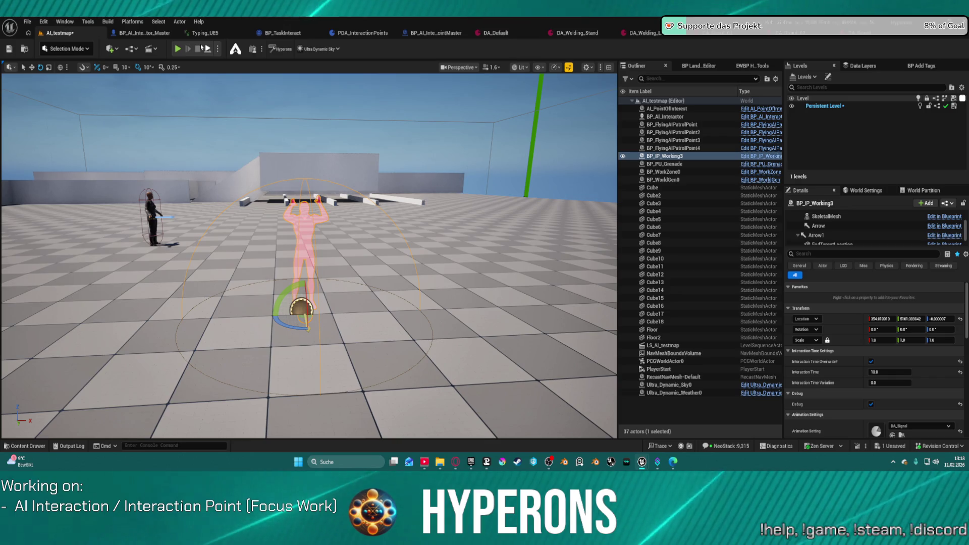
left_click(178, 49)
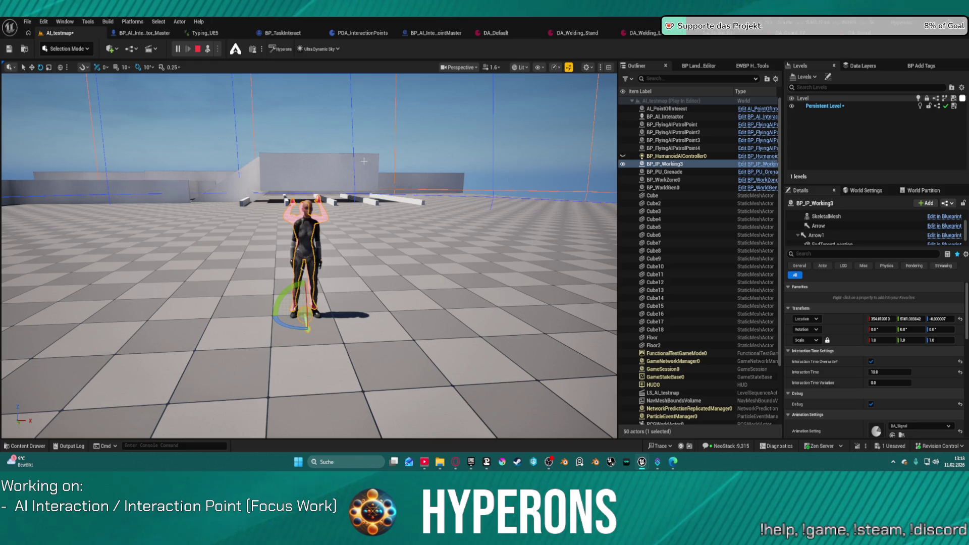
scroll(364, 161, "up", 4)
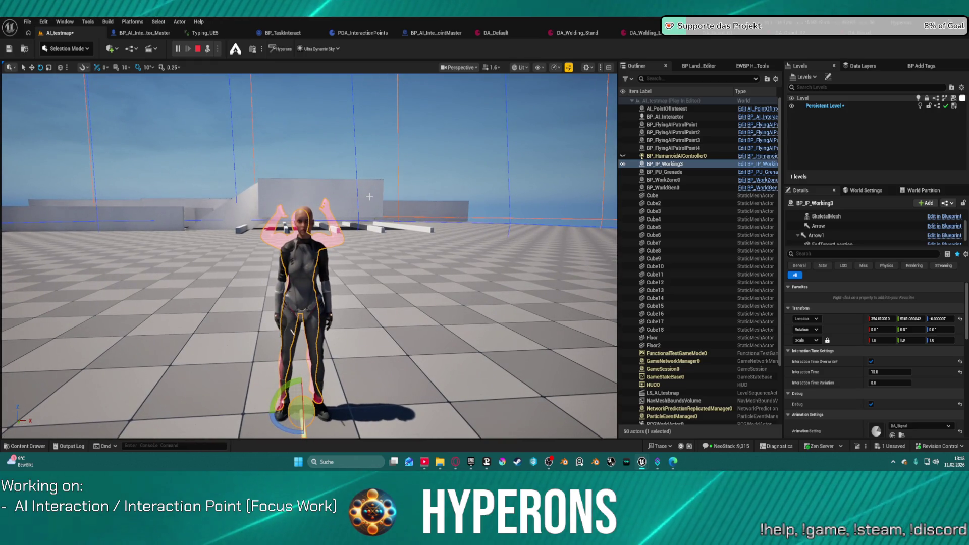
left_click_drag(369, 196, 385, 200)
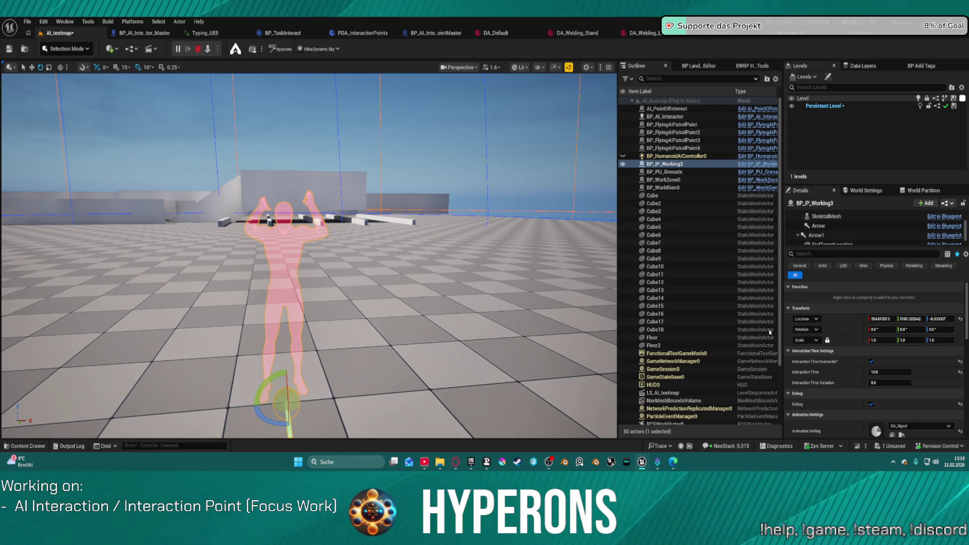
key("Escape")
Step: Turn off Interaction Time Override on BP_IP_Working3, replay, and check the signaling data asset
left_click(870, 362)
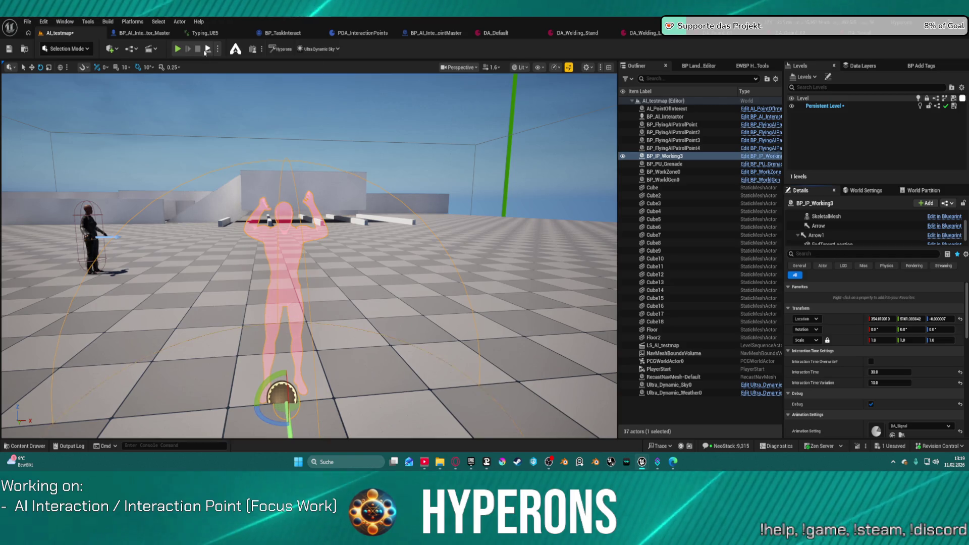
key("alt+p")
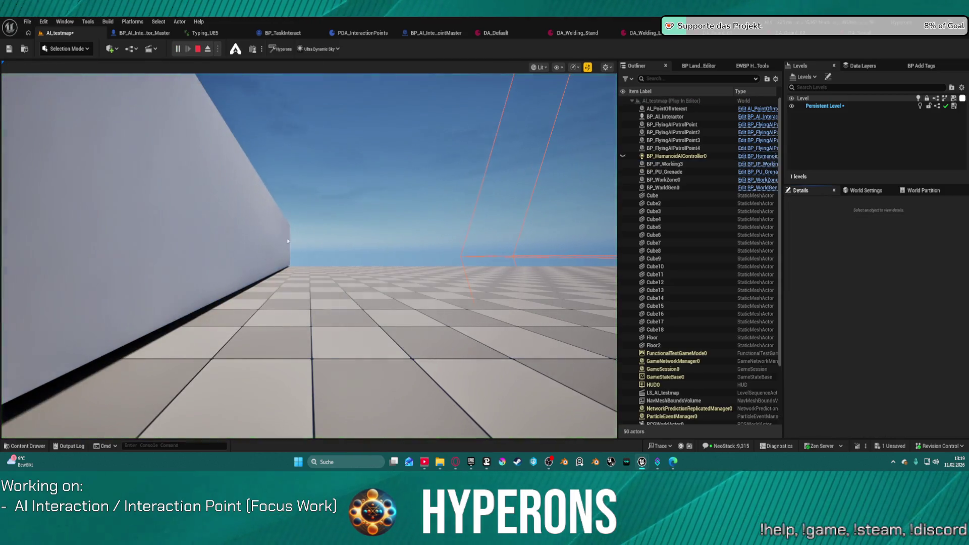
key("Escape")
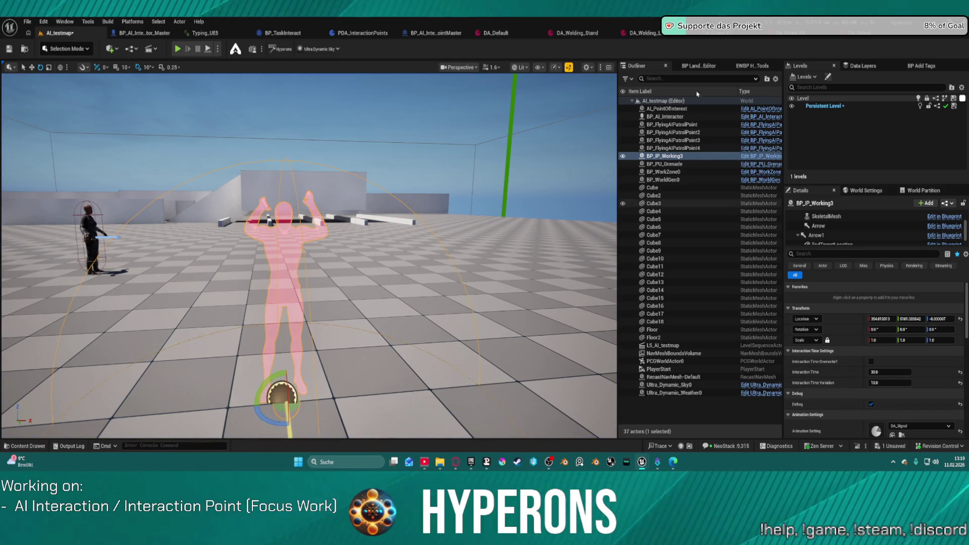
left_click(852, 39)
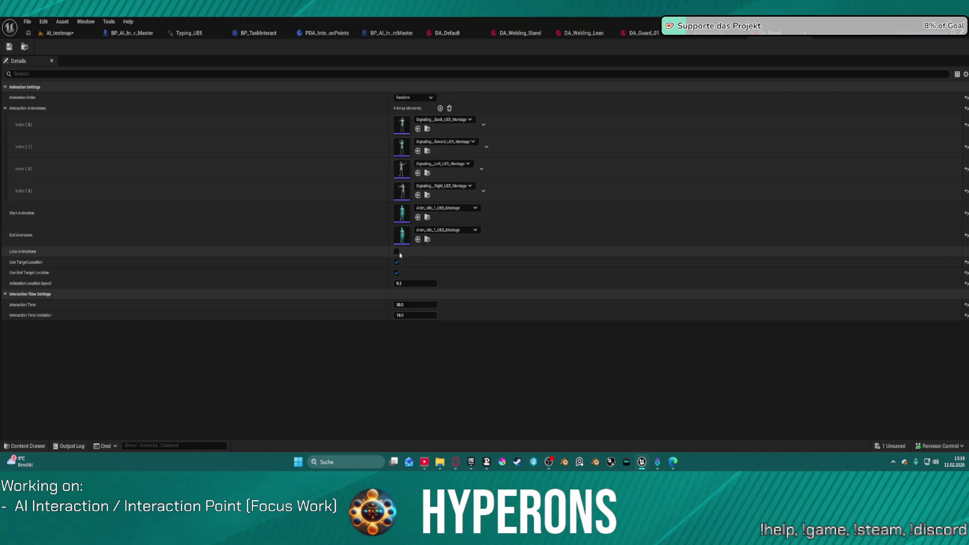
left_click(56, 33)
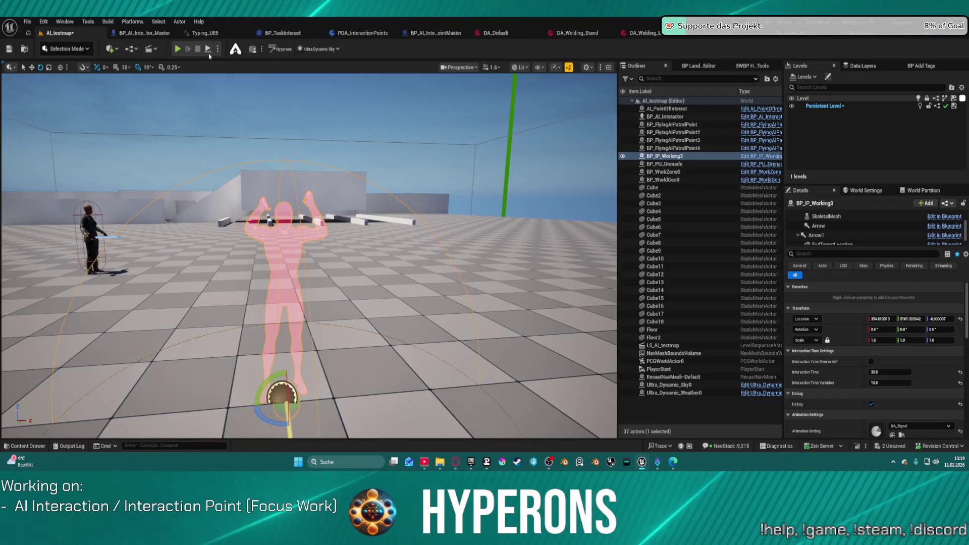
key("alt+p")
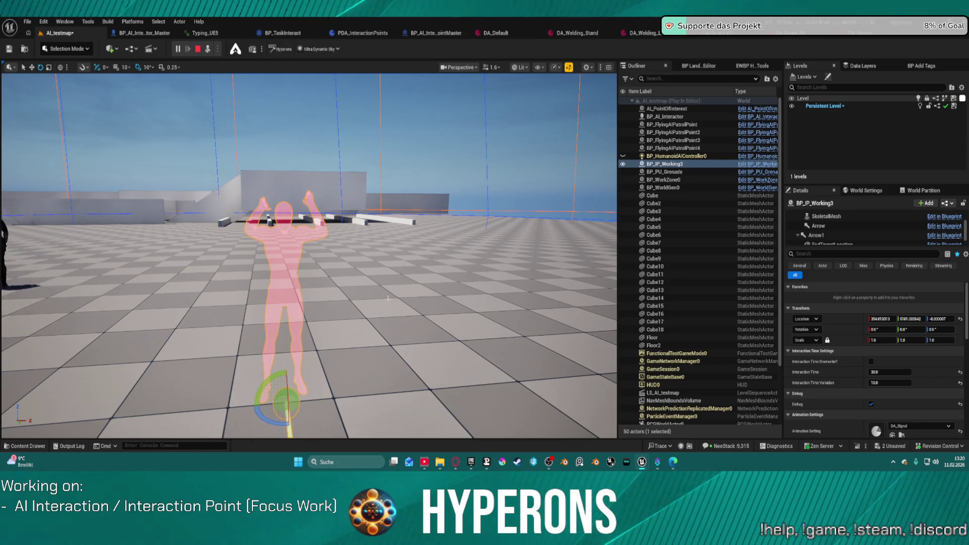
key("Escape")
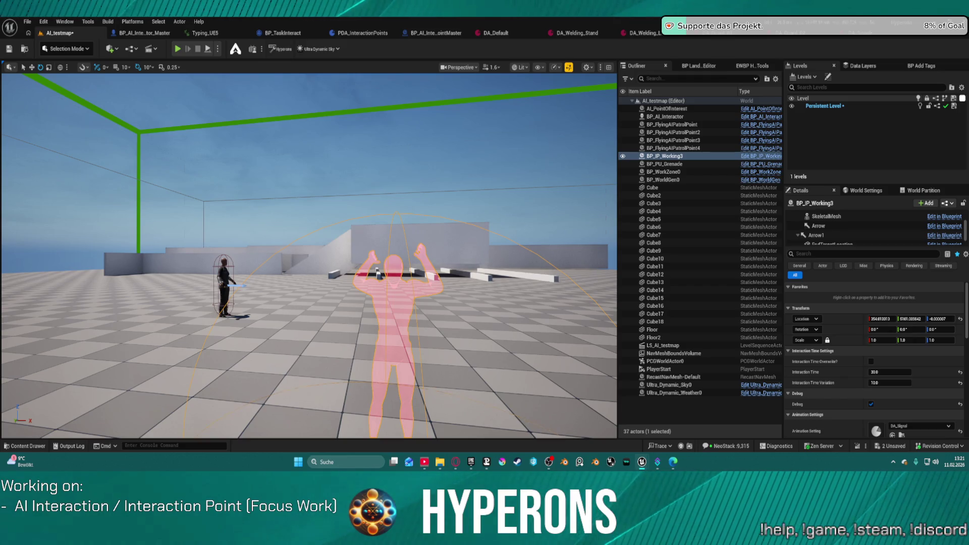
left_click_drag(316, 101, 214, 349)
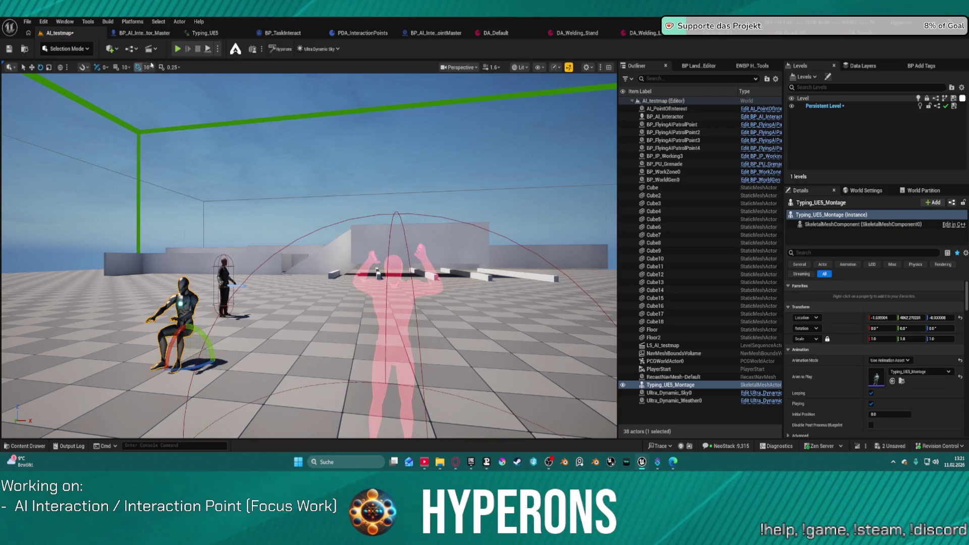
Step: Run a brief play-test, then switch to BP_AI_Interactor_Master with the animation assets shown
key("alt+p")
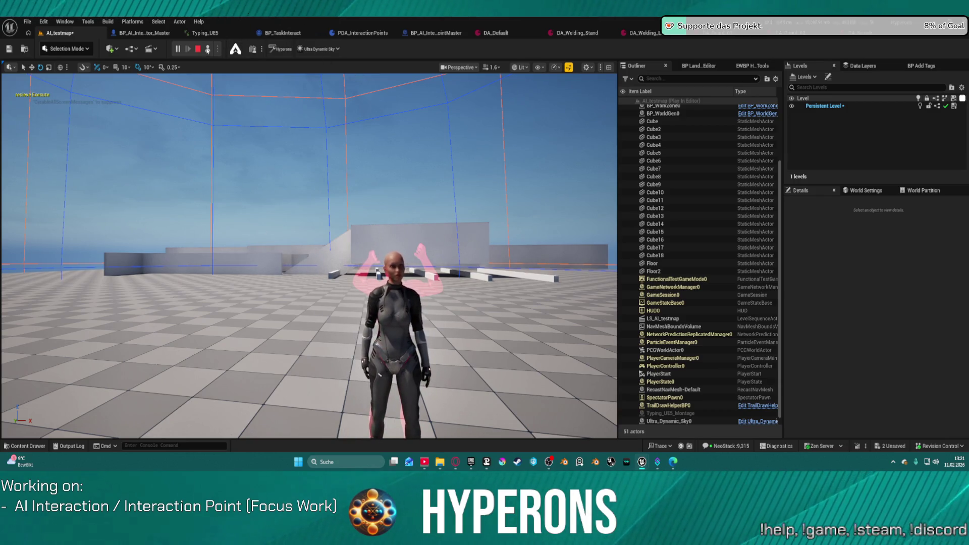
key("Escape")
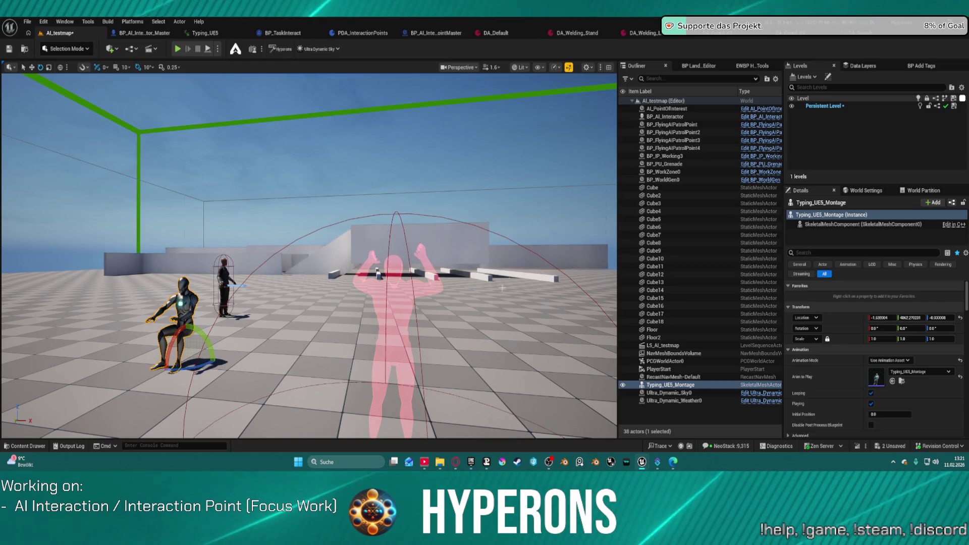
left_click(143, 33)
key("ctrl+space")
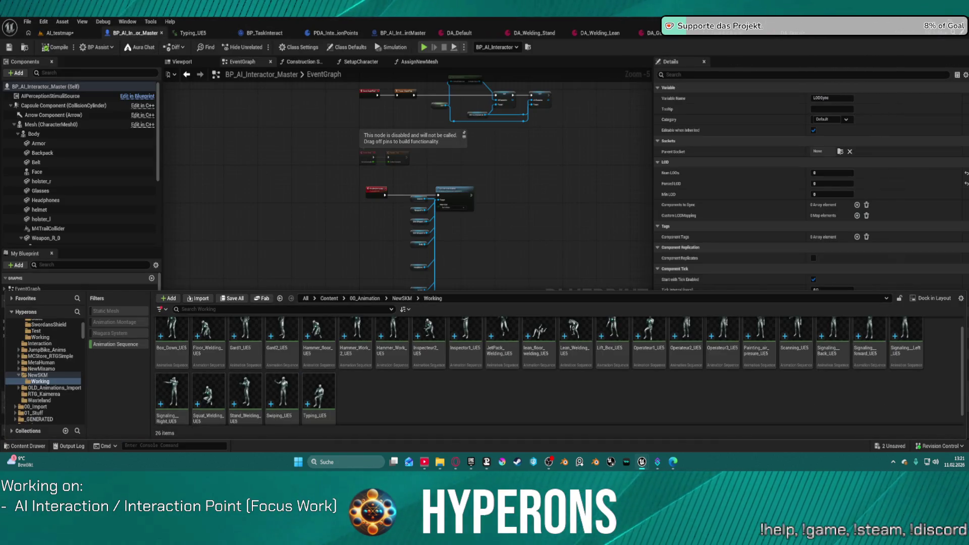
Step: Hide the asset browser, save all unsaved changes, and return to the data asset
key("ctrl+space")
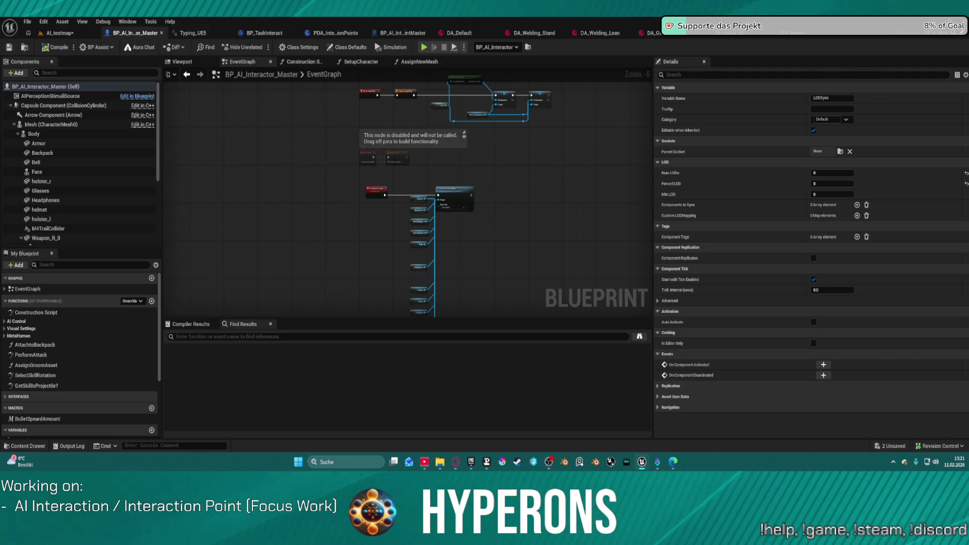
key("ctrl+shift+s")
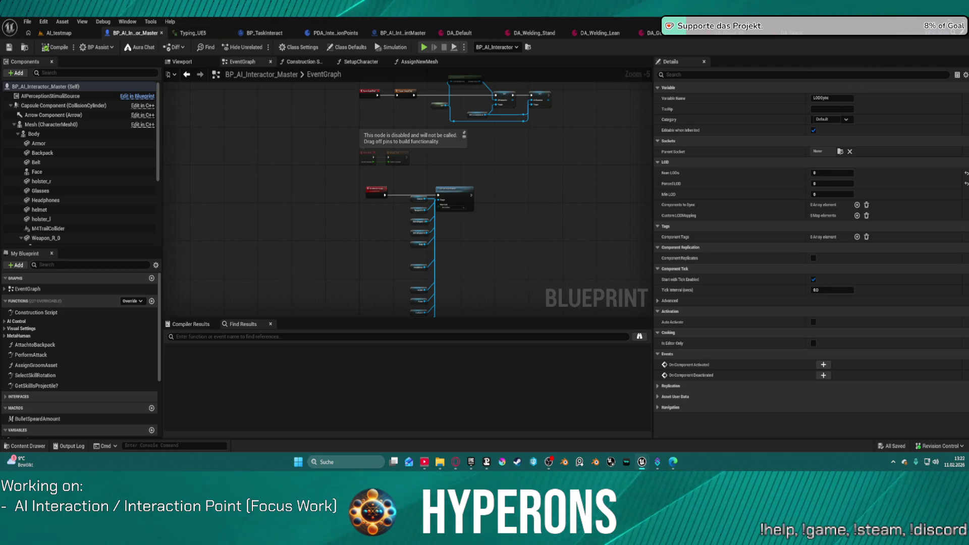
left_click(782, 33)
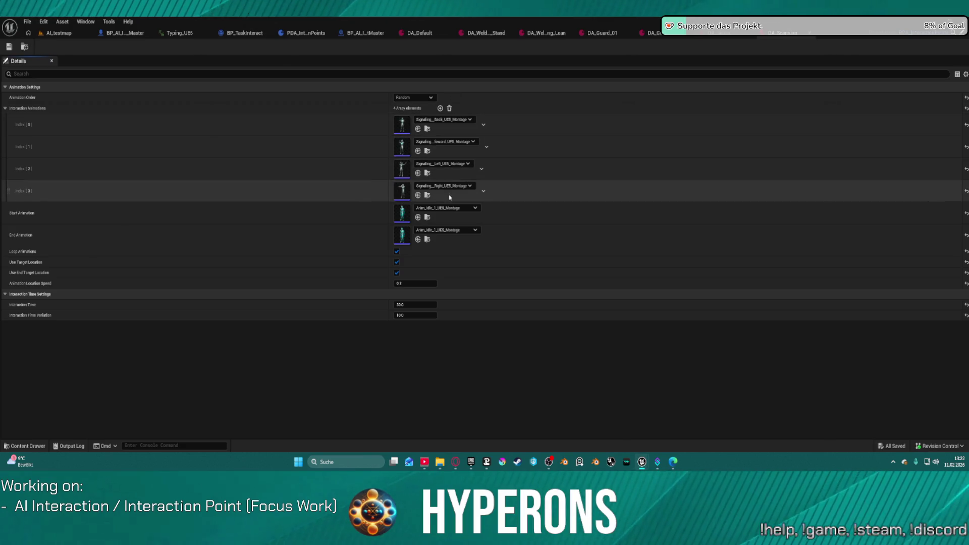
Step: Replace all Interaction Animations with the single Scanning_UE5_Montage
left_click(449, 108)
key("ctrl+space")
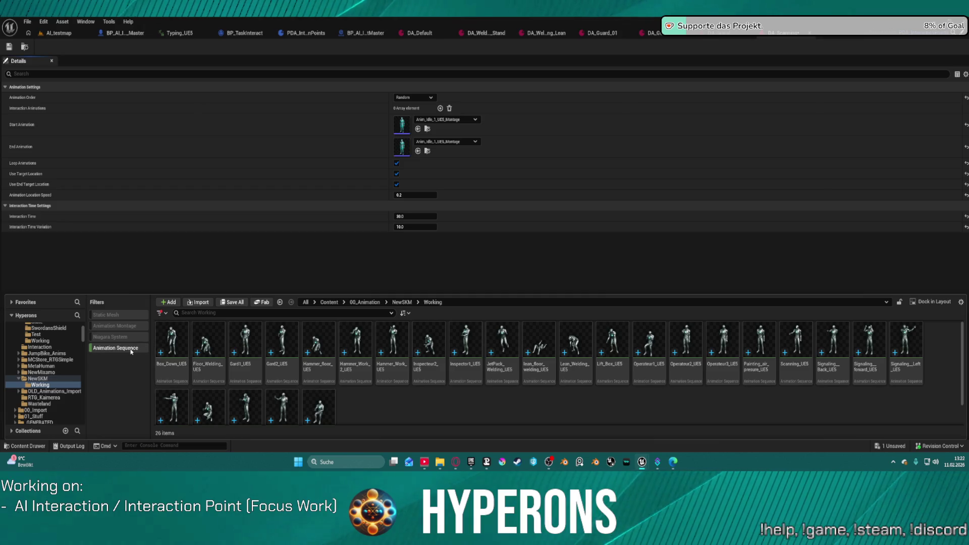
left_click(114, 325)
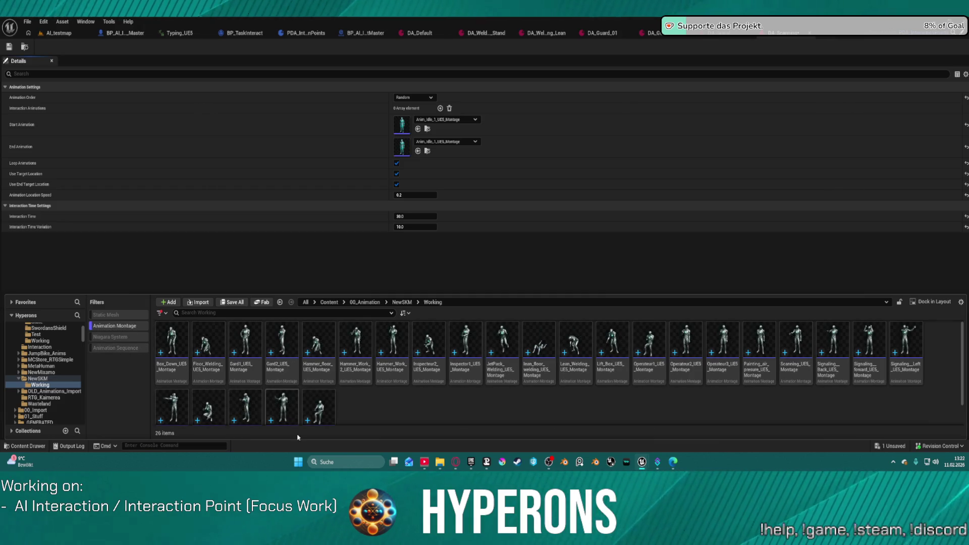
scroll(290, 410, "down", 1)
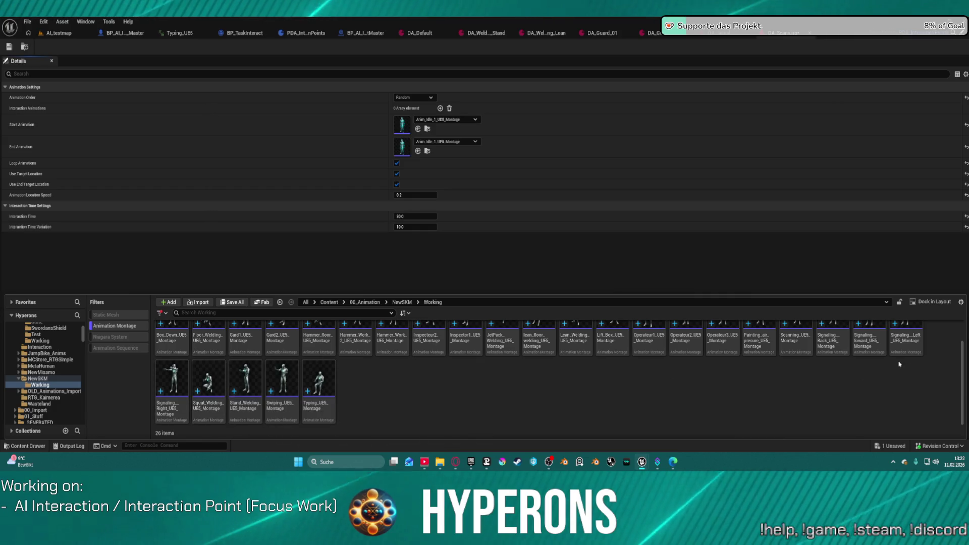
scroll(802, 348, "up", 1)
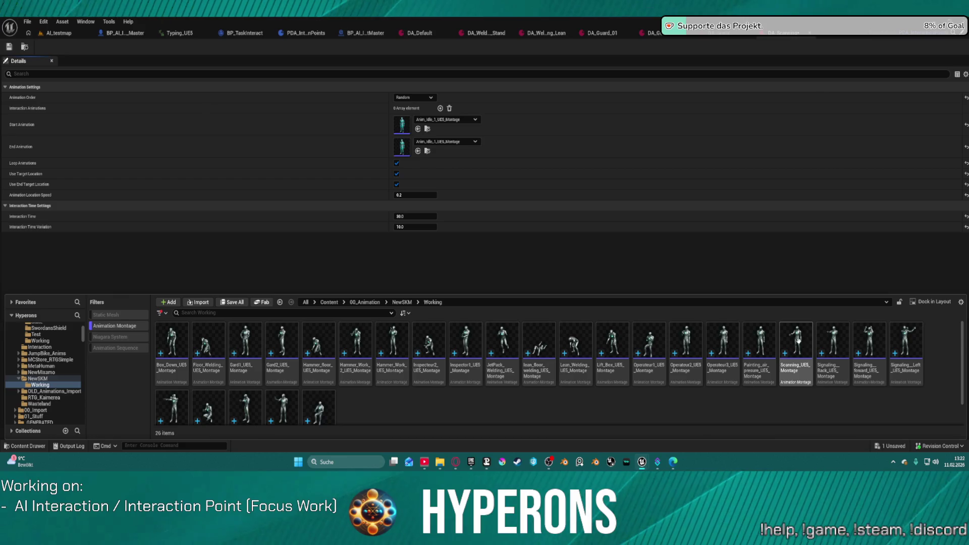
mouse_move(797, 341)
left_mouse_down()
mouse_move(612, 222)
mouse_move(394, 116)
mouse_move(404, 112)
left_mouse_up()
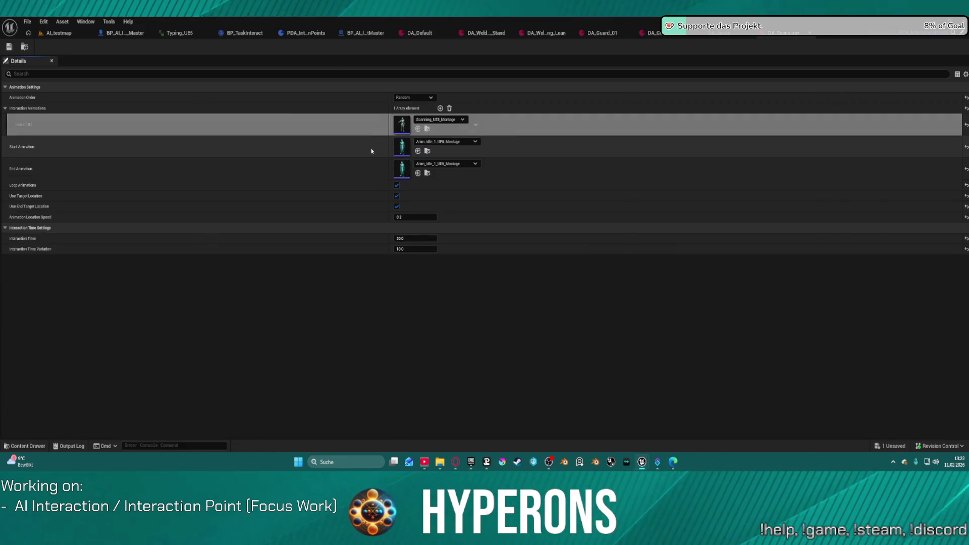
left_click(372, 152, "shift")
left_click(379, 167, "shift")
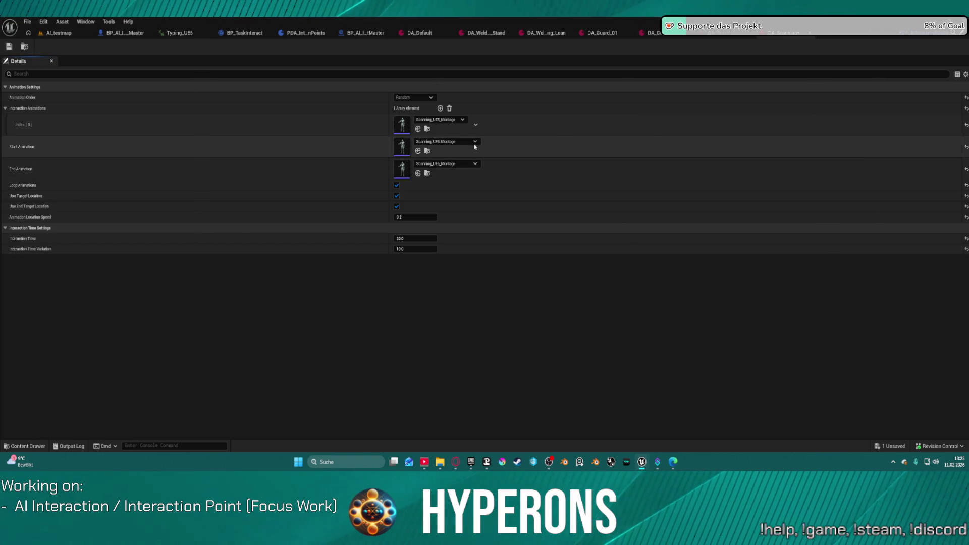
Step: Clear Start and End Animation to None, set Interaction Time to 10.0, and save
left_click(446, 142)
left_click(437, 206)
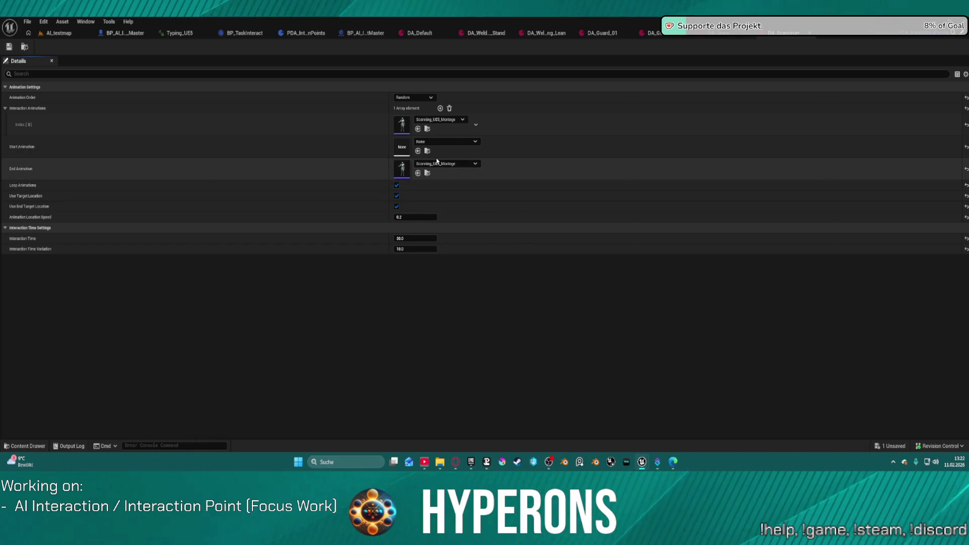
left_click(444, 164)
left_click(451, 229)
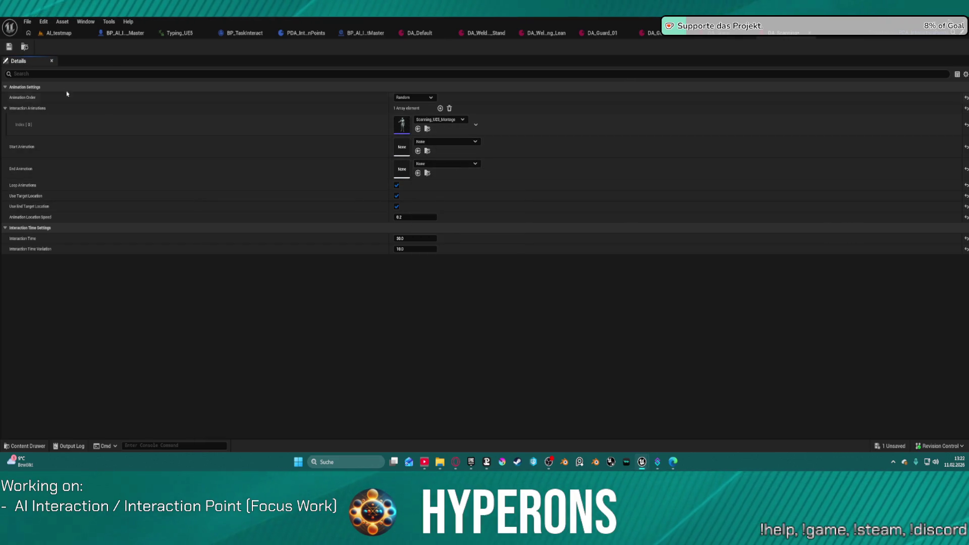
left_click(415, 238)
type("10.0")
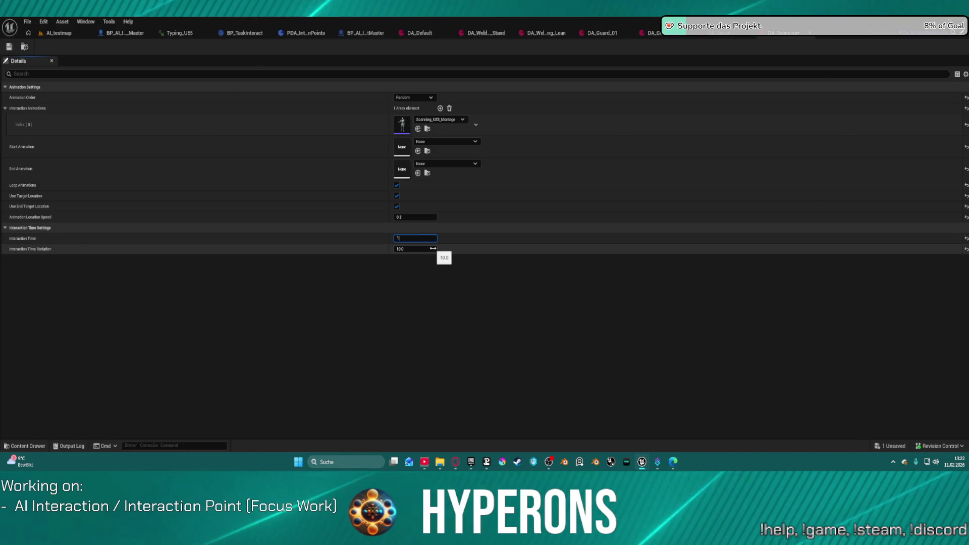
left_click(421, 250)
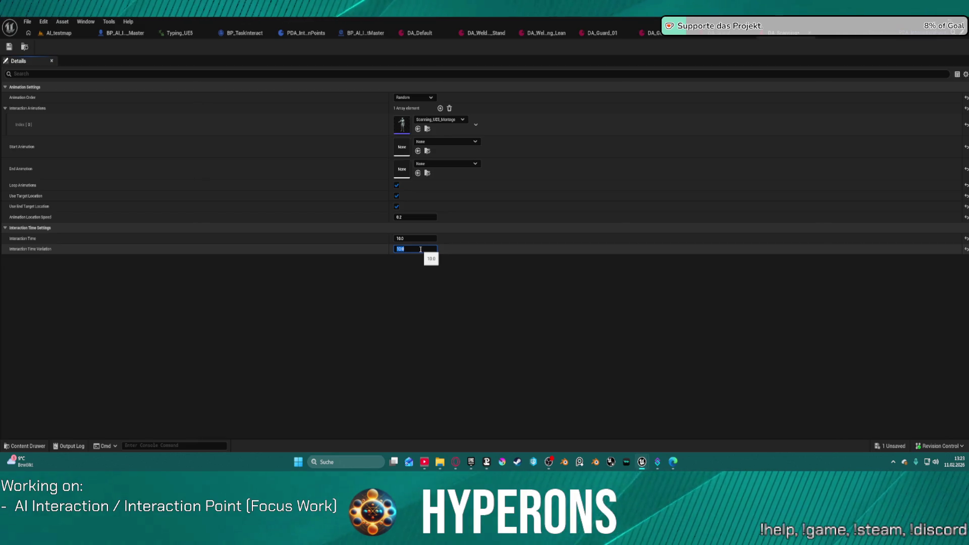
left_click(8, 51)
left_click(63, 35)
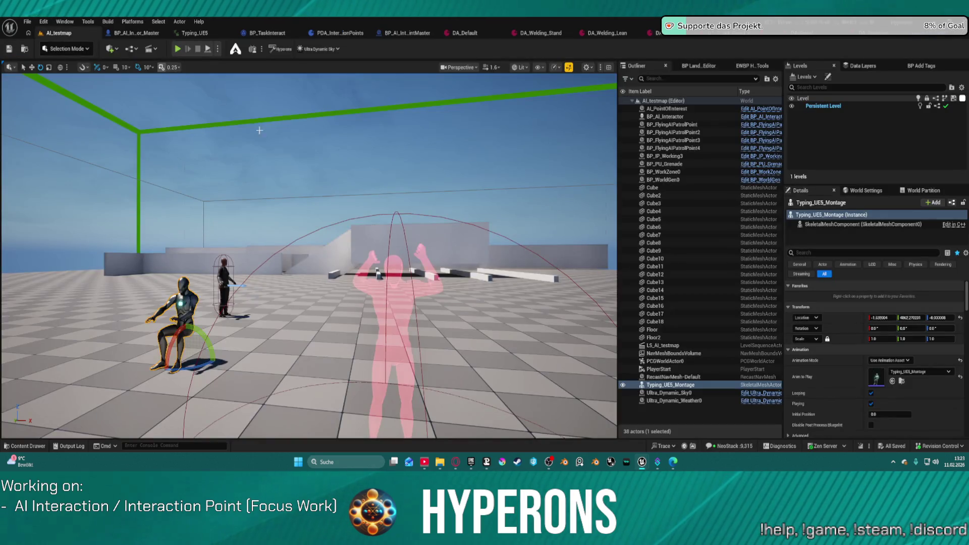
Step: Move BP_IP_Working3 farther back and delete the Typing_UE5_Montage character
left_click(665, 156)
key("f")
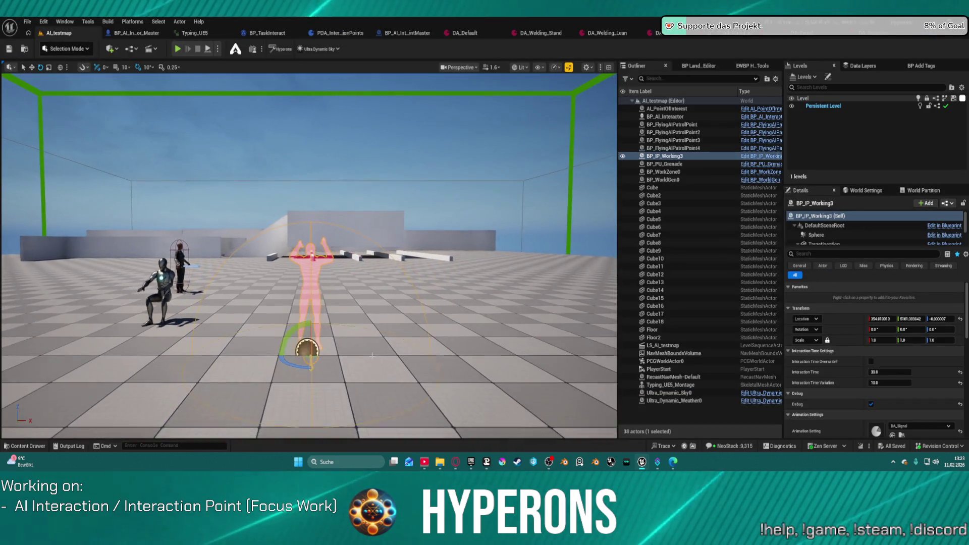
key("w")
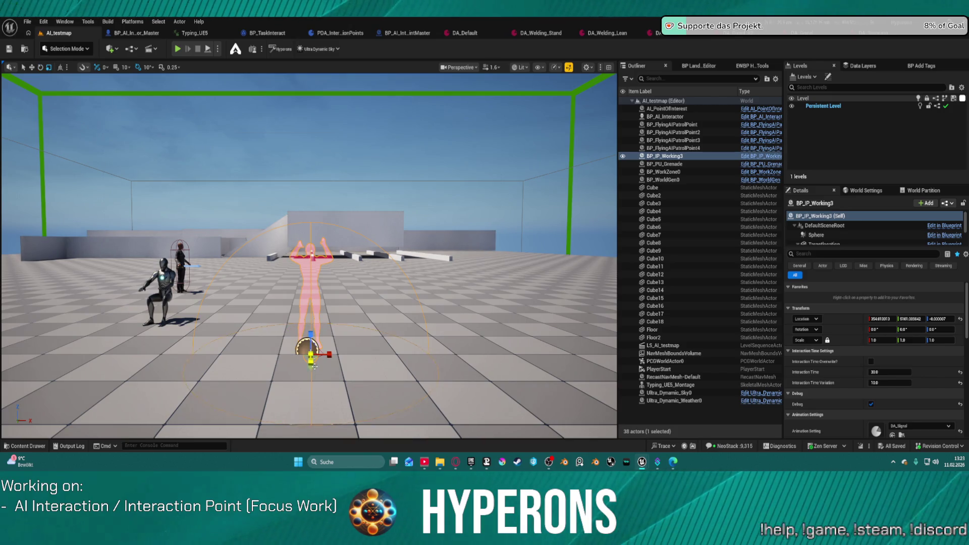
left_click_drag(311, 359, 310, 315)
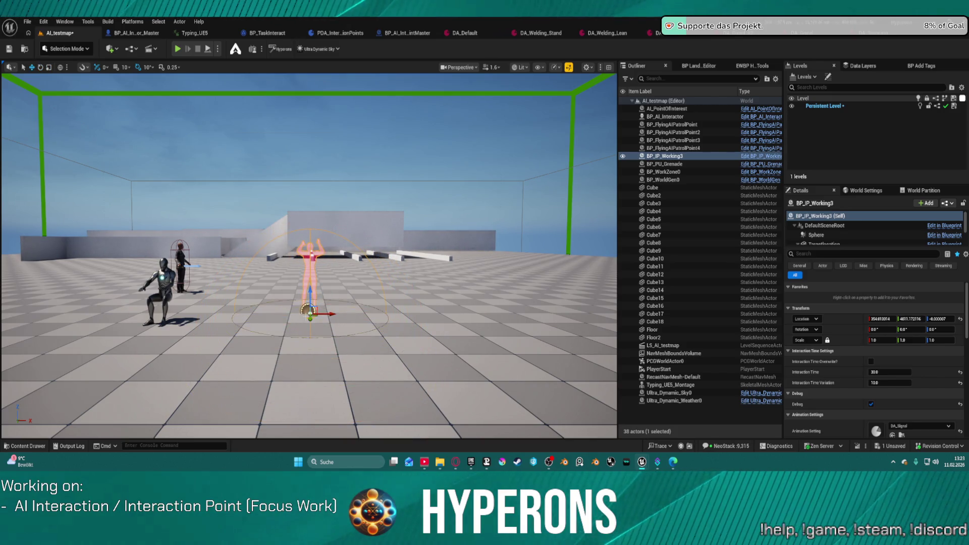
left_click(151, 319)
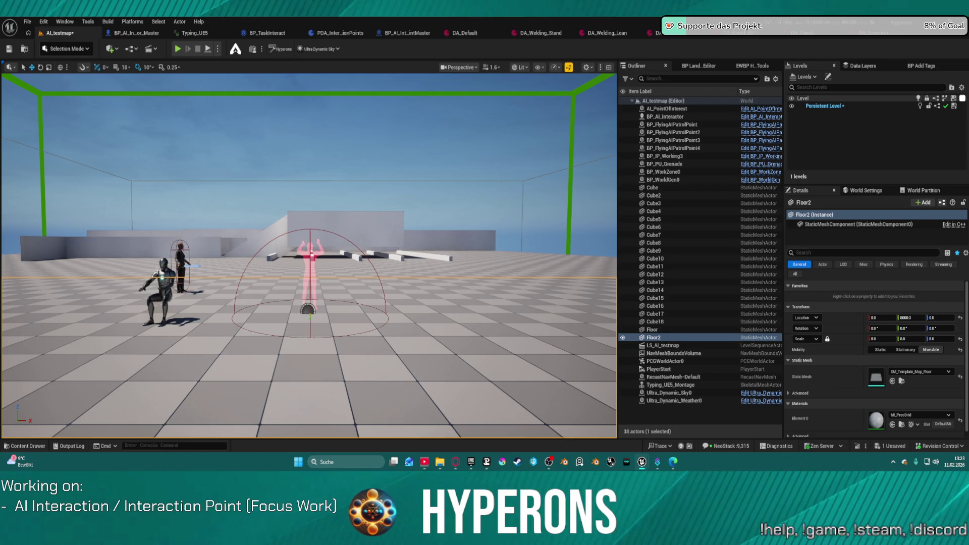
left_click(167, 273)
key("Delete")
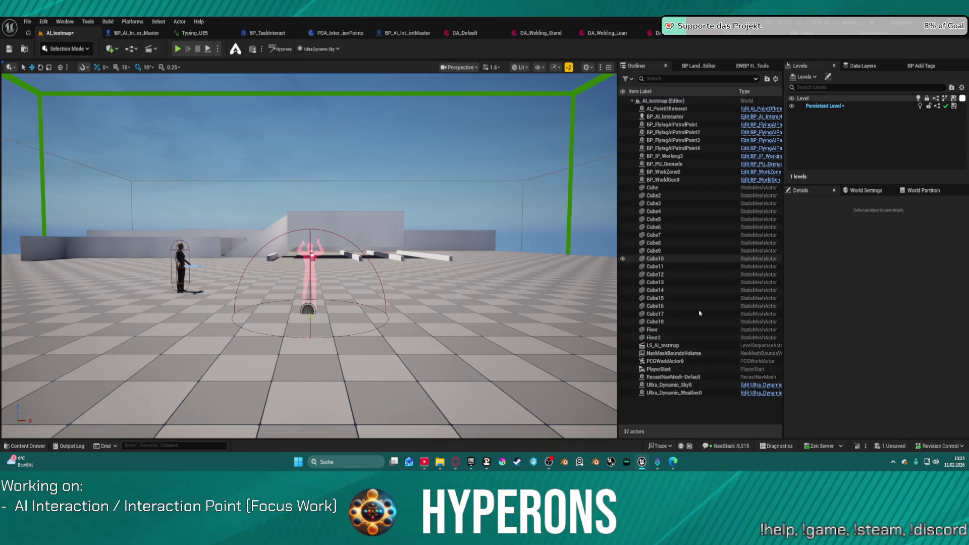
Step: Set BP_IP_Working3's Animation Setting to DA_Scanning, move it to X 434.6, and play-test
key("ctrl+space")
key("ctrl+space")
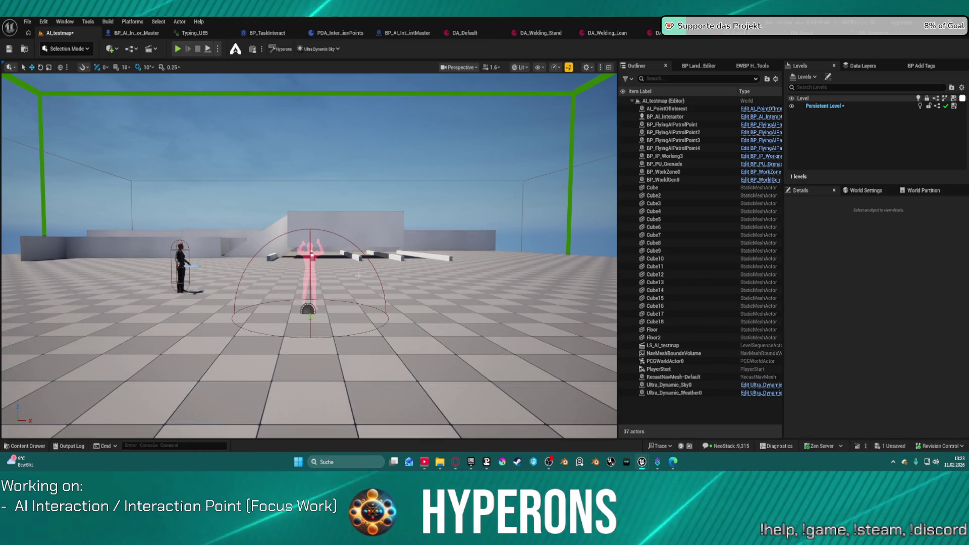
left_click(664, 156)
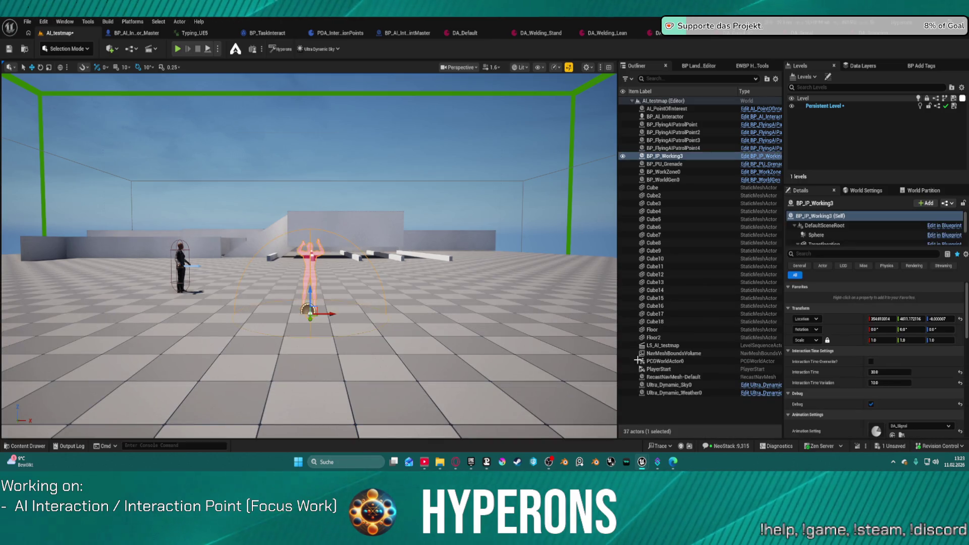
left_click(920, 426)
left_click(904, 371)
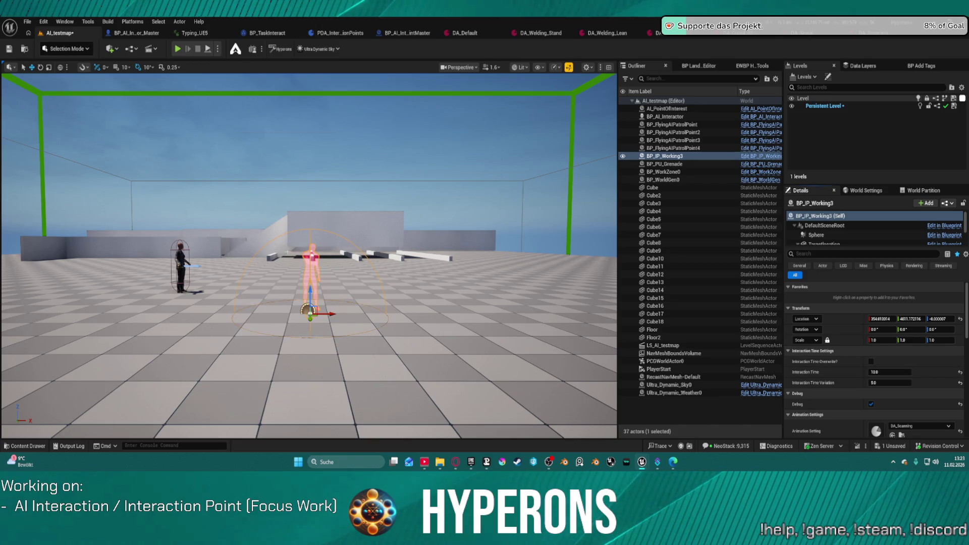
mouse_move(332, 317)
left_mouse_down()
mouse_move(319, 317)
mouse_move(351, 316)
left_mouse_up()
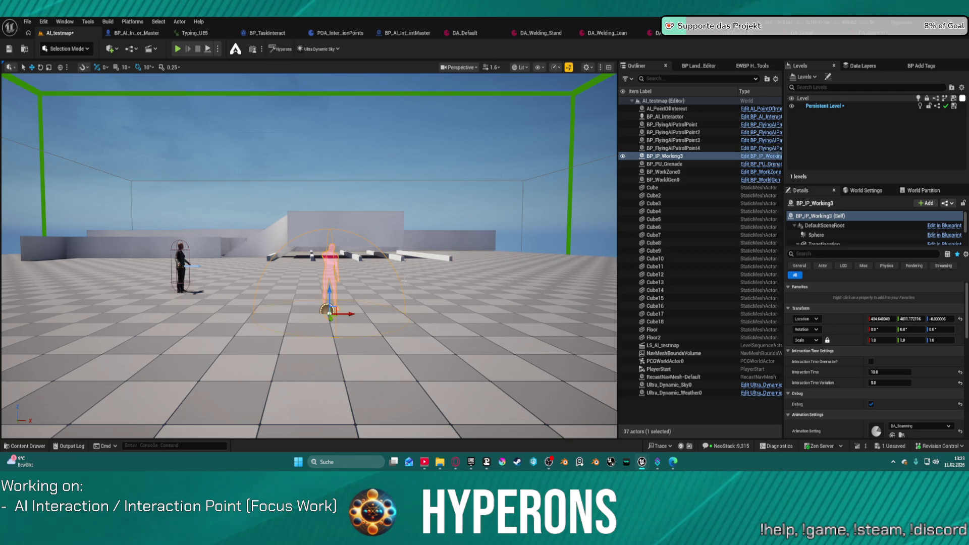
key("alt+p")
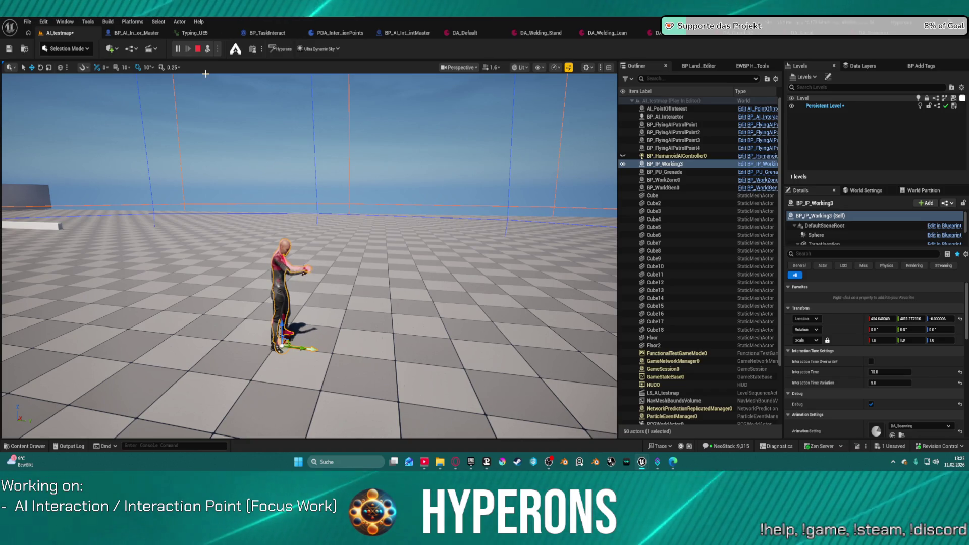
Step: End the play-test and deselect the Scanning montage in the asset browser
key("Escape")
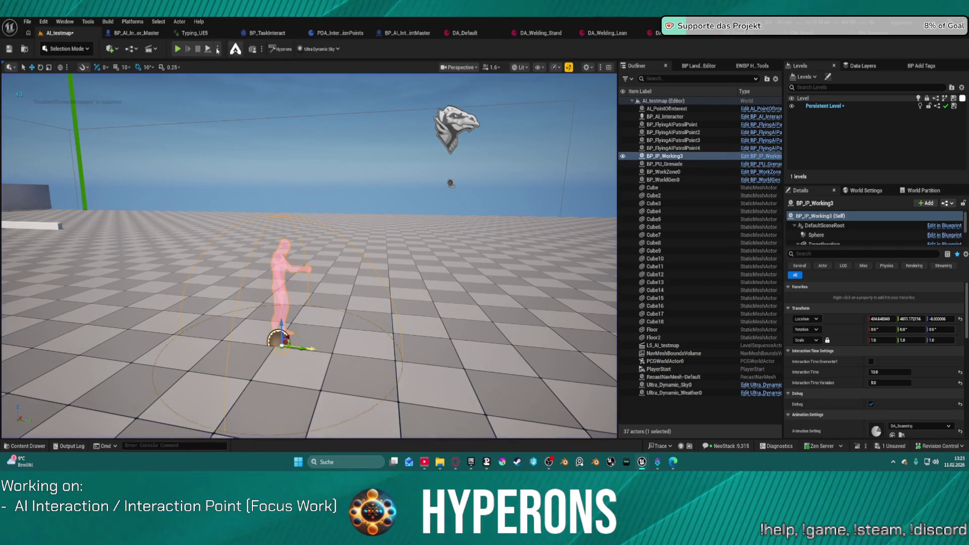
key("ctrl+space")
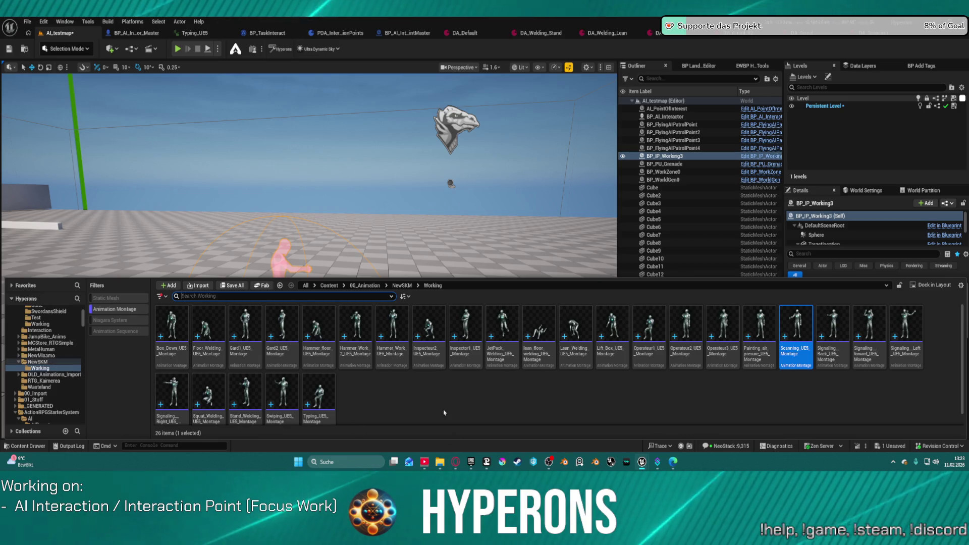
left_click(428, 397)
key("ctrl+space")
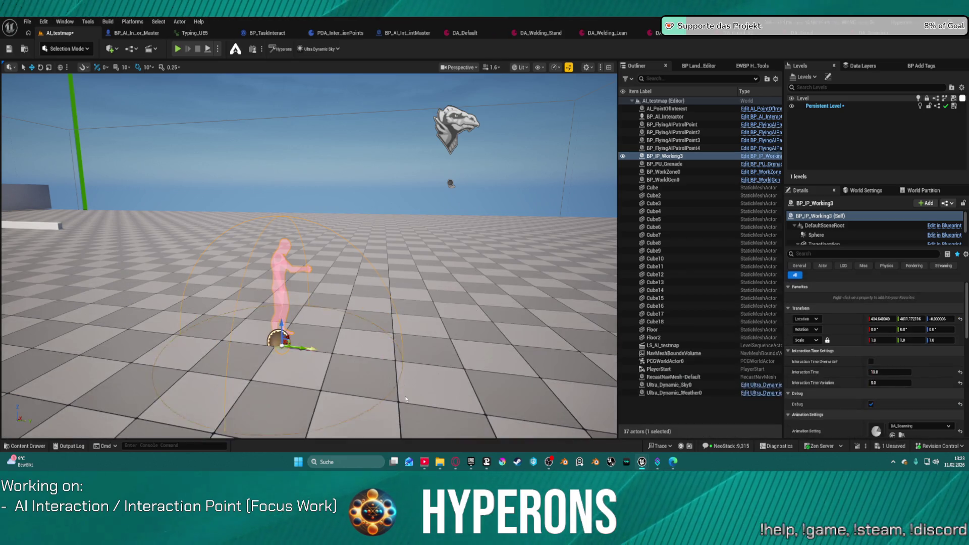
Step: Browse the NewSKM animation folder's montages and filter options, then close the browser
key("ctrl+space")
left_click(40, 362)
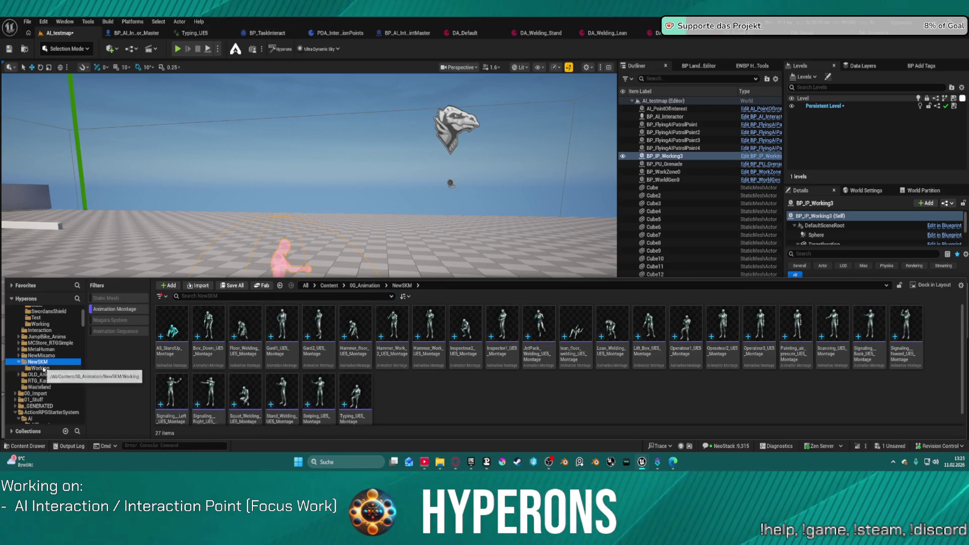
left_click(116, 309)
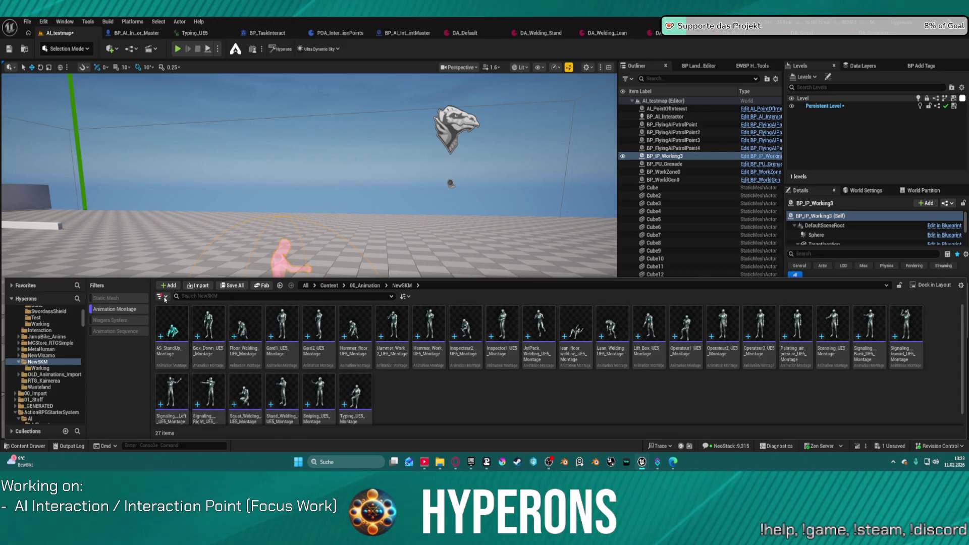
left_click(161, 296)
left_click(547, 411)
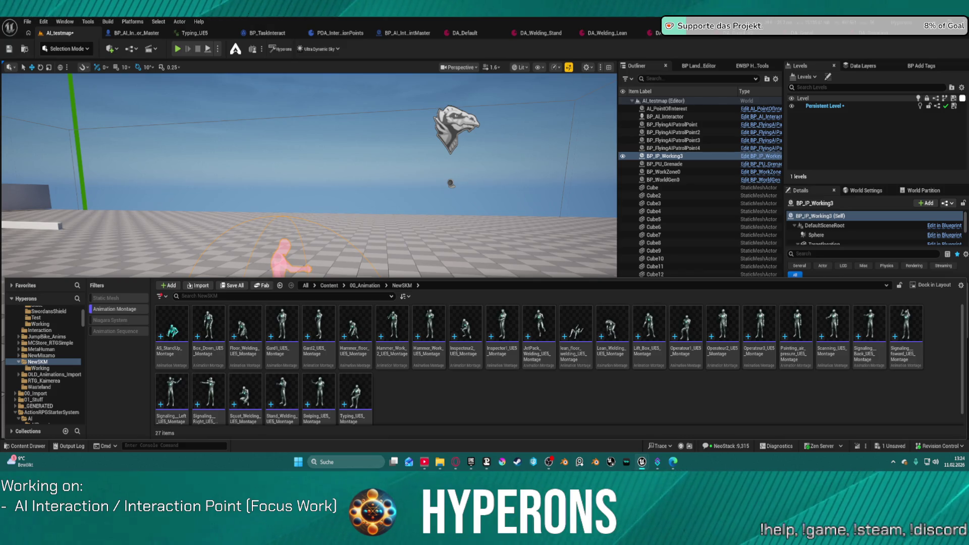
key("ctrl+space")
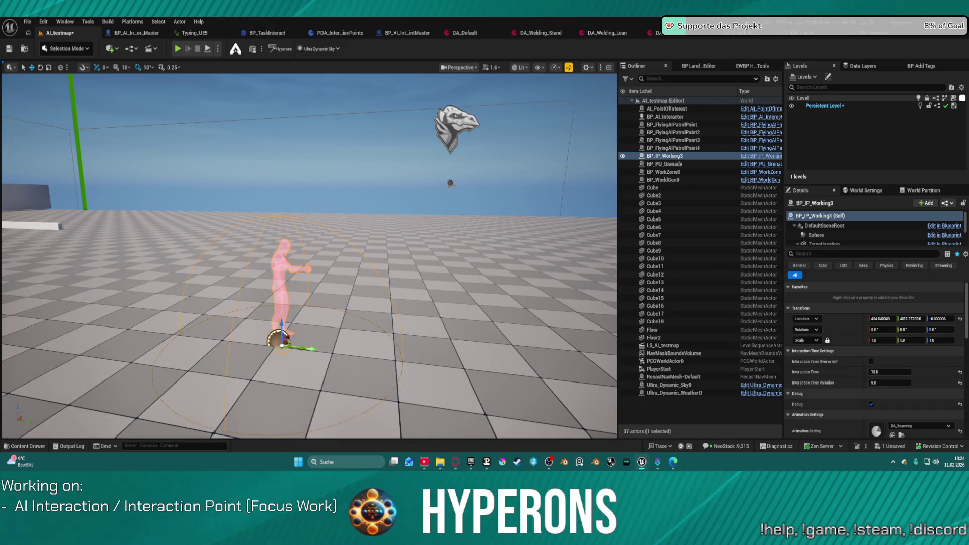
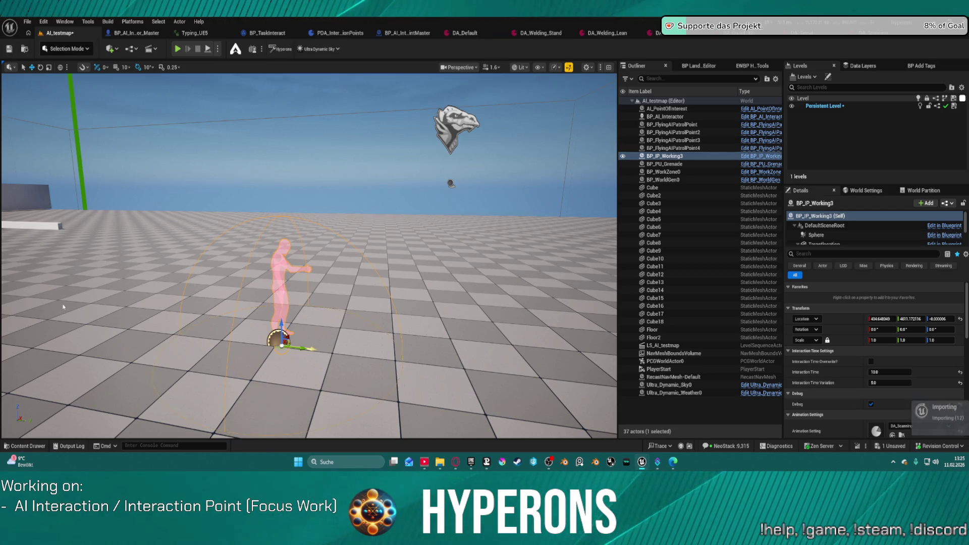
Step: In the Content Drawer, browse the ActionRPGStarterSystem Character Blueprints folder with the montage filter cleared
left_click(28, 446)
scroll(67, 333, "down", 10)
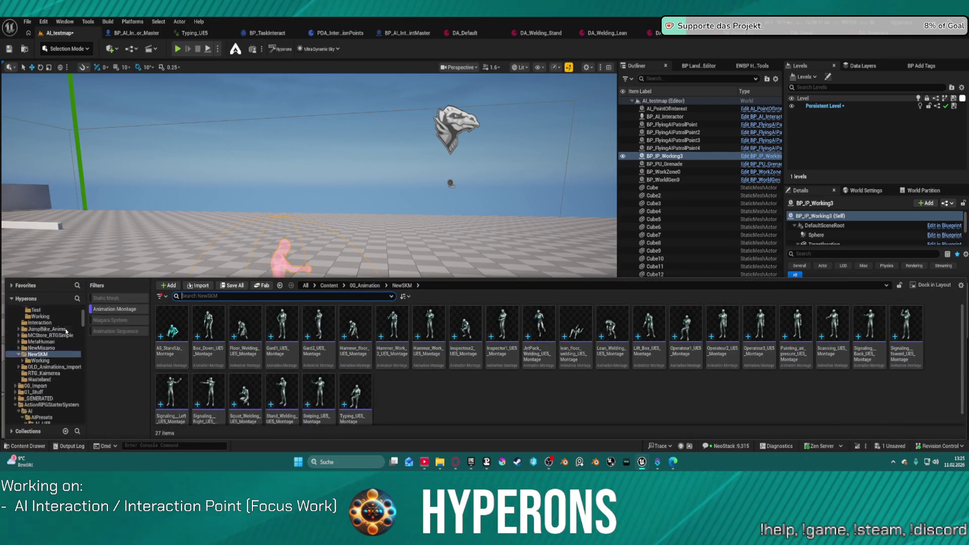
scroll(53, 357, "down", 10)
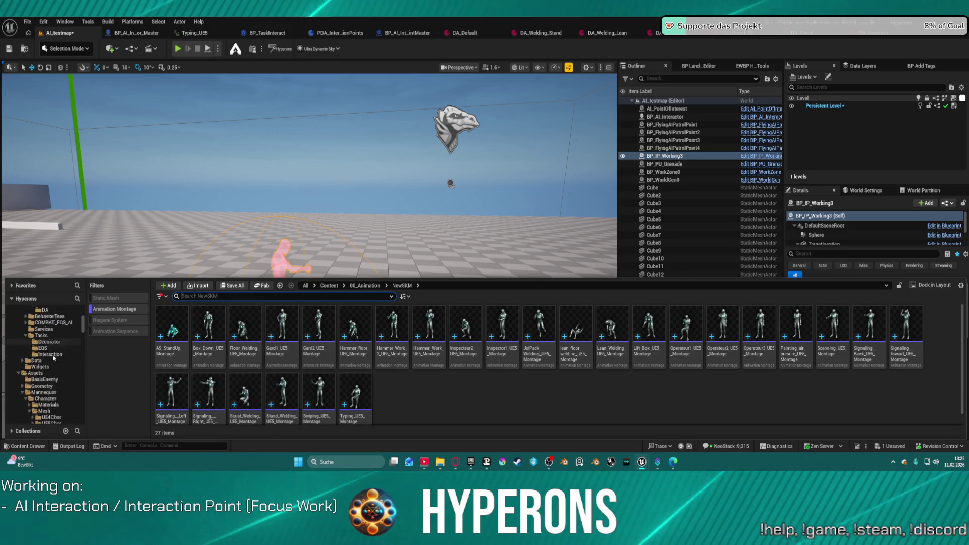
left_click(44, 343)
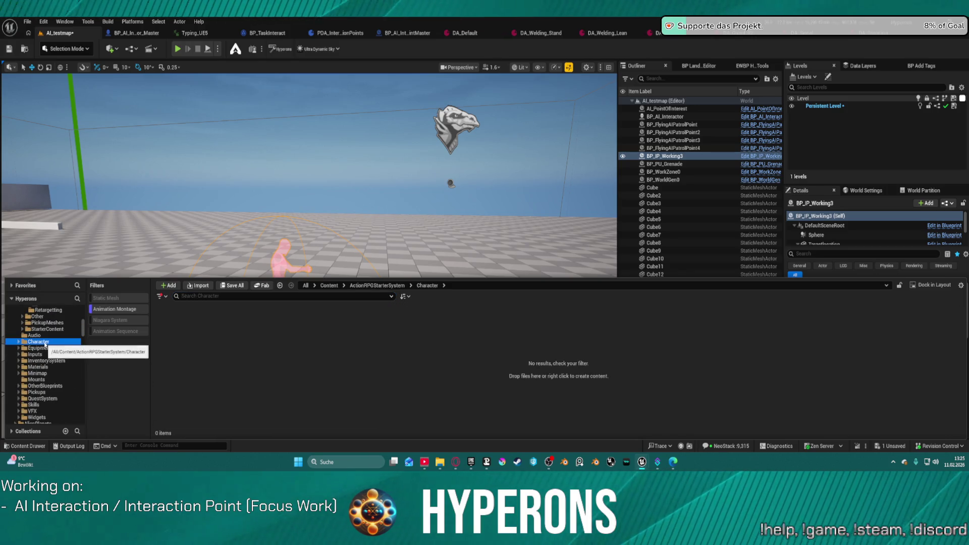
left_click(114, 309)
left_click(174, 323)
double_click(177, 321)
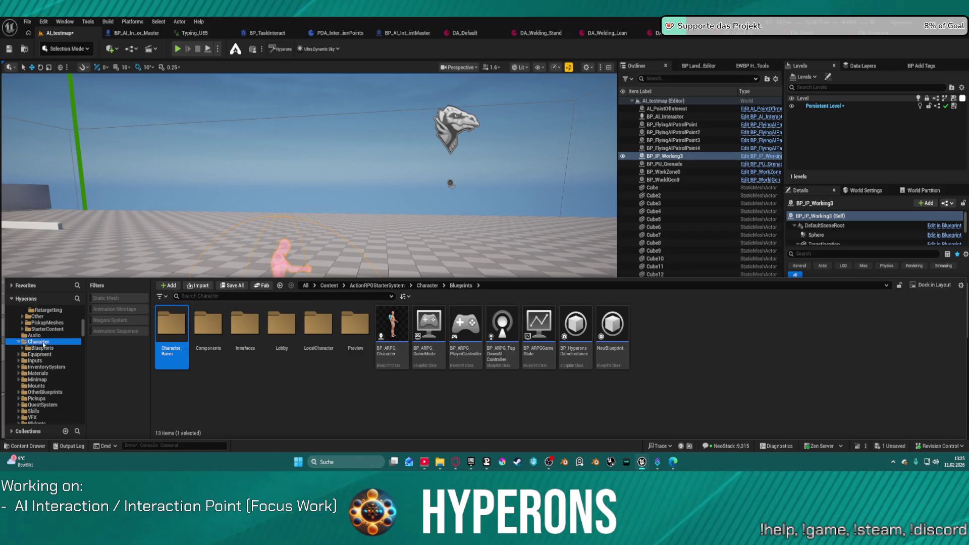
left_click(38, 342)
left_click(43, 348)
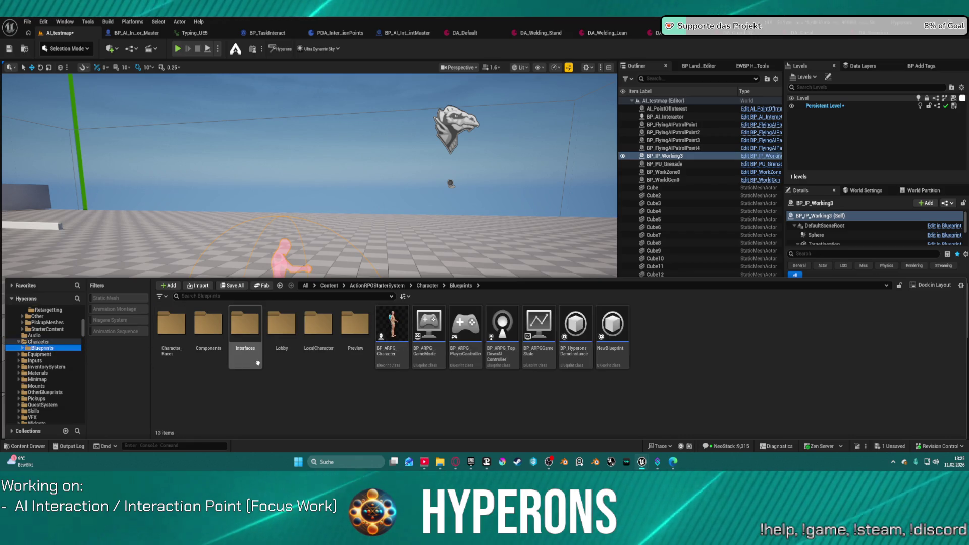
scroll(66, 337, "up", 3)
scroll(66, 337, "up", 10)
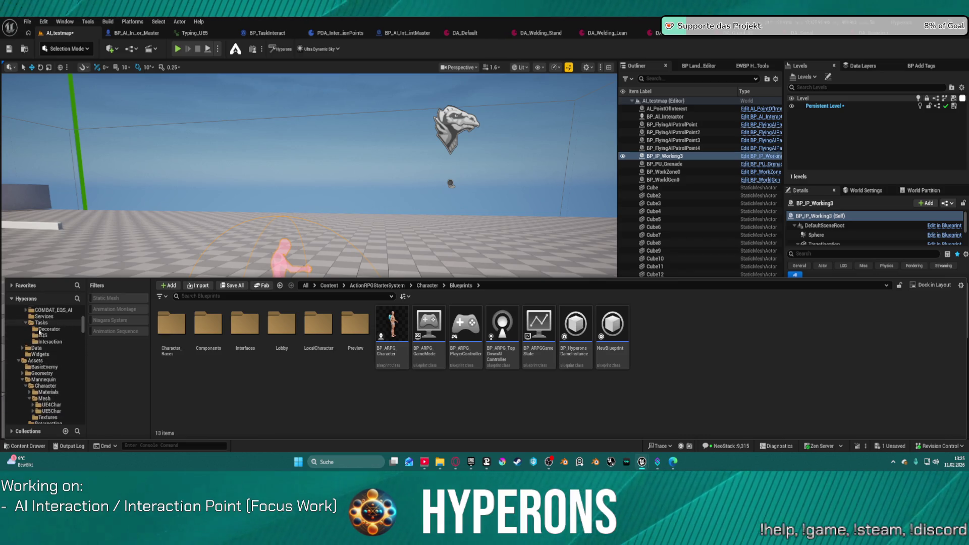
scroll(37, 331, "up", 2)
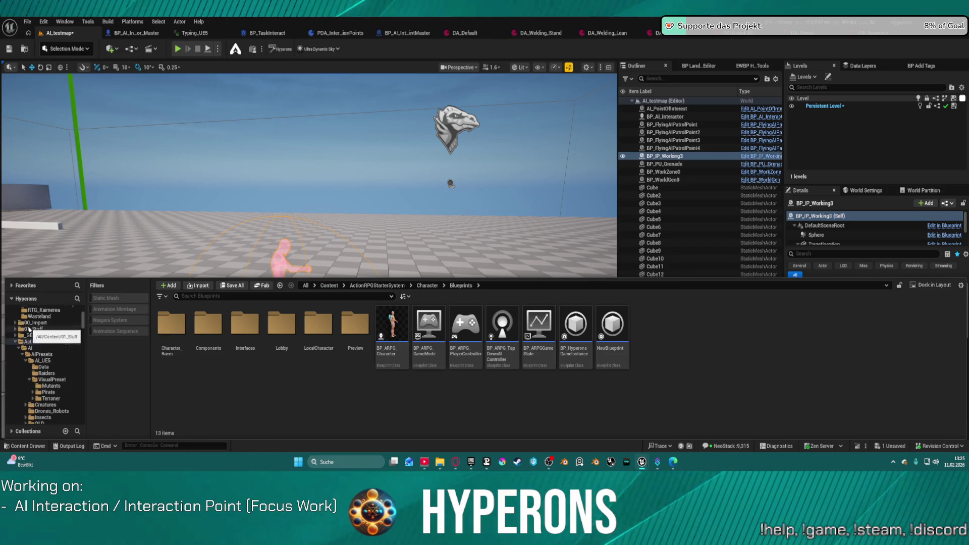
left_click(16, 342)
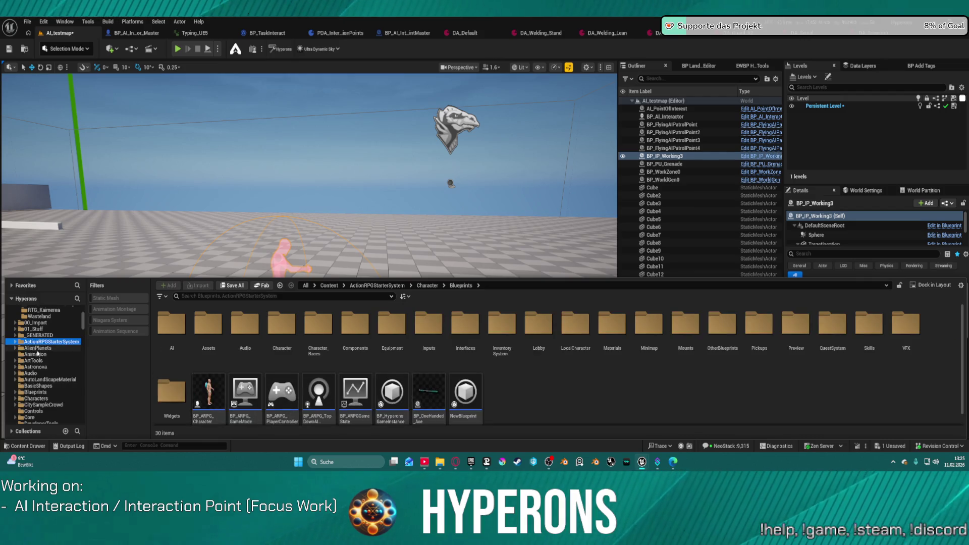
Step: Browse Characters > Mannequins > Animations > Manny and open MM_Idle for preview
left_click(36, 398)
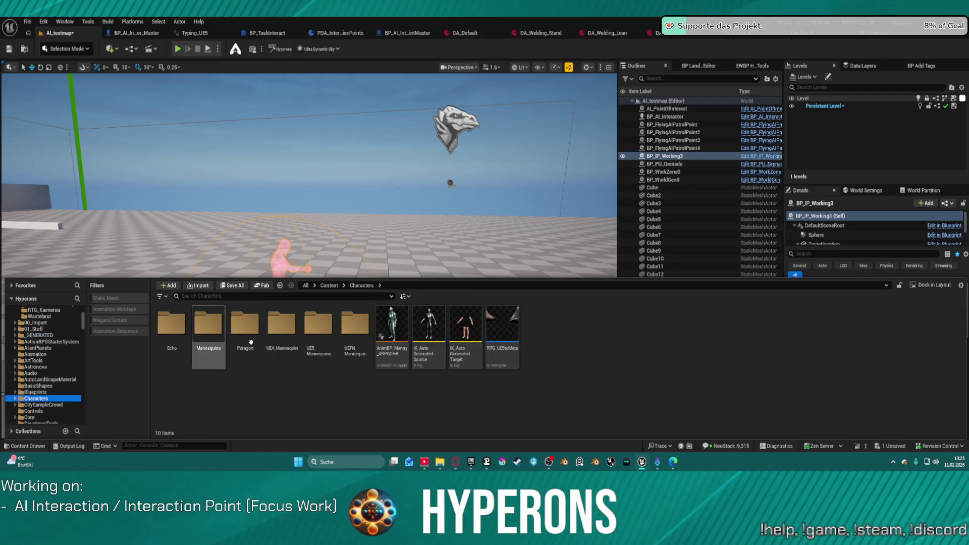
double_click(207, 320)
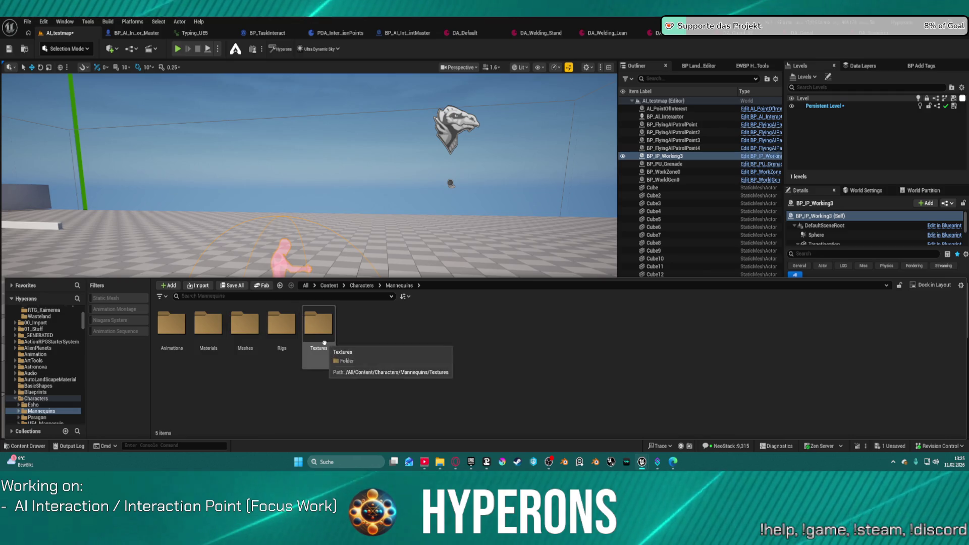
double_click(244, 326)
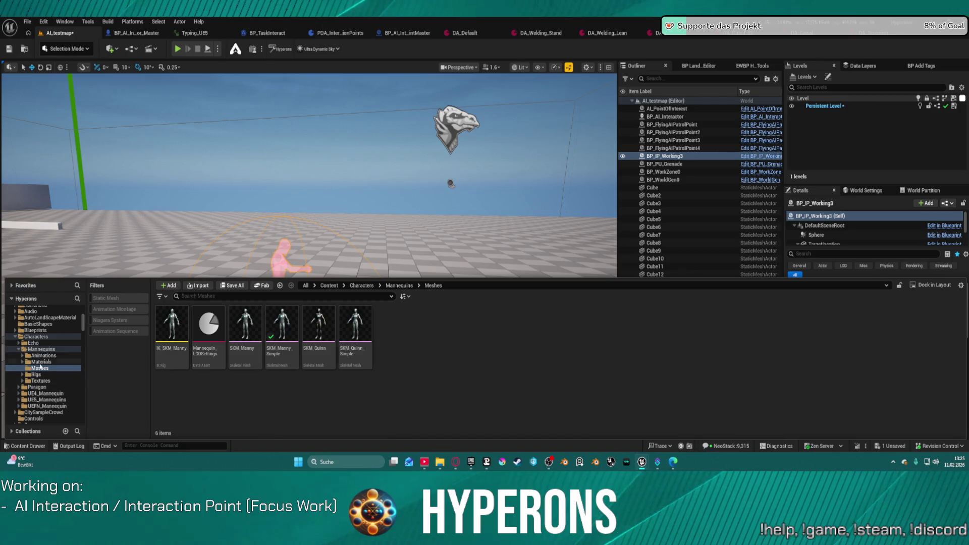
left_click(36, 374)
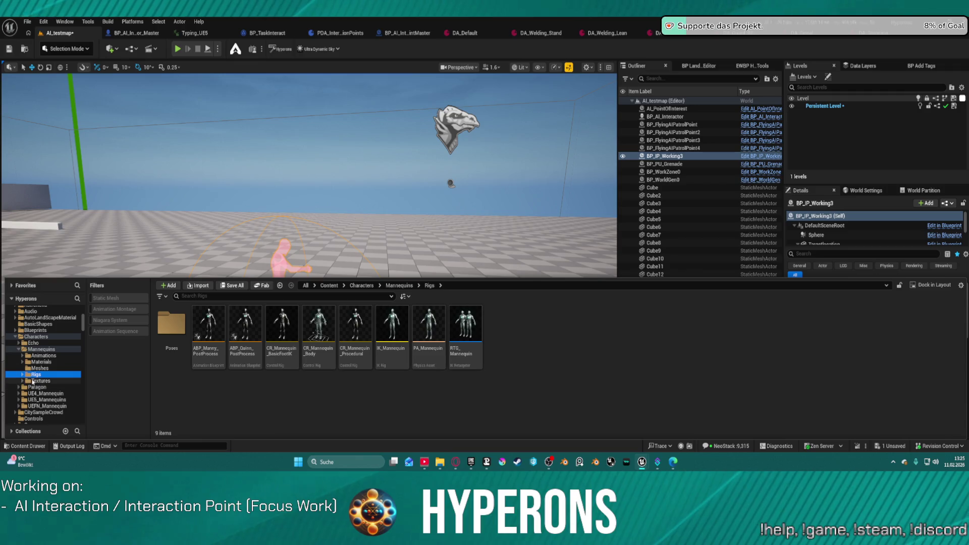
left_click(41, 361)
left_click(41, 356)
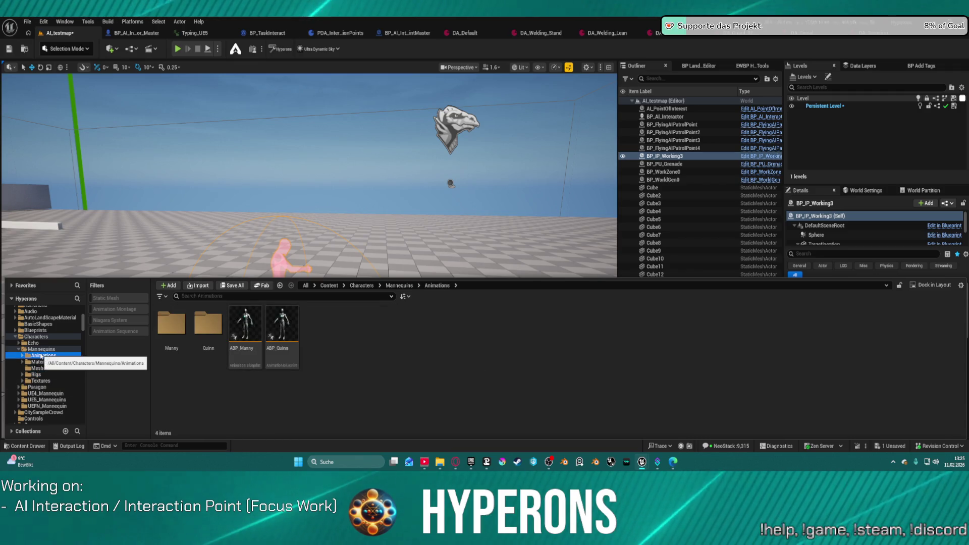
double_click(186, 318)
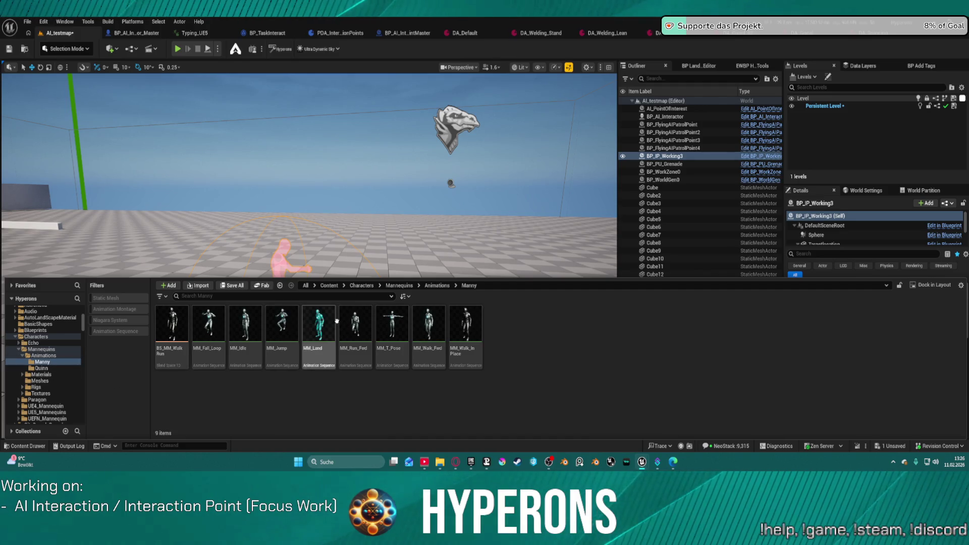
double_click(254, 324)
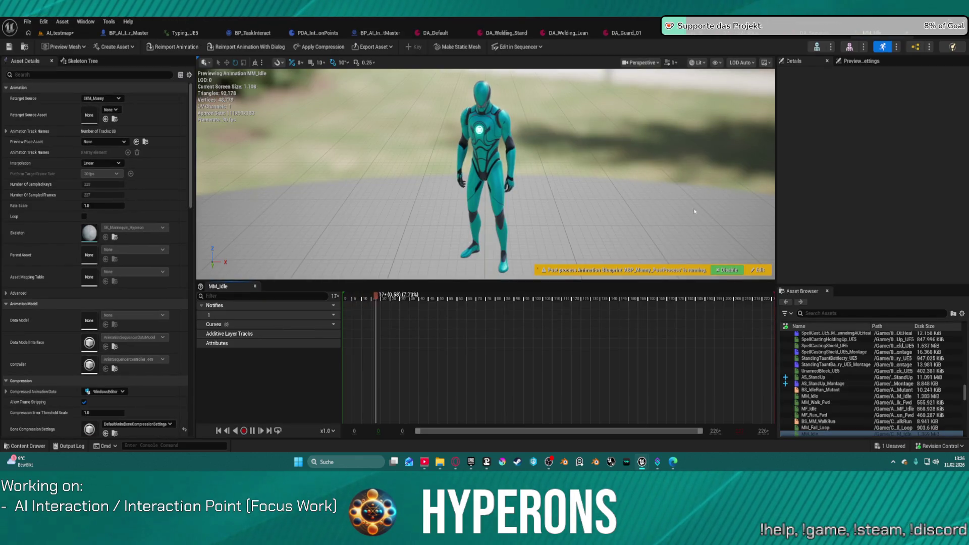
Step: Switch between the skeleton view and AI_testmap, then show the mannequin meshes in the Content Drawer
left_click(817, 47)
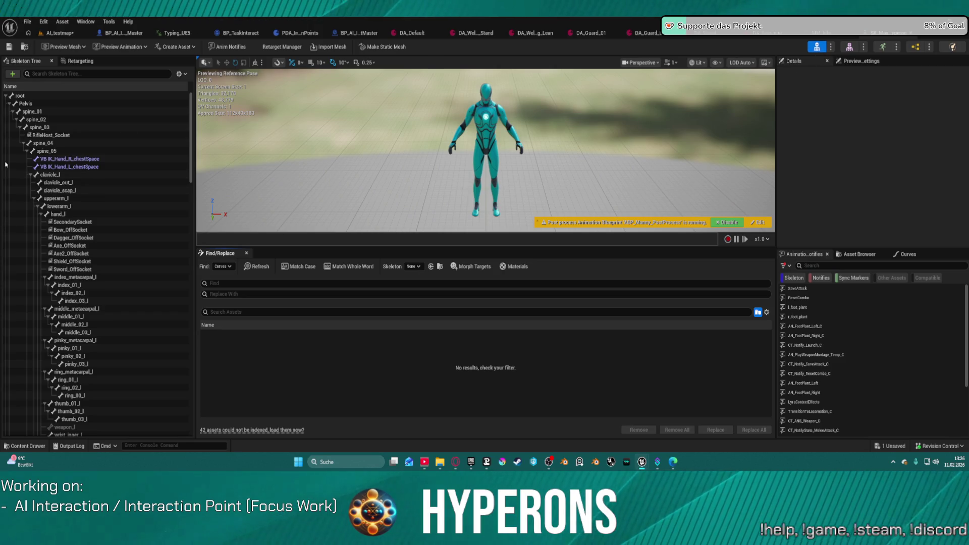
left_click(60, 33)
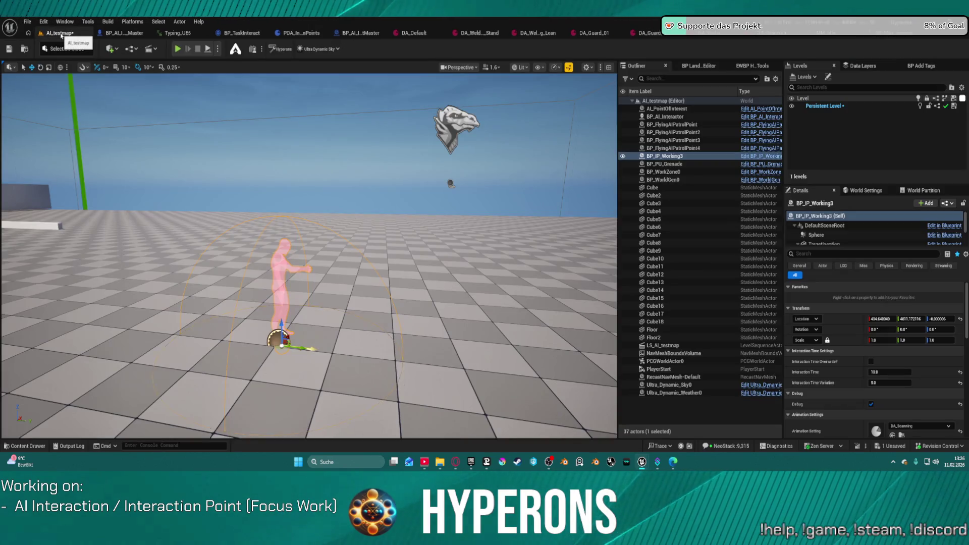
left_click(878, 37)
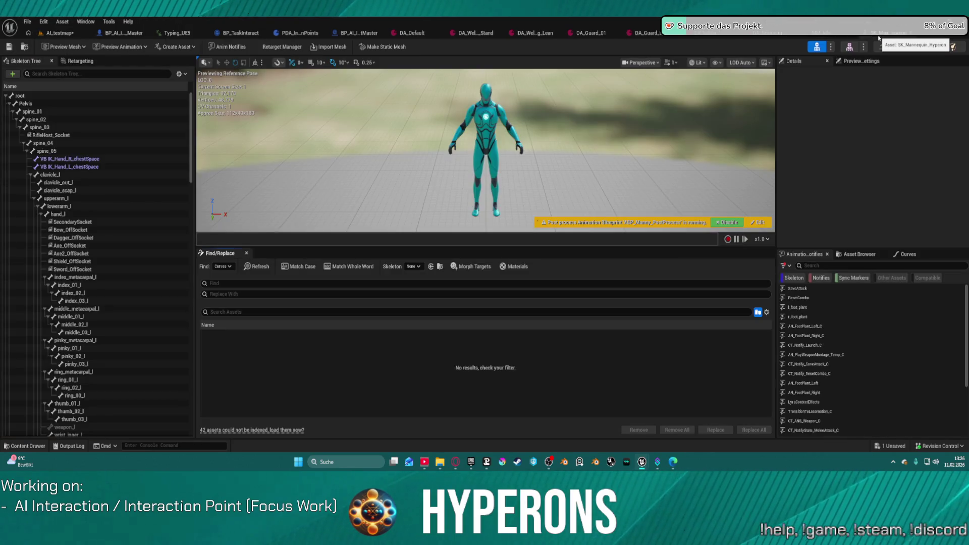
left_click(56, 32)
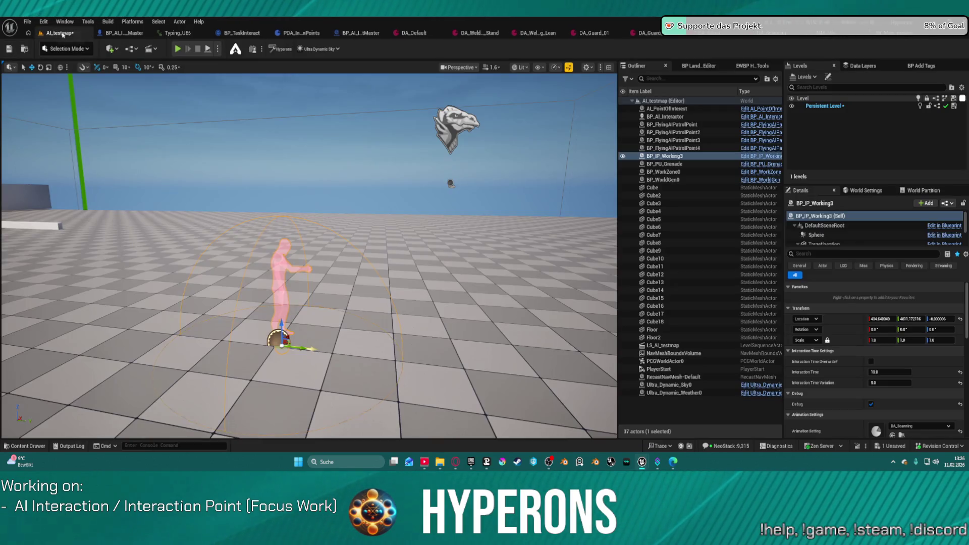
key("ctrl+space")
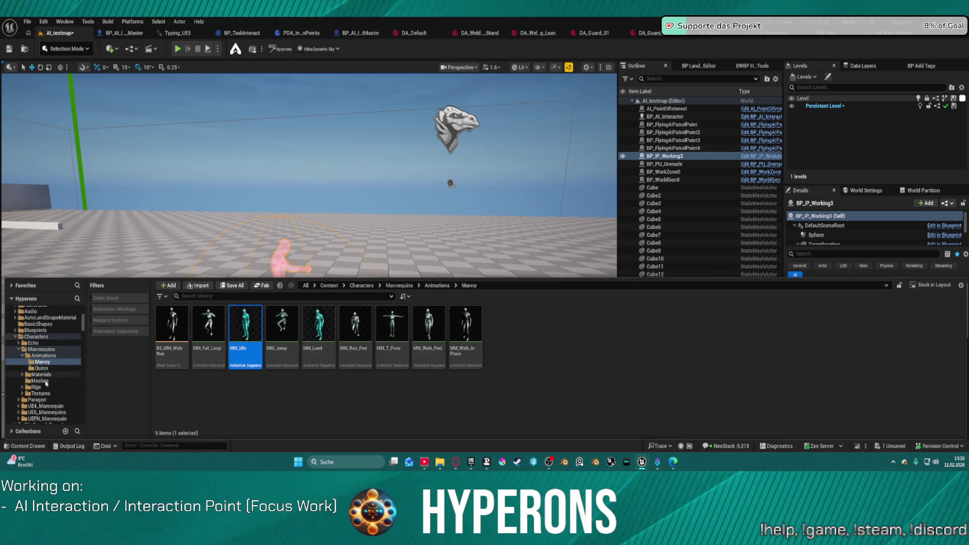
left_click(40, 381)
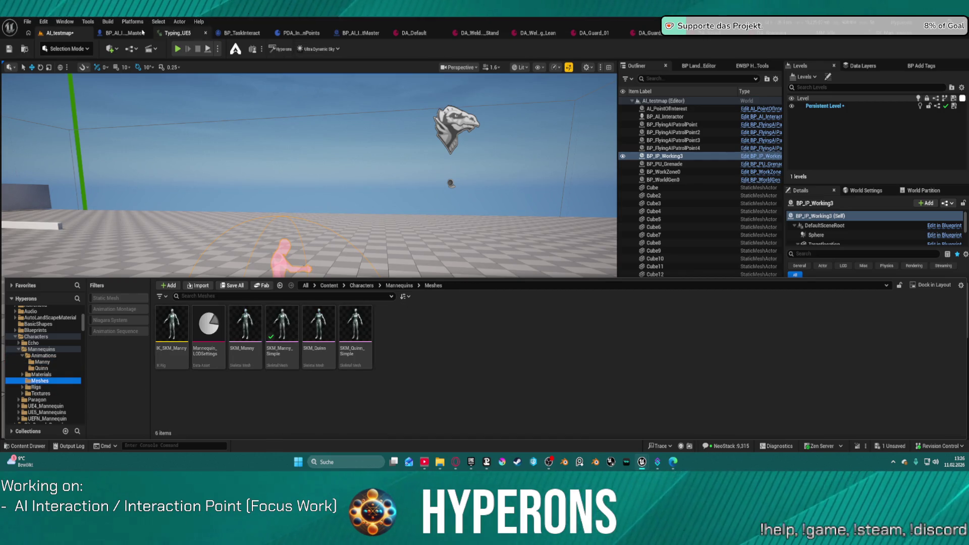
Step: From BP_AI_Interactor_Master's mesh component, open SKM_Manny_Simple and show its skeleton hierarchy
left_click(142, 33)
left_click(48, 124)
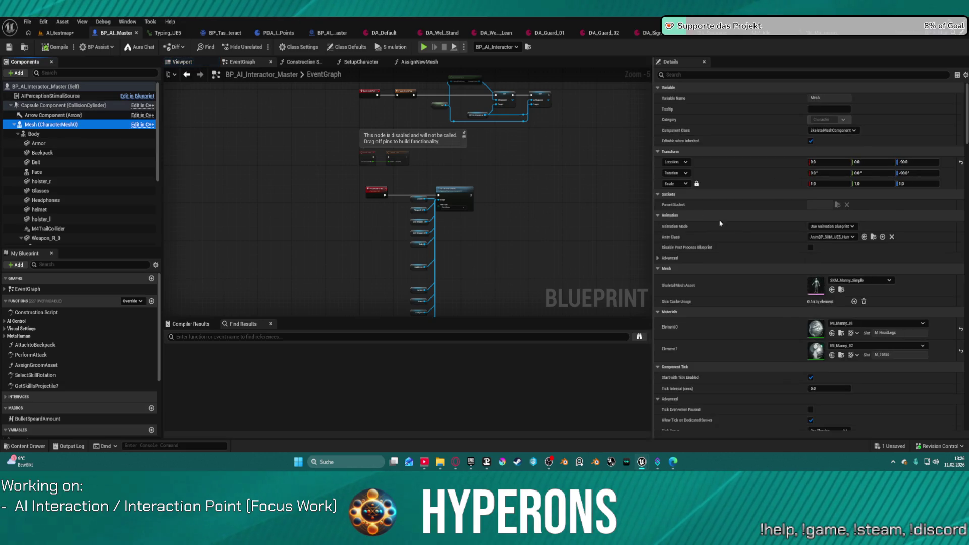
left_click(841, 289)
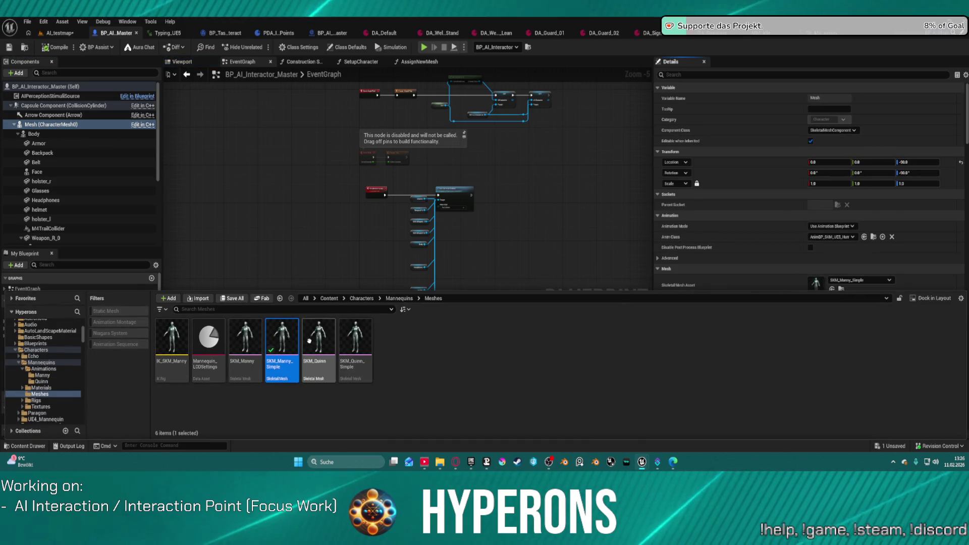
double_click(295, 339)
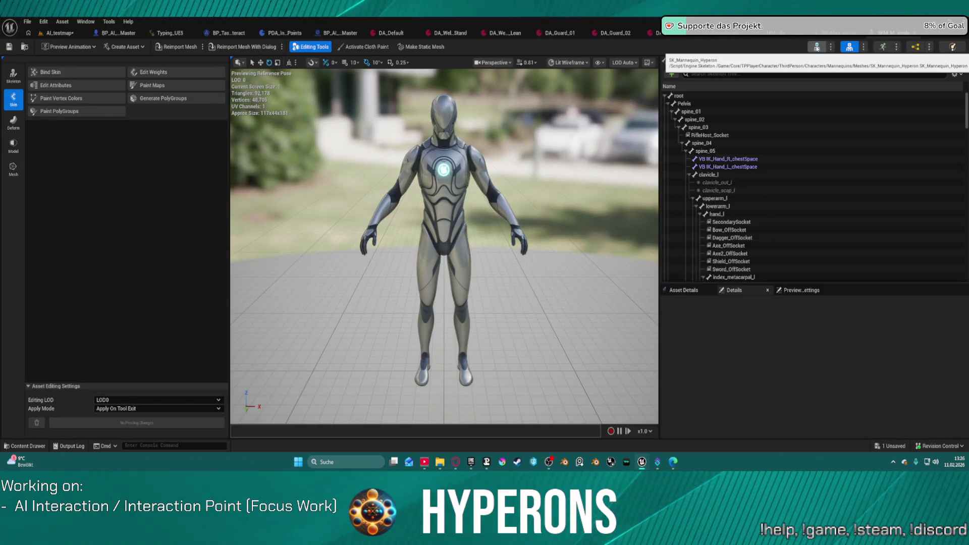
left_click(817, 46)
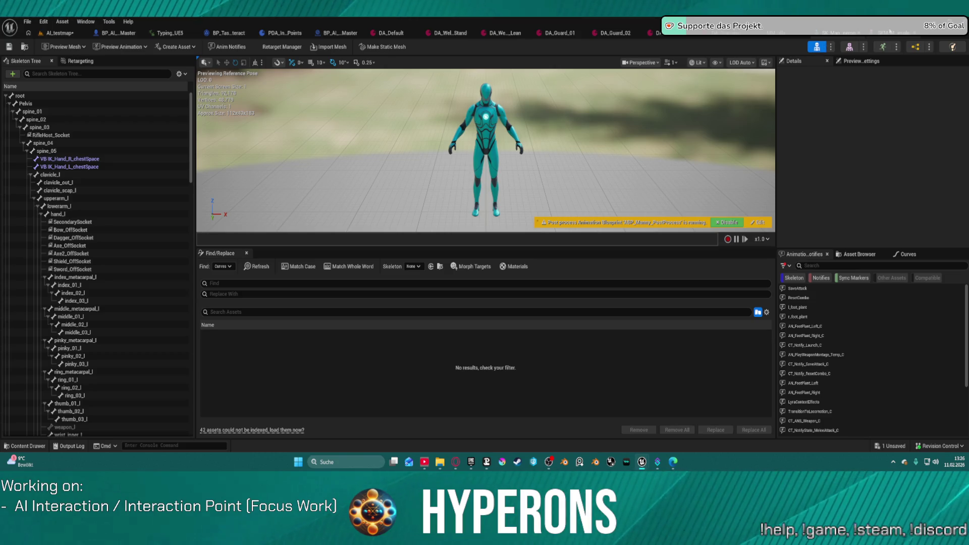
Step: Go through the skeletal mesh, AI_testmap and BP_AI_Interactor_Master tabs, then open the DA_S… data asset
left_click(849, 47)
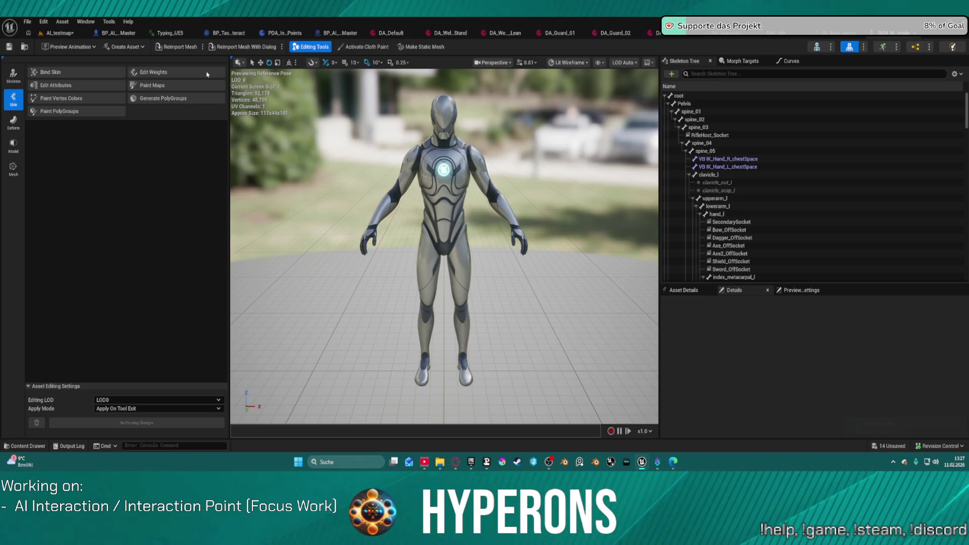
left_click(60, 32)
left_click(106, 33)
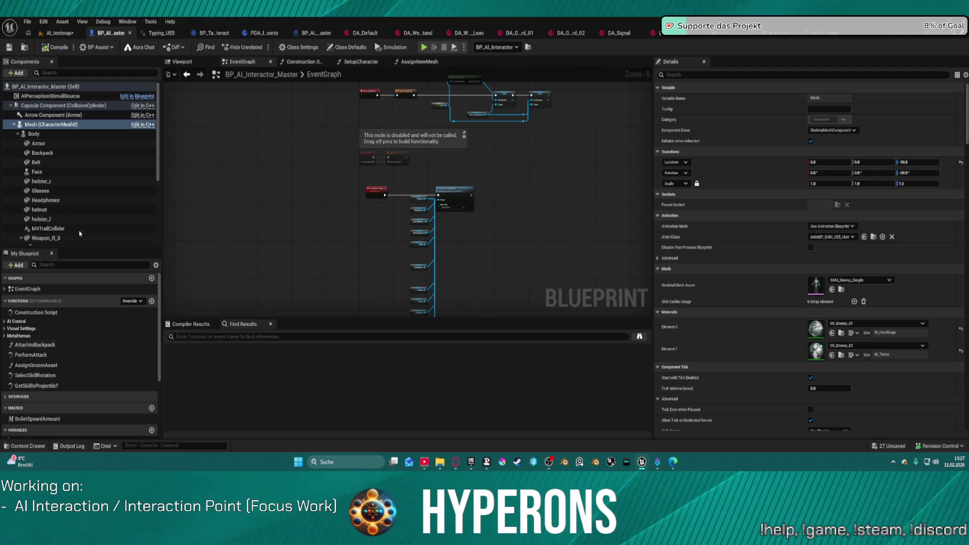
left_click(61, 34)
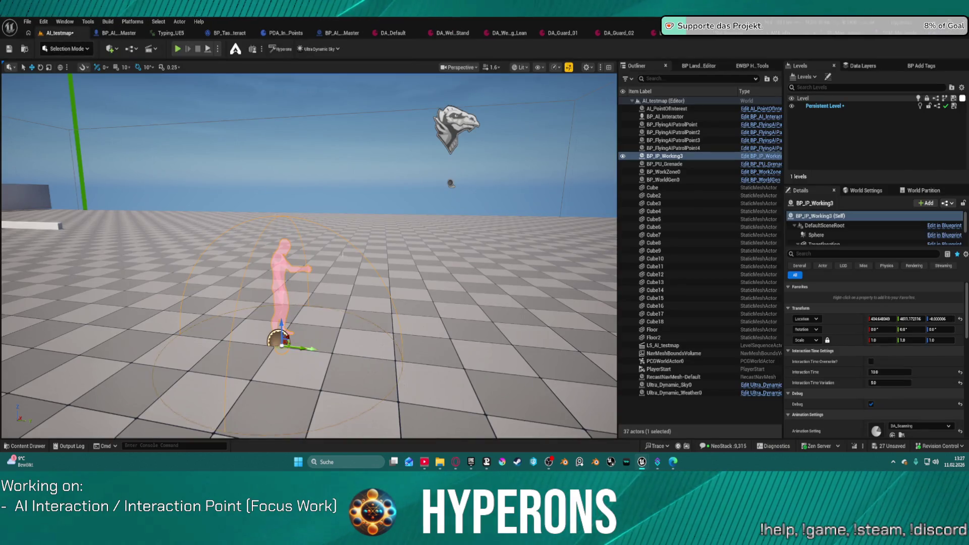
left_click(725, 35)
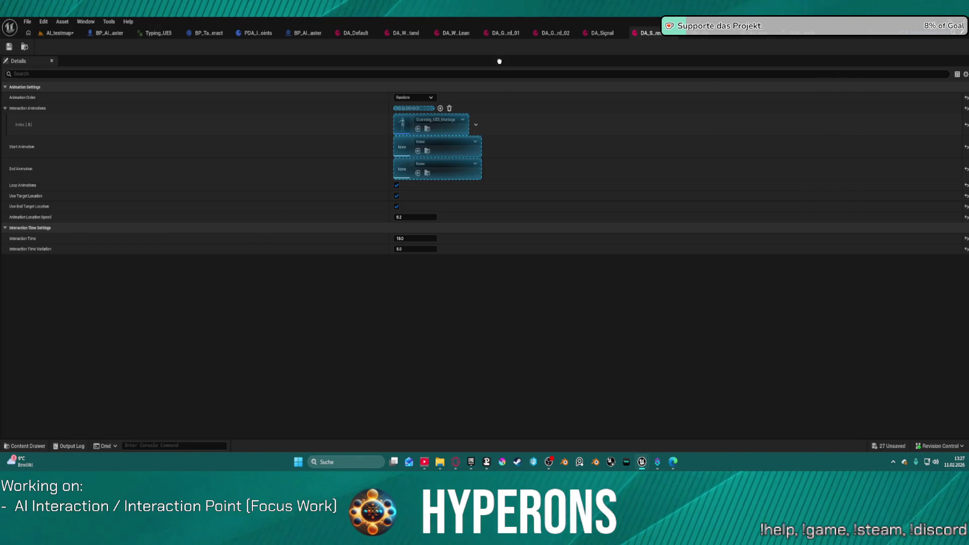
Step: Set start animation A_Equip_01_Montage and end animation A_Unequip_01_Montage, preview the equip montage, return to AI_testmap
left_click_drag(414, 126, 401, 147)
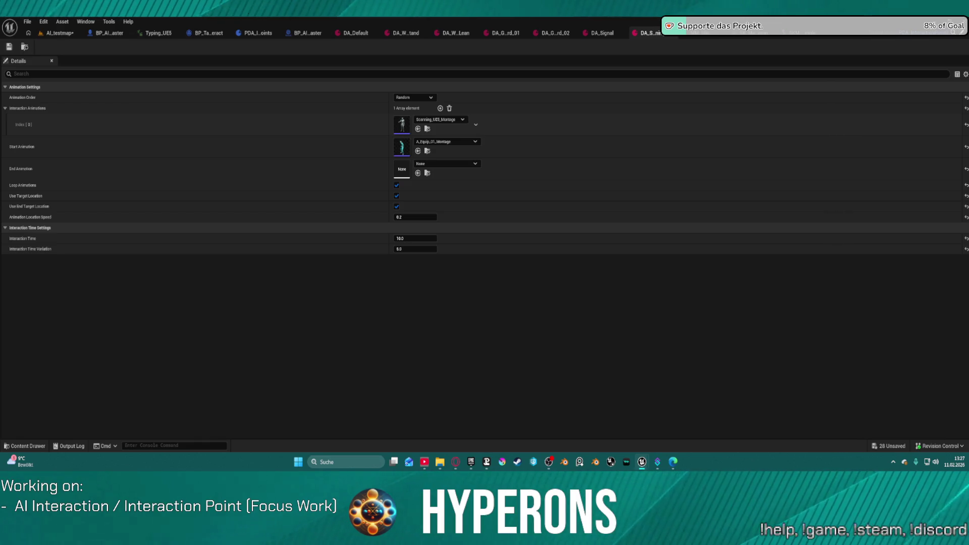
left_click_drag(439, 266, 401, 169)
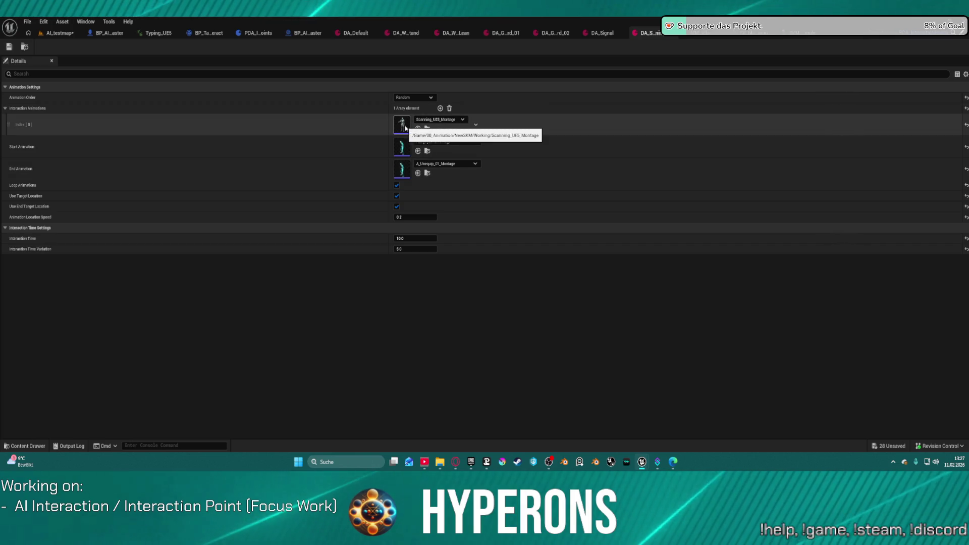
double_click(407, 151)
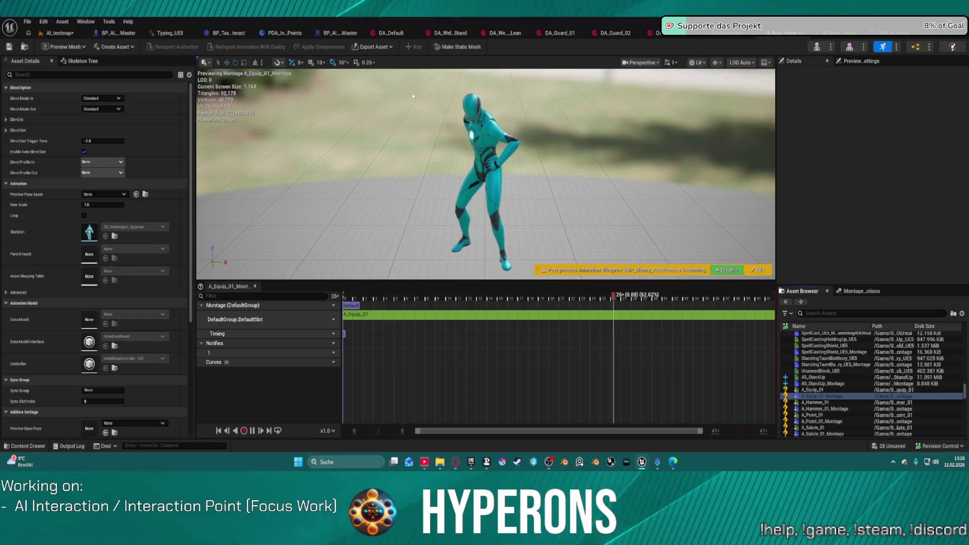
left_click(53, 33)
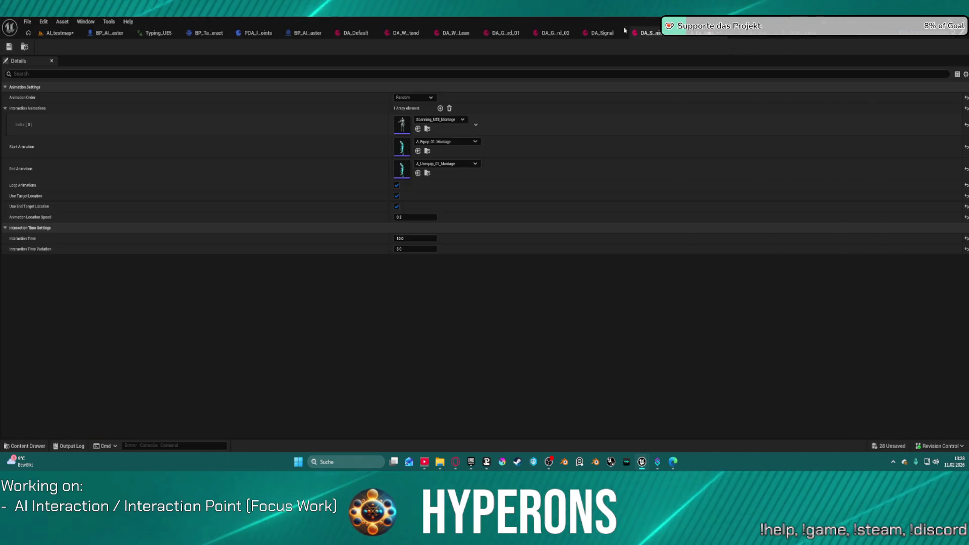
left_click(53, 33)
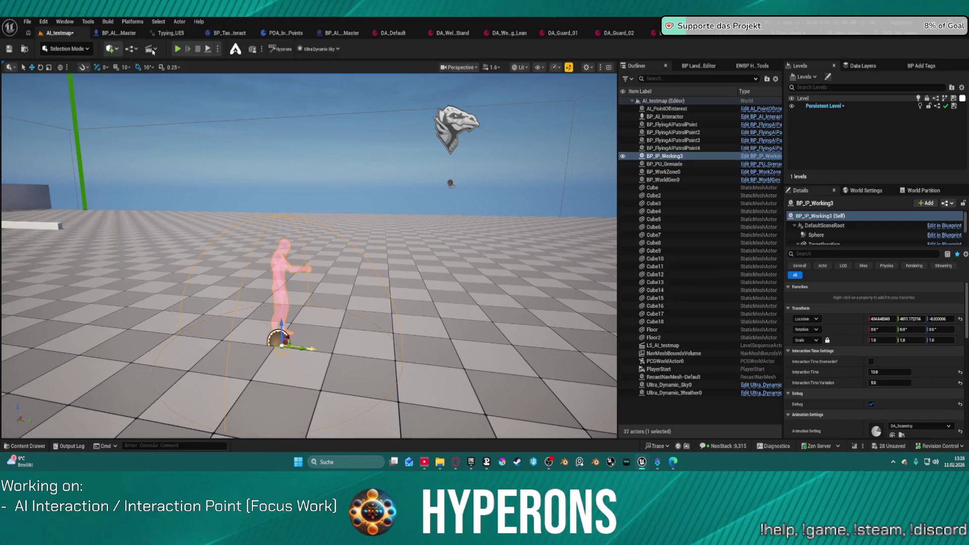
Step: Briefly simulate the level, stop it, and save AI_testmap with Ctrl+S
left_click(208, 49)
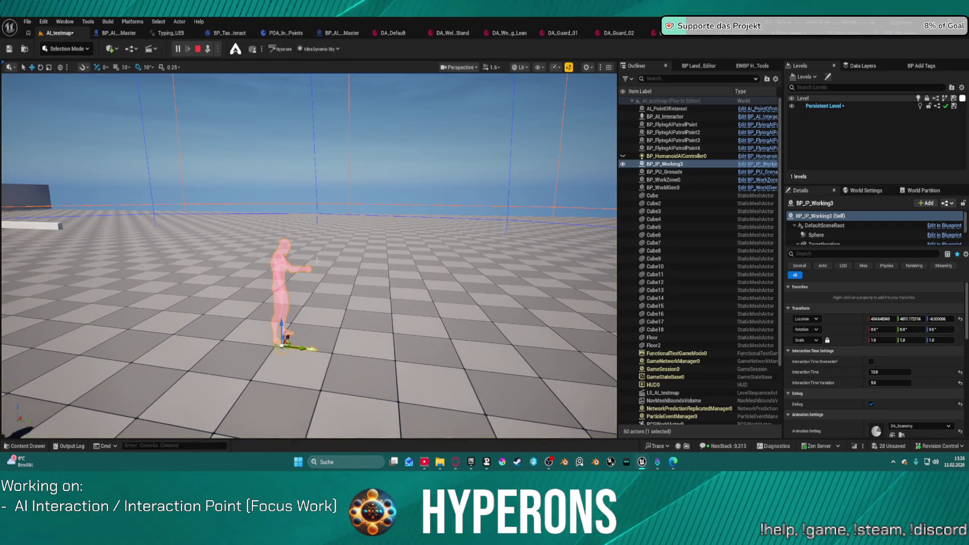
key("Escape")
key("ctrl+s")
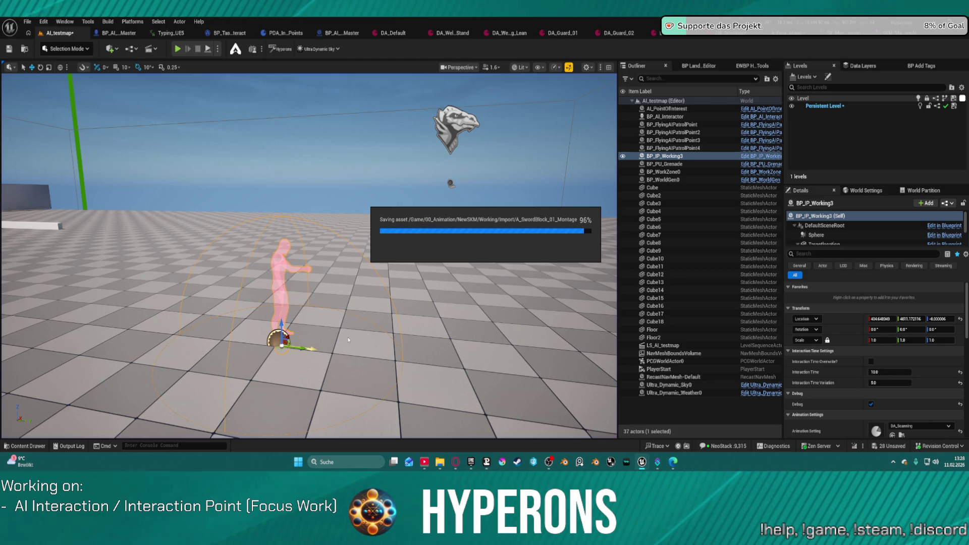
Step: Nudge BP_IP_Working3 slightly along Y and run a play session to test the NPC interaction
left_click_drag(302, 347, 303, 347)
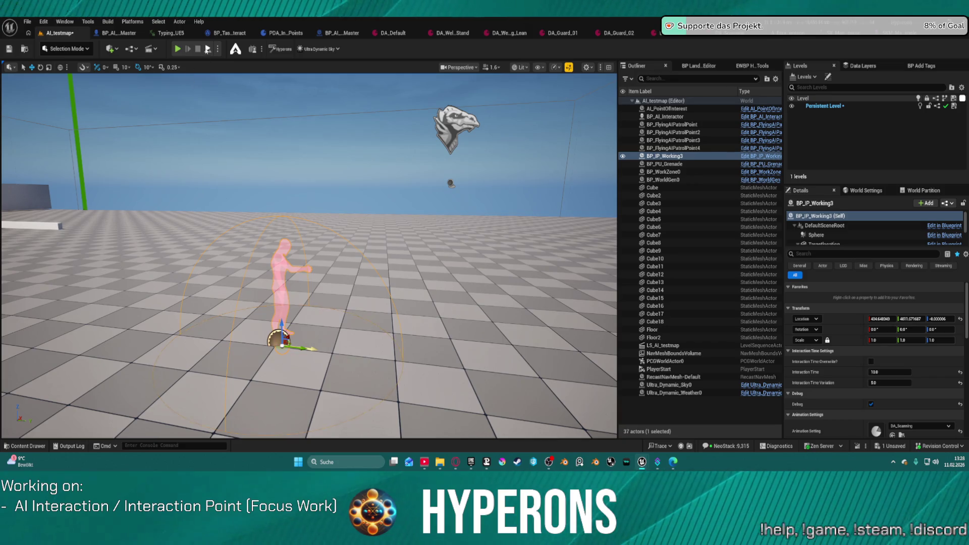
left_click(177, 49)
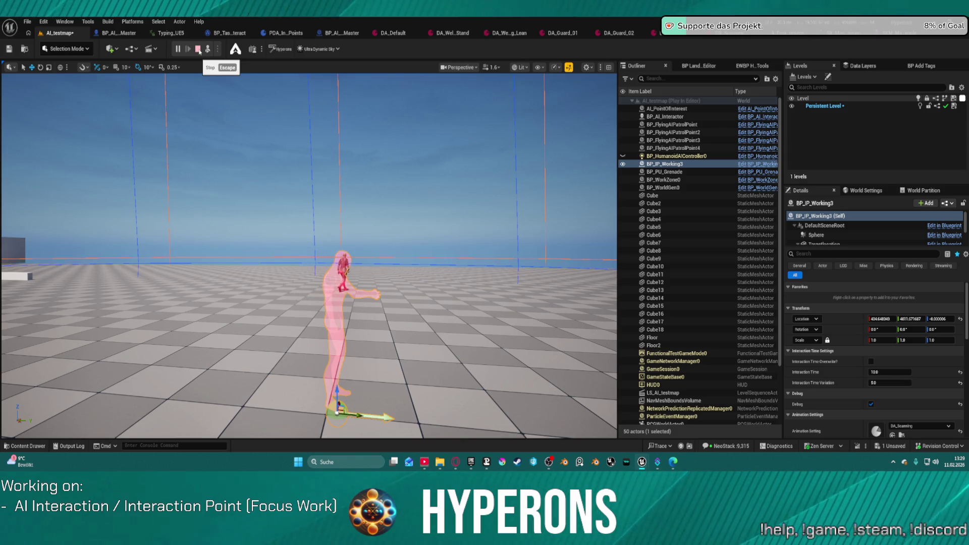
left_click(198, 49)
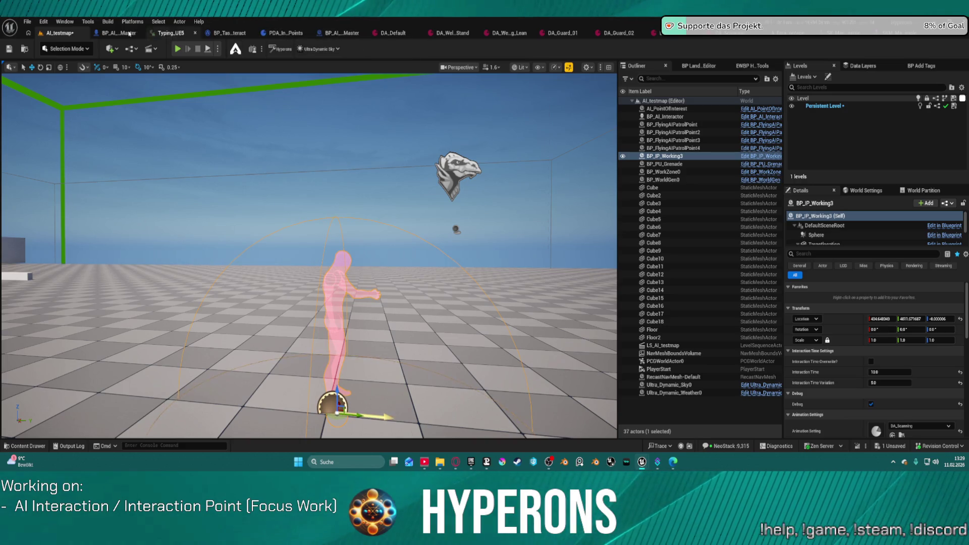
Step: In BP_TaskInteract, jump from the Multicast Play Montage call to its event definition
left_click(344, 34)
scroll(881, 348, "down", 5)
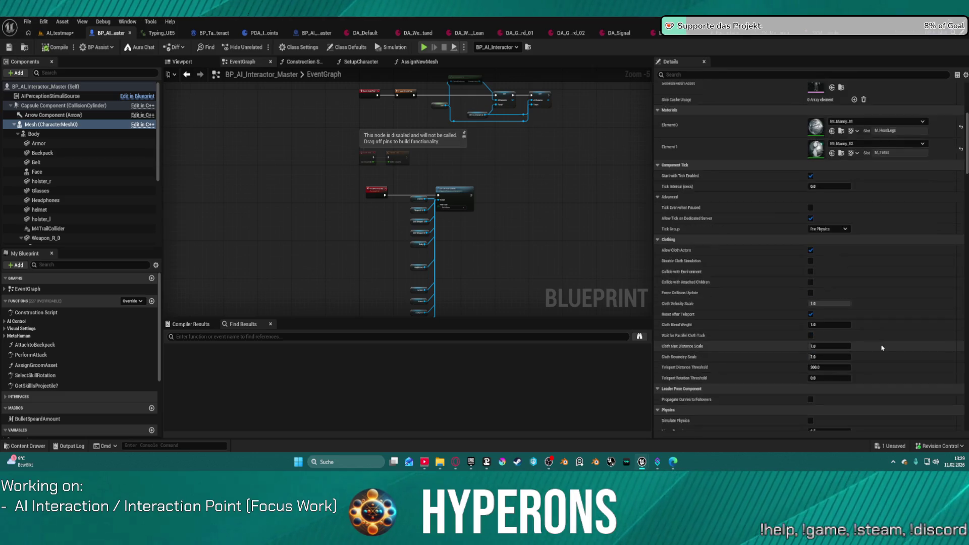
left_click(57, 34)
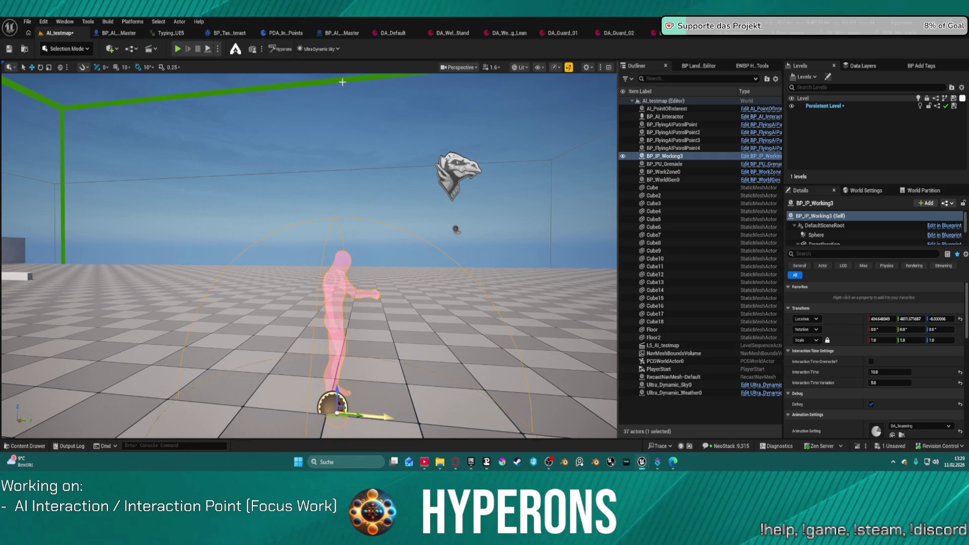
left_click(234, 34)
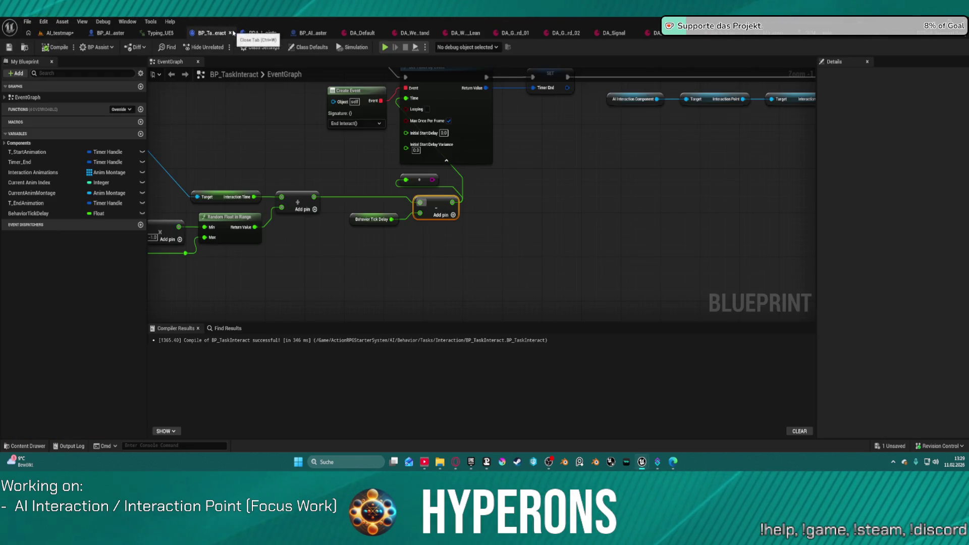
scroll(473, 200, "up", 4)
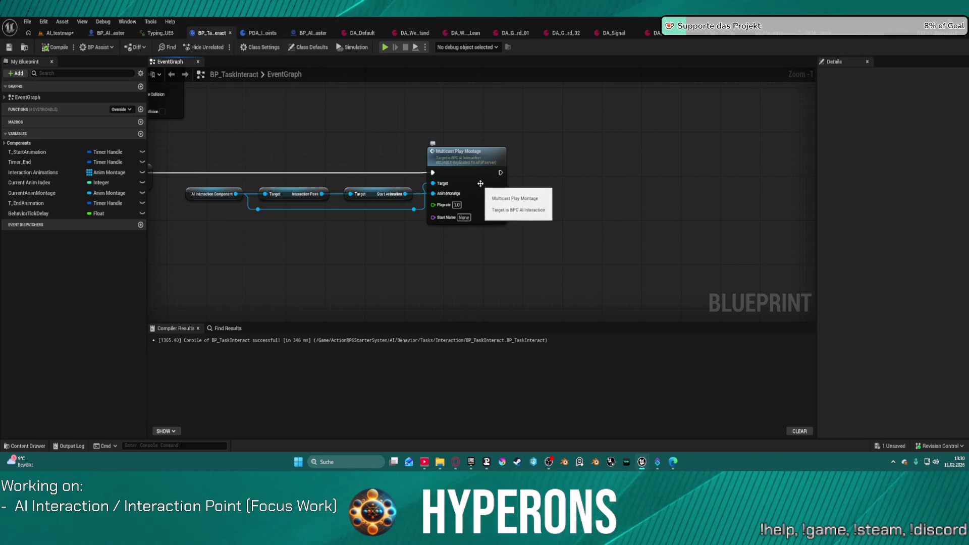
left_click(481, 184)
double_click(480, 184)
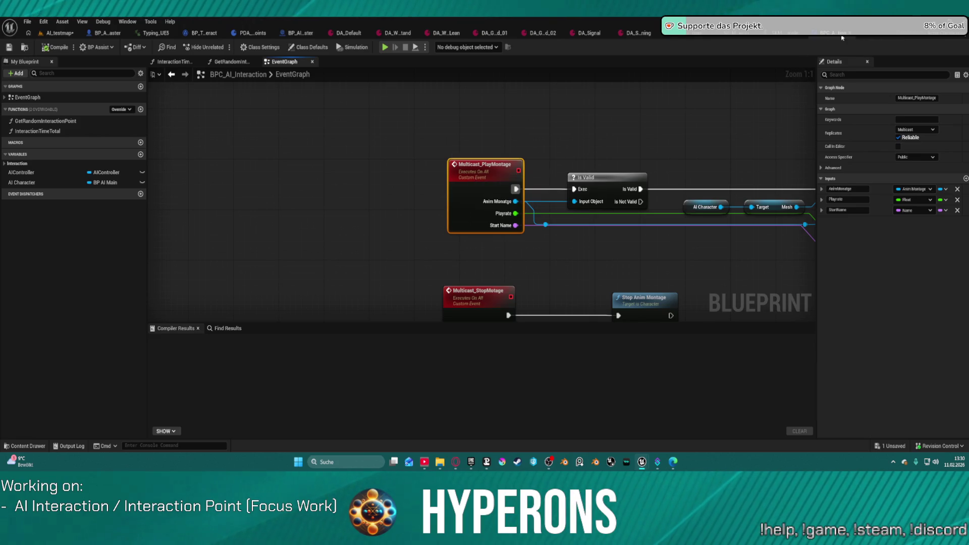
Step: Add an AI Character getter node above the Play Montage node
mouse_move(674, 138)
left_mouse_down()
mouse_move(428, 145)
mouse_move(325, 174)
mouse_move(601, 129)
left_mouse_up()
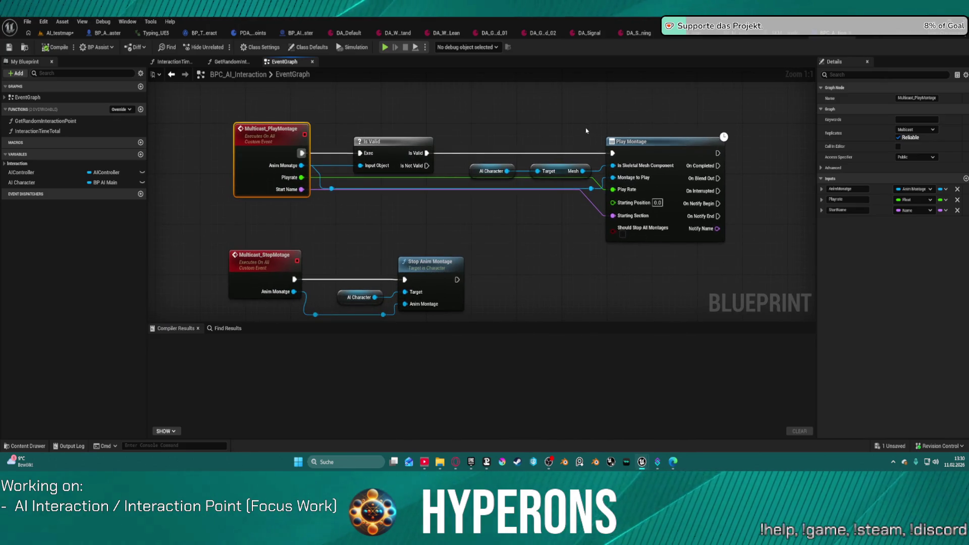
mouse_move(23, 182)
left_mouse_down()
mouse_move(637, 92)
mouse_move(615, 100)
left_mouse_up()
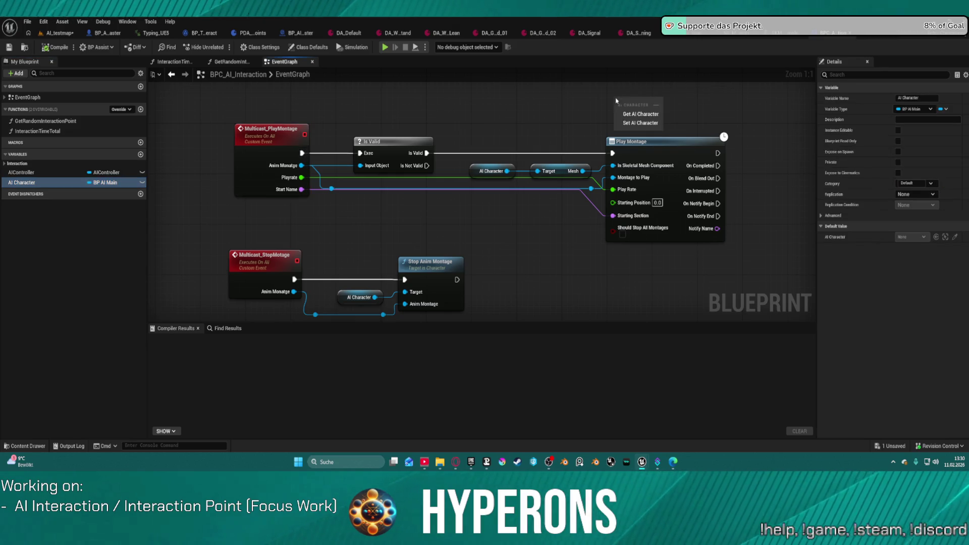
left_click(640, 114)
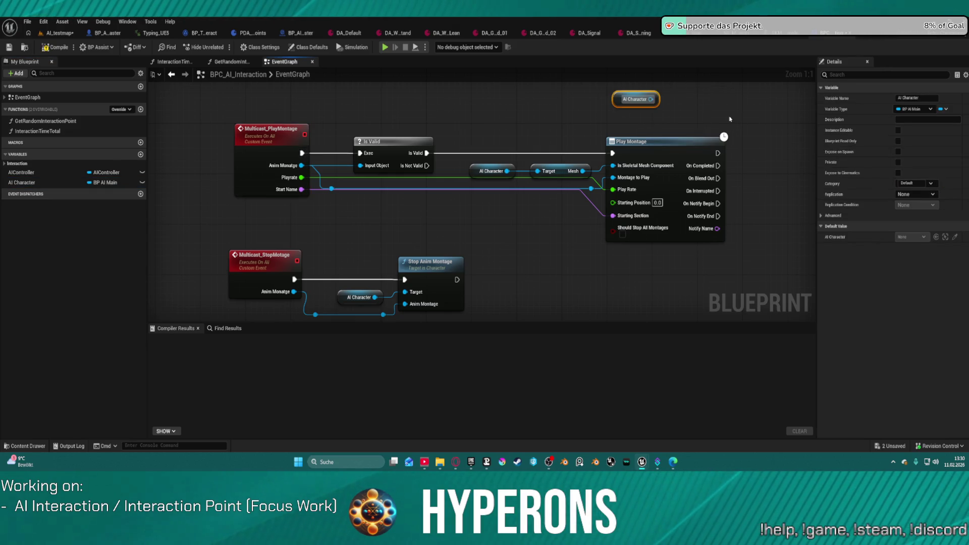
left_click_drag(730, 119, 529, 115)
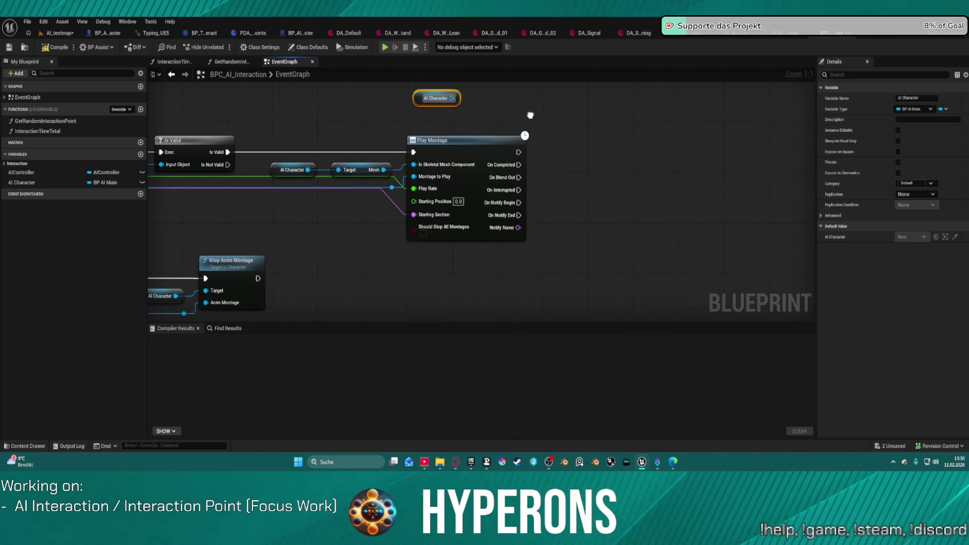
left_click_drag(453, 98, 609, 121)
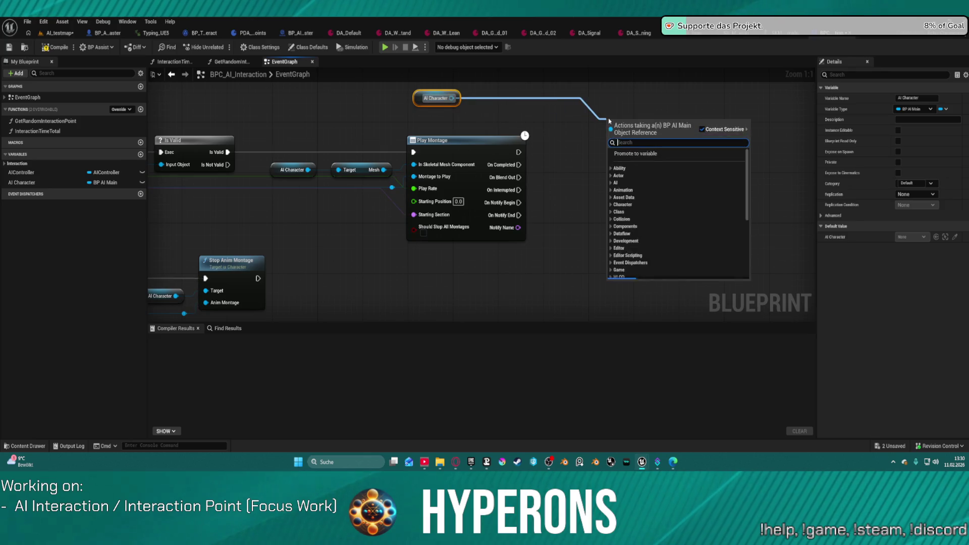
type("attach")
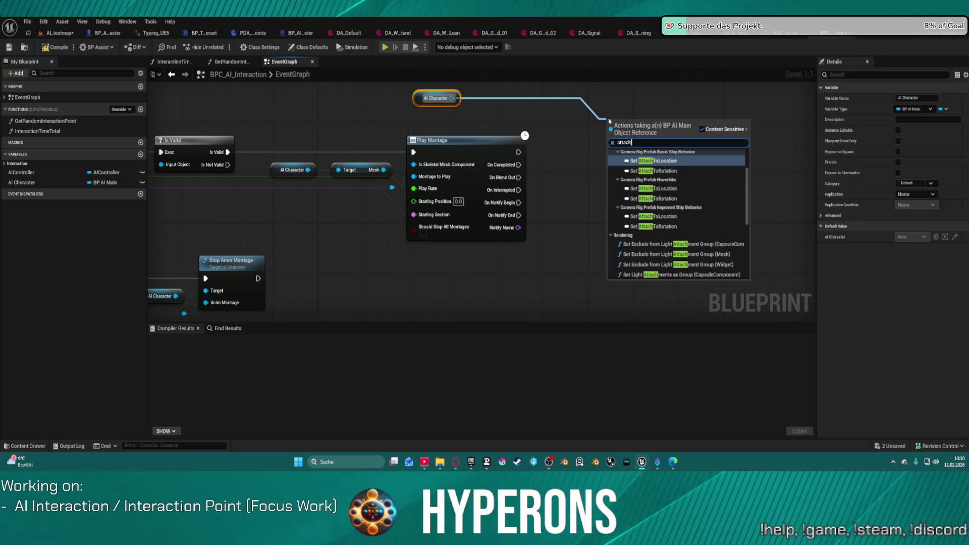
type(" com")
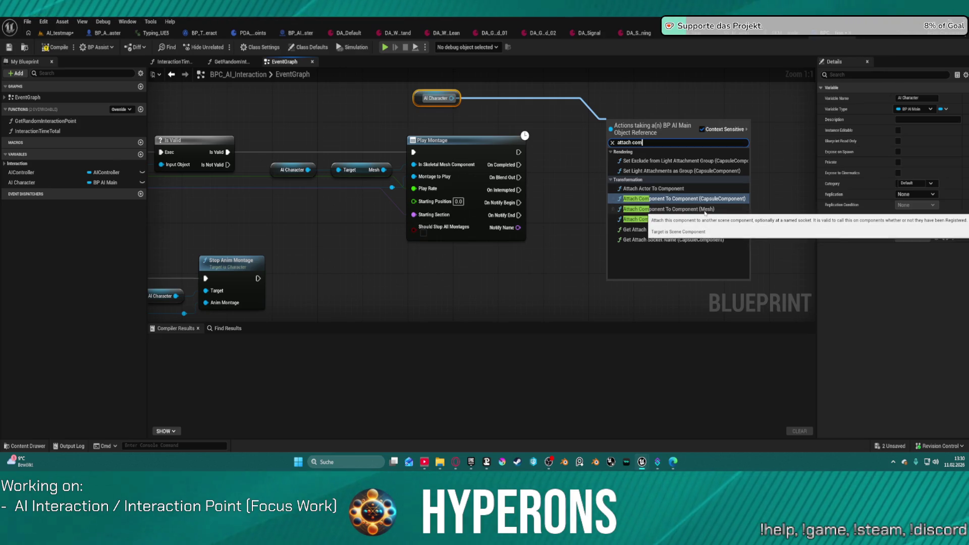
left_click_drag(632, 145, 647, 146)
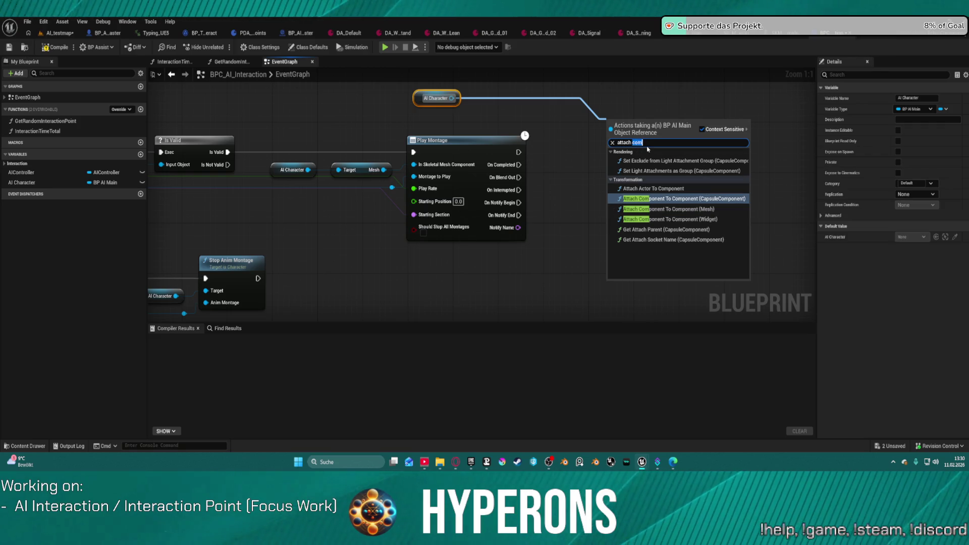
type("mesh")
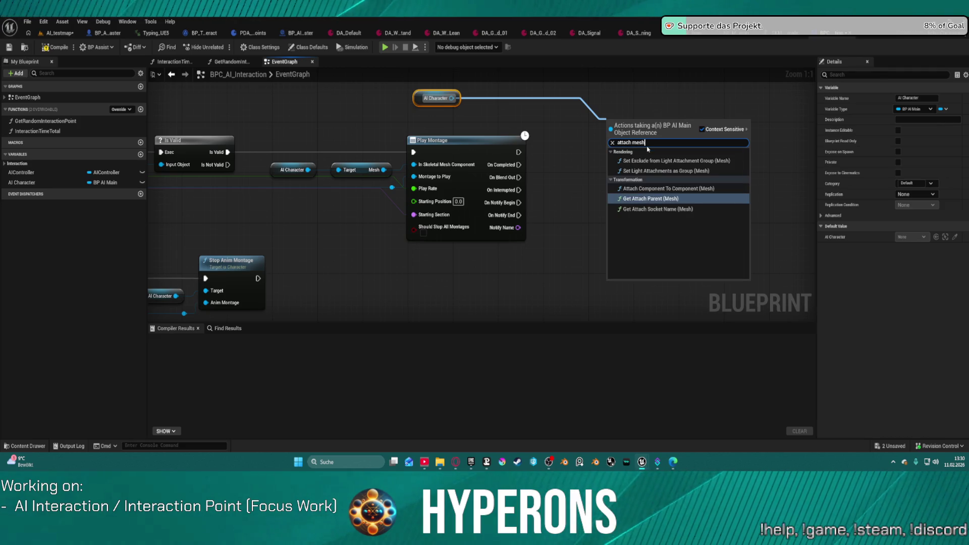
left_click(666, 199)
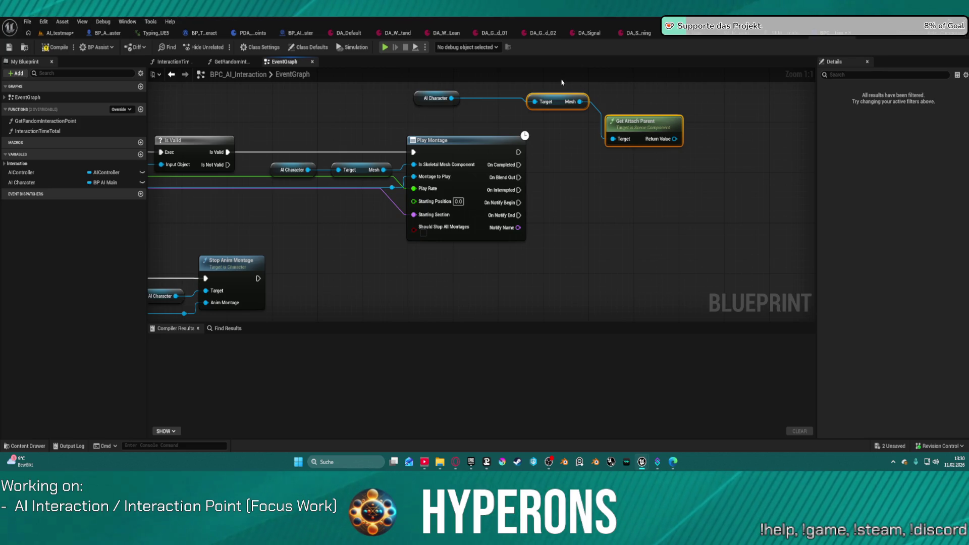
key("Delete")
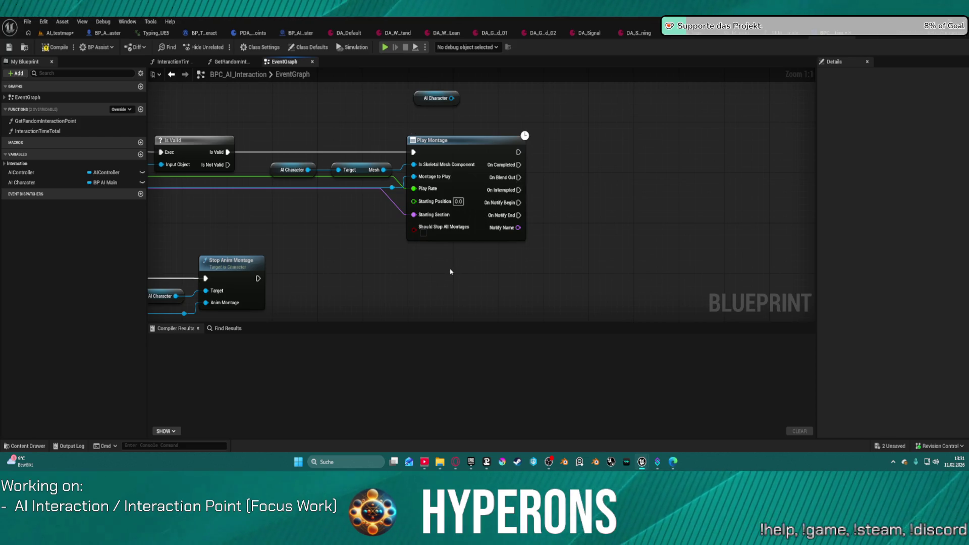
Step: Open BP_ARPG_Character from ActionRPGStarterSystem > Character > Blueprints
key("ctrl+space")
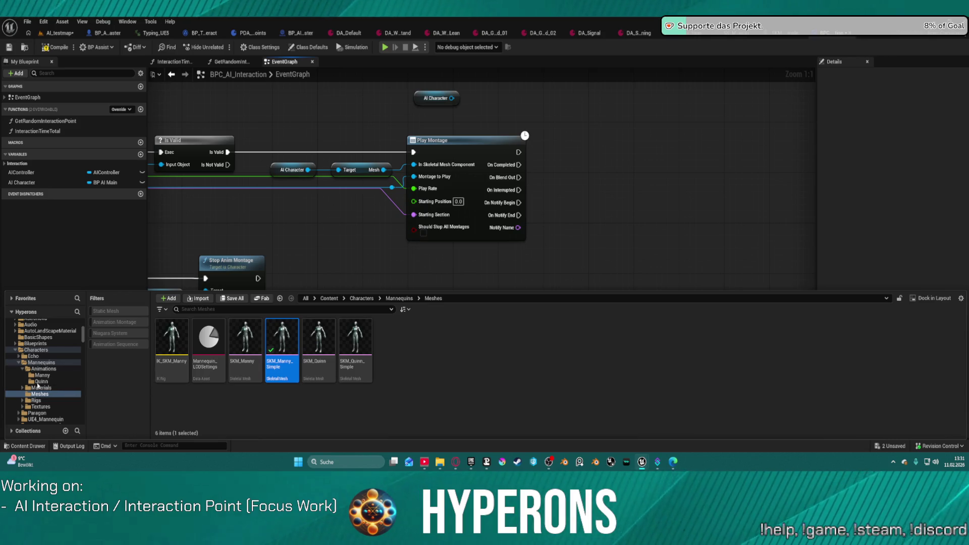
scroll(36, 387, "up", 3)
scroll(37, 387, "up", 2)
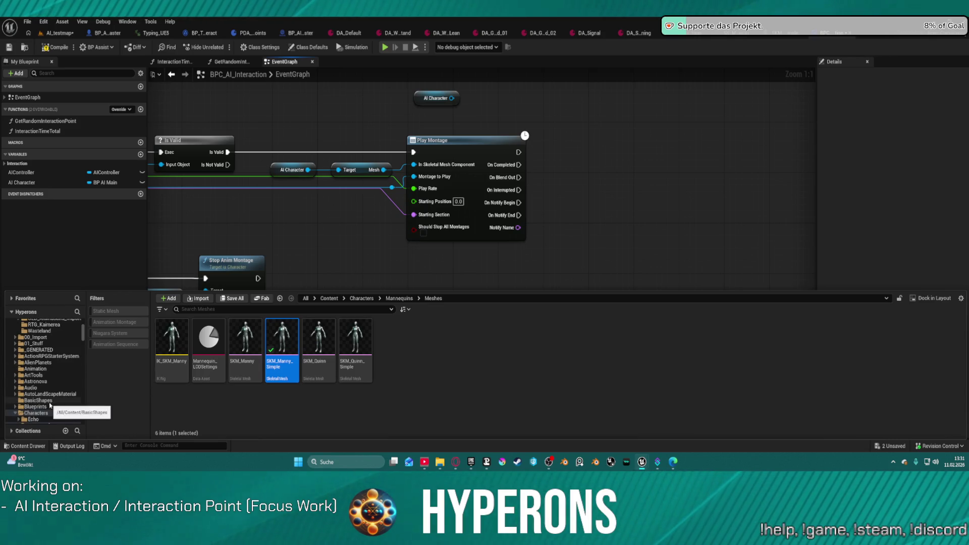
scroll(59, 415, "up", 5)
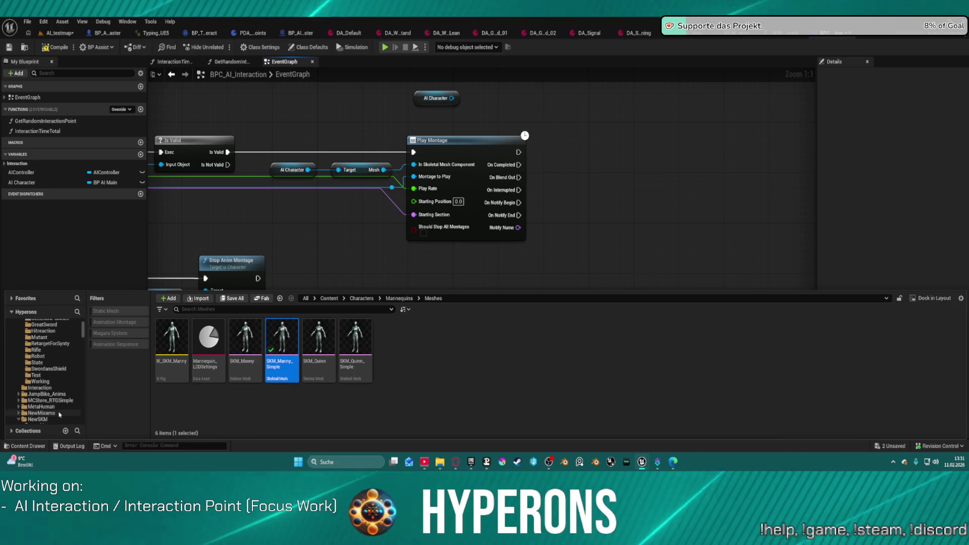
scroll(59, 414, "up", 1)
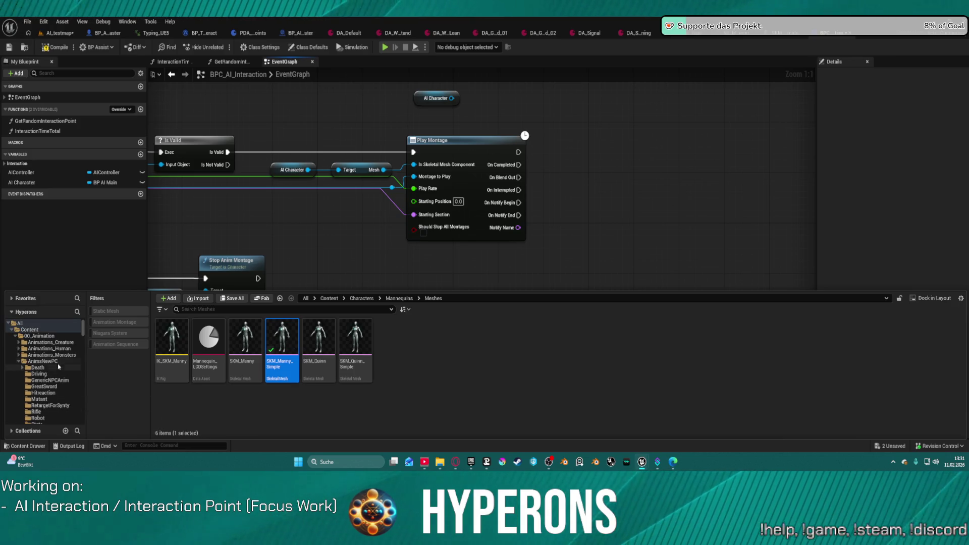
scroll(59, 368, "down", 6)
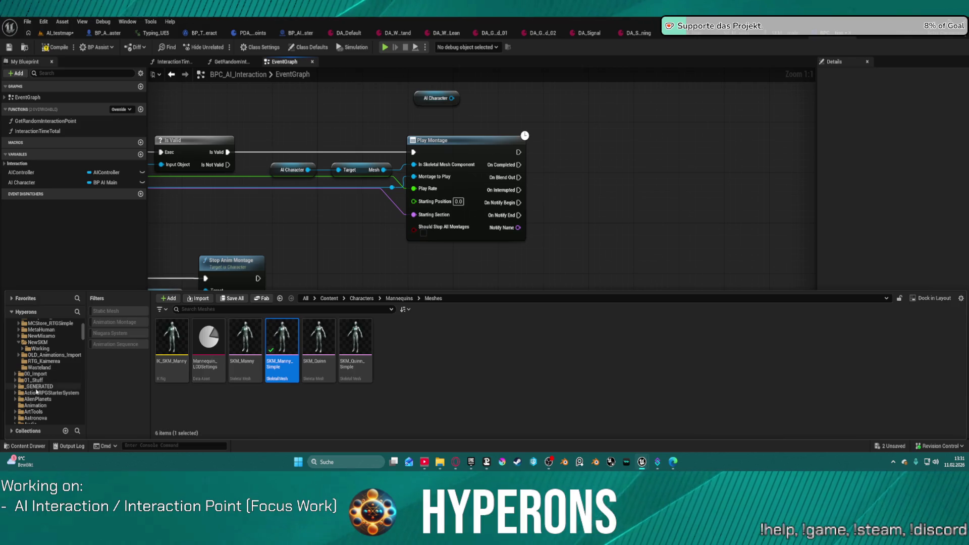
left_click(36, 392)
left_click(287, 340)
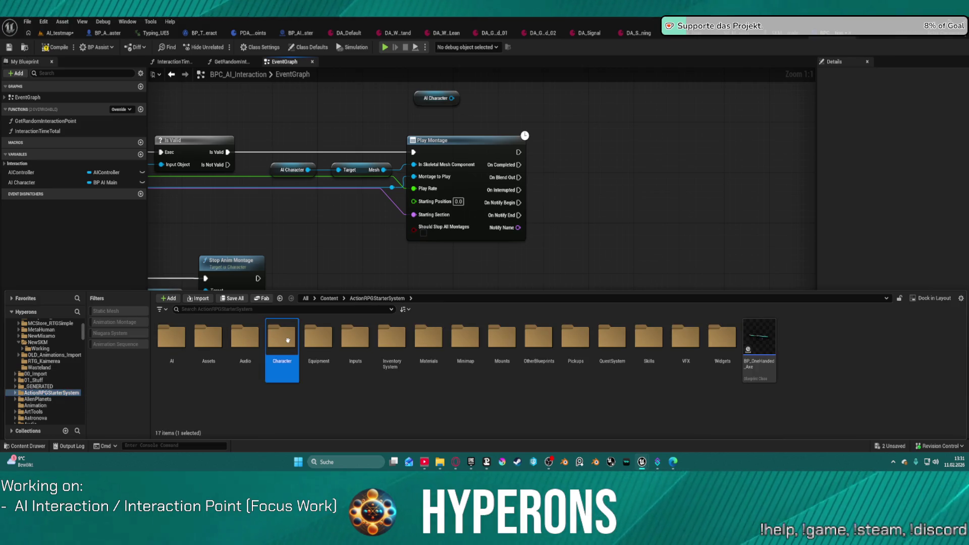
double_click(287, 341)
double_click(172, 336)
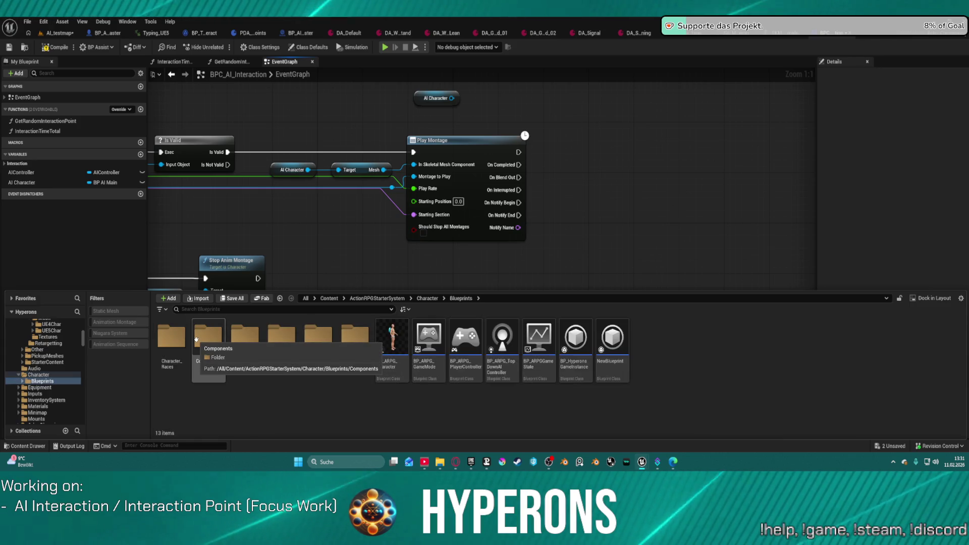
left_click(406, 350)
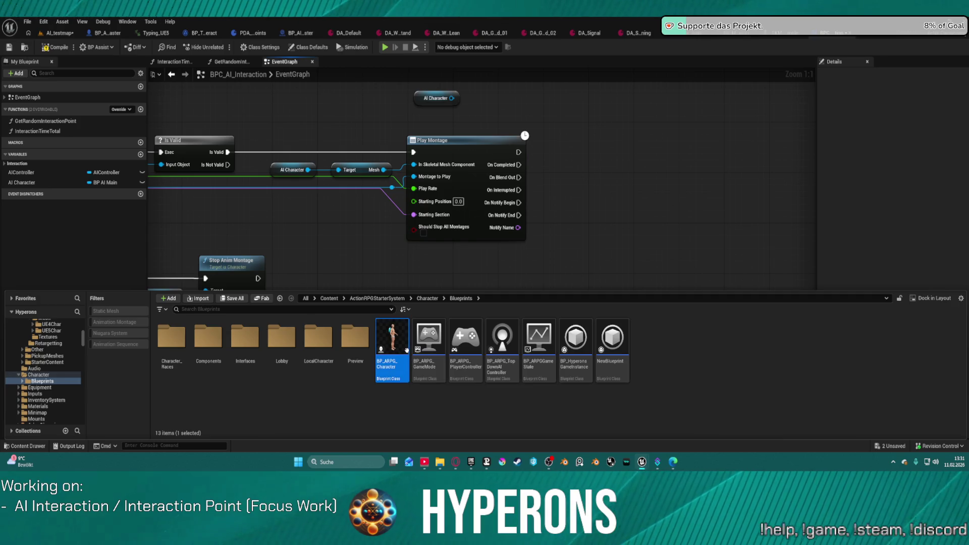
double_click(406, 350)
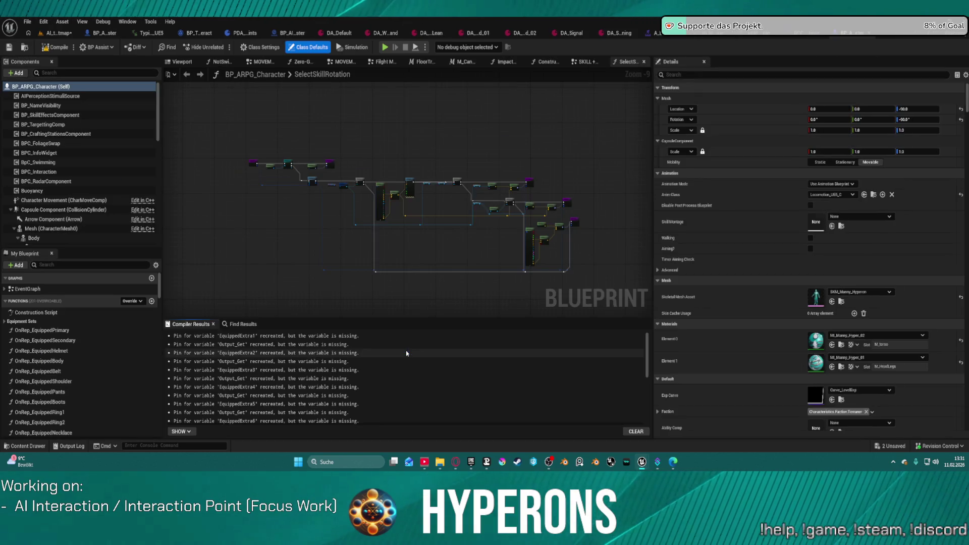
Step: Use Edit WeaponSystem on the WeaponSystem component to open its graphs
scroll(70, 240, "down", 5)
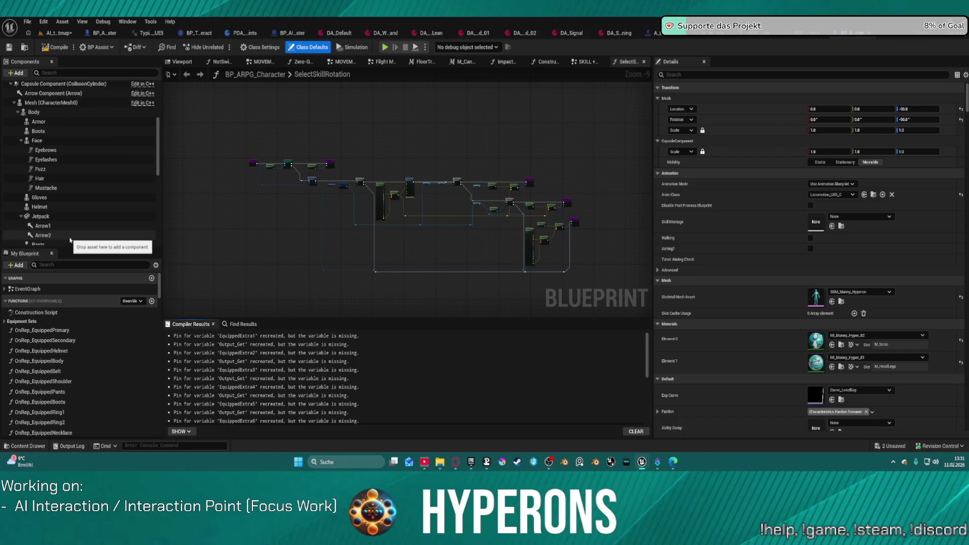
scroll(70, 240, "down", 15)
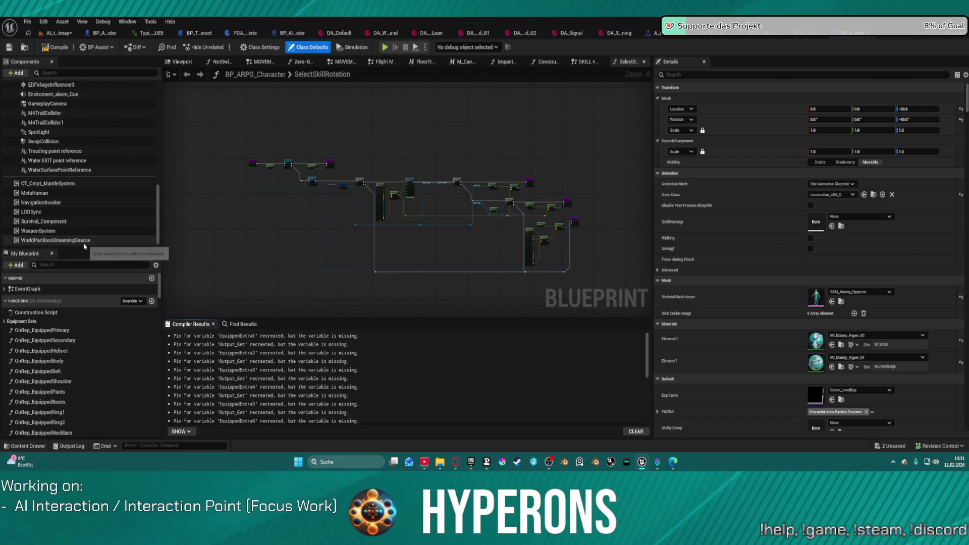
left_click(40, 231)
right_click(42, 231)
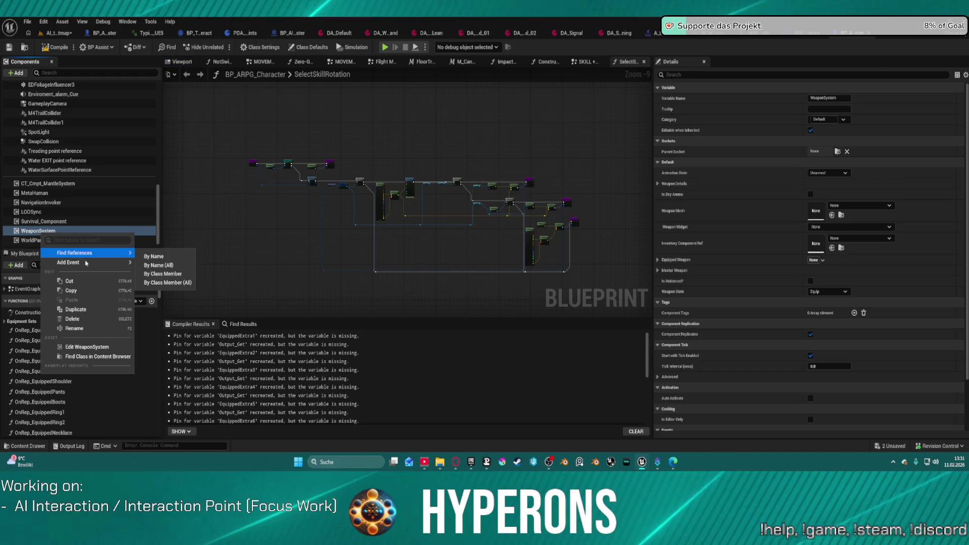
left_click(110, 347)
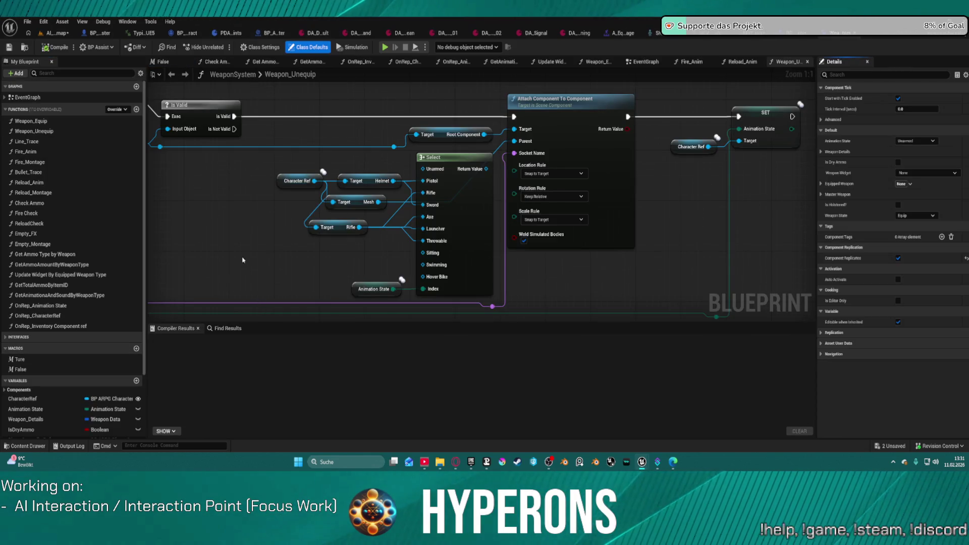
Step: Inspect the Weapon_Unequip function graph and its Attach Component To Component logic
mouse_move(232, 220)
left_mouse_down()
mouse_move(403, 247)
mouse_move(510, 243)
mouse_move(391, 247)
mouse_move(437, 190)
mouse_move(305, 123)
mouse_move(439, 216)
mouse_move(600, 231)
mouse_move(680, 226)
mouse_move(626, 218)
left_mouse_up()
scroll(576, 242, "down", 3)
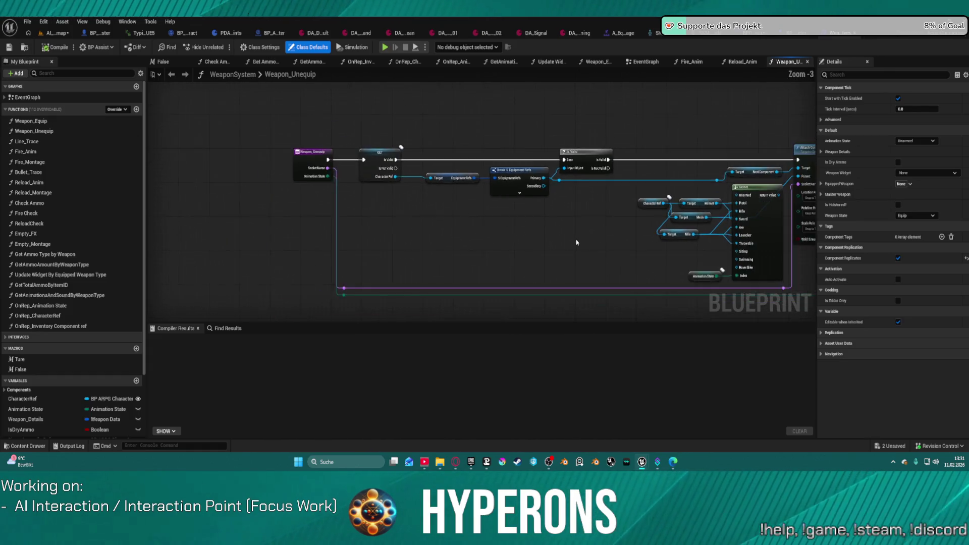
mouse_move(575, 242)
left_mouse_down()
mouse_move(151, 242)
mouse_move(587, 240)
mouse_move(445, 241)
left_mouse_up()
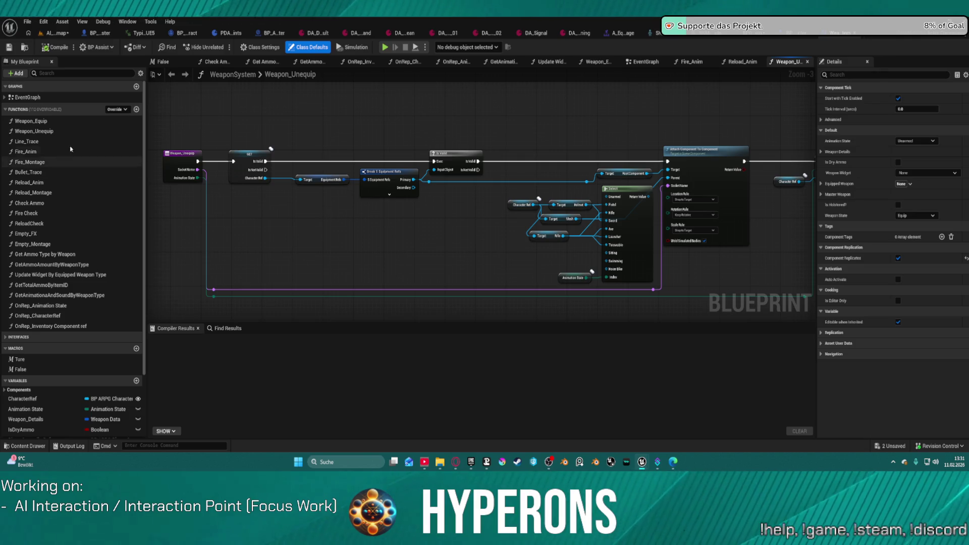
left_click(47, 132)
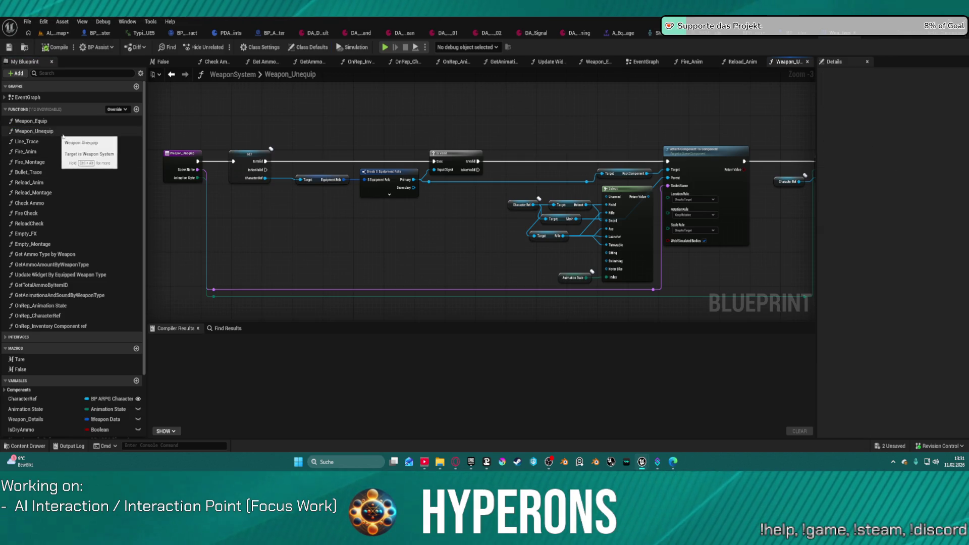
left_click(48, 133)
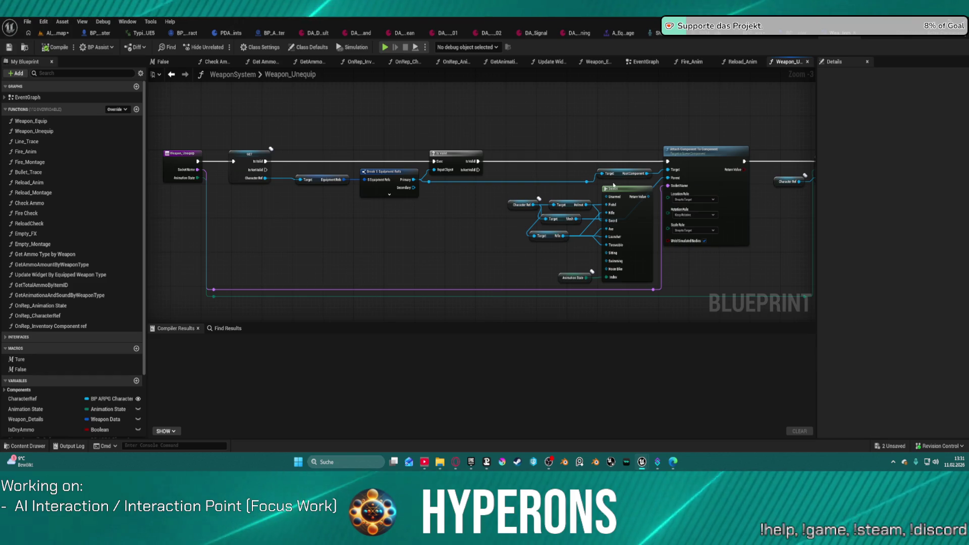
mouse_move(625, 174)
left_mouse_down()
mouse_move(545, 177)
mouse_move(560, 181)
left_mouse_up()
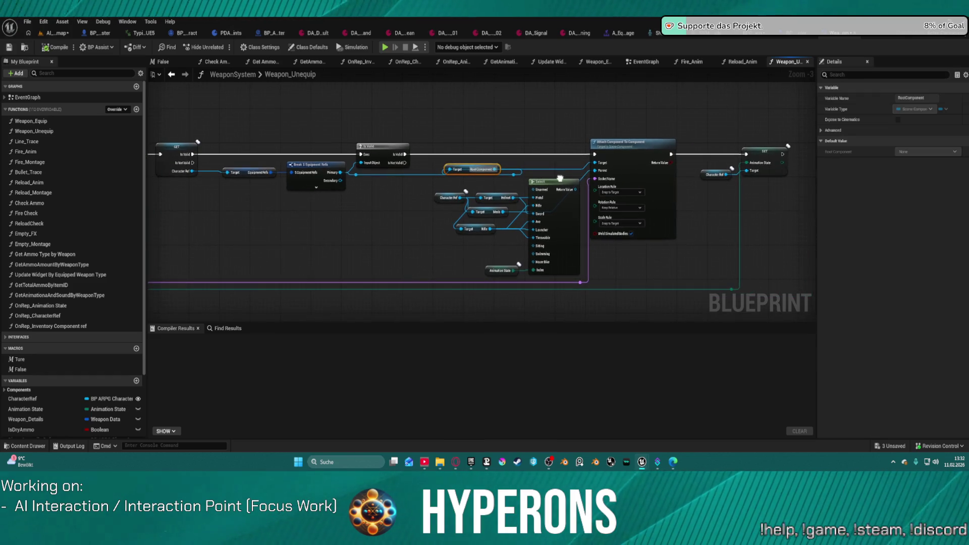
Step: In Weapon_Equip, select the Attach, Target, Character Ref and Mesh nodes, then return to BPC_AI_Interaction
double_click(39, 123)
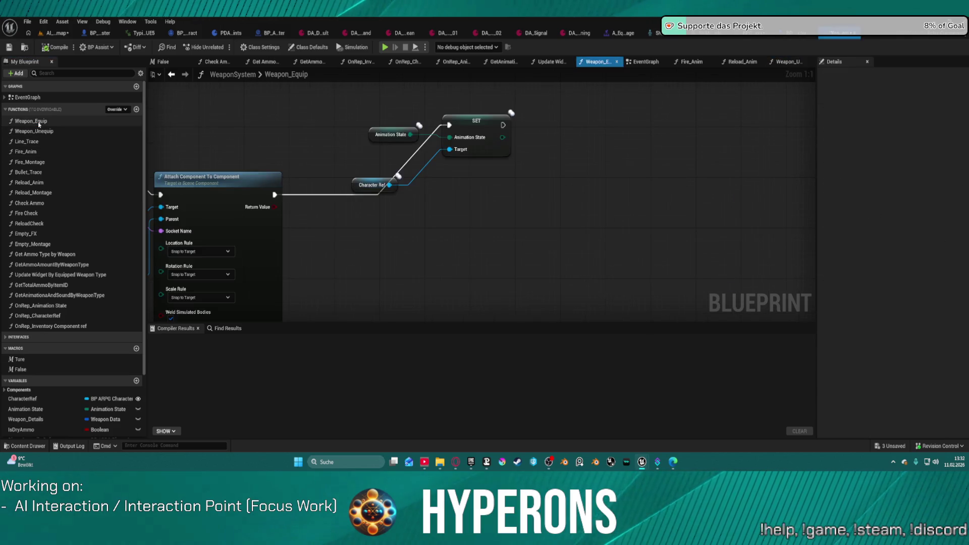
scroll(562, 223, "up", 3)
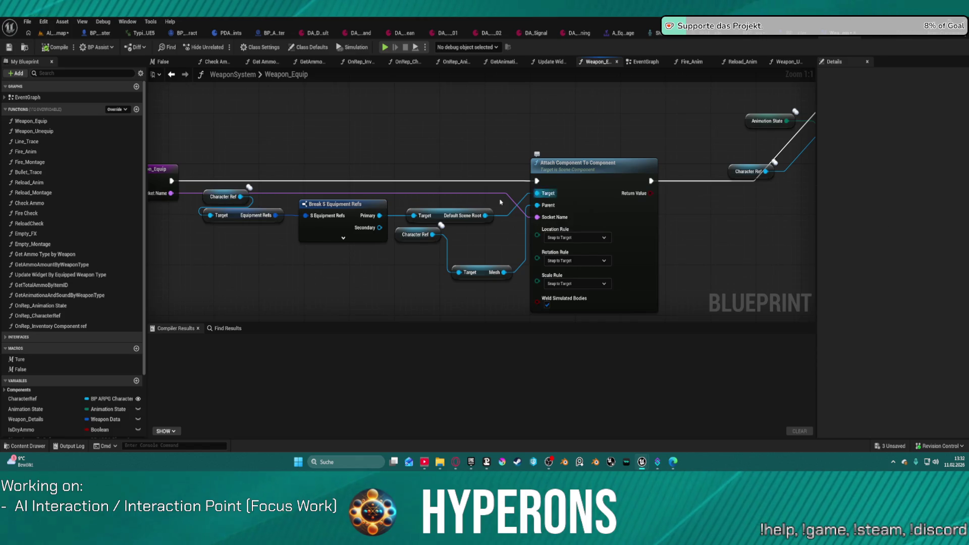
mouse_move(365, 279)
left_mouse_down()
mouse_move(489, 240)
mouse_move(388, 240)
left_mouse_up()
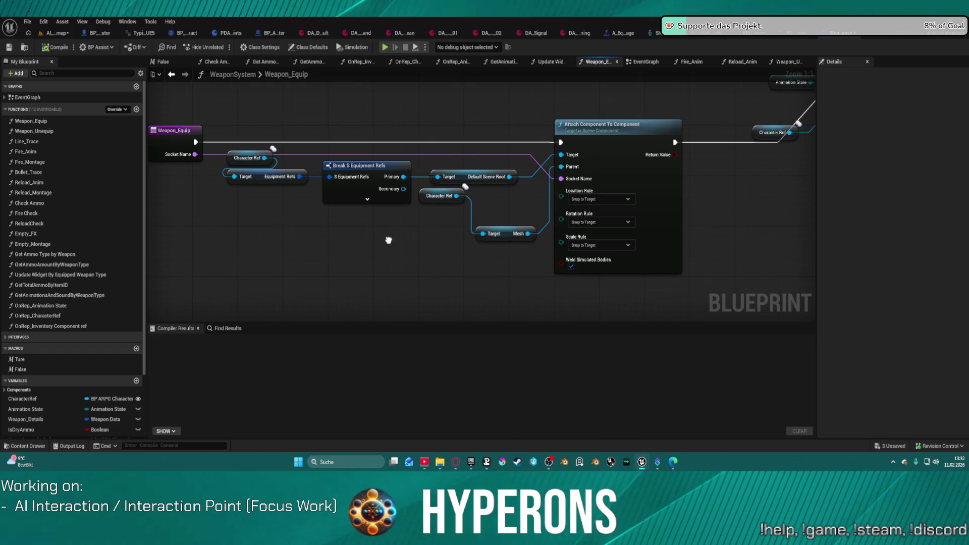
left_click_drag(388, 240, 365, 236)
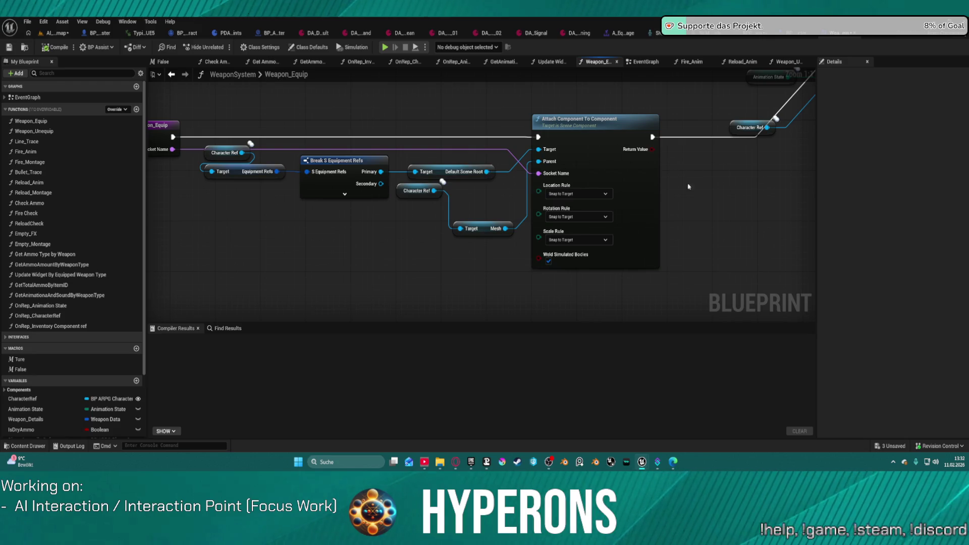
mouse_move(723, 198)
left_mouse_down()
mouse_move(459, 196)
mouse_move(485, 257)
mouse_move(526, 193)
mouse_move(638, 131)
left_mouse_up()
left_click(553, 182)
mouse_move(566, 253)
left_mouse_down()
mouse_move(698, 192)
mouse_move(703, 233)
left_mouse_up()
mouse_move(572, 104)
left_mouse_down()
mouse_move(509, 296)
mouse_move(390, 299)
mouse_move(395, 287)
left_mouse_up()
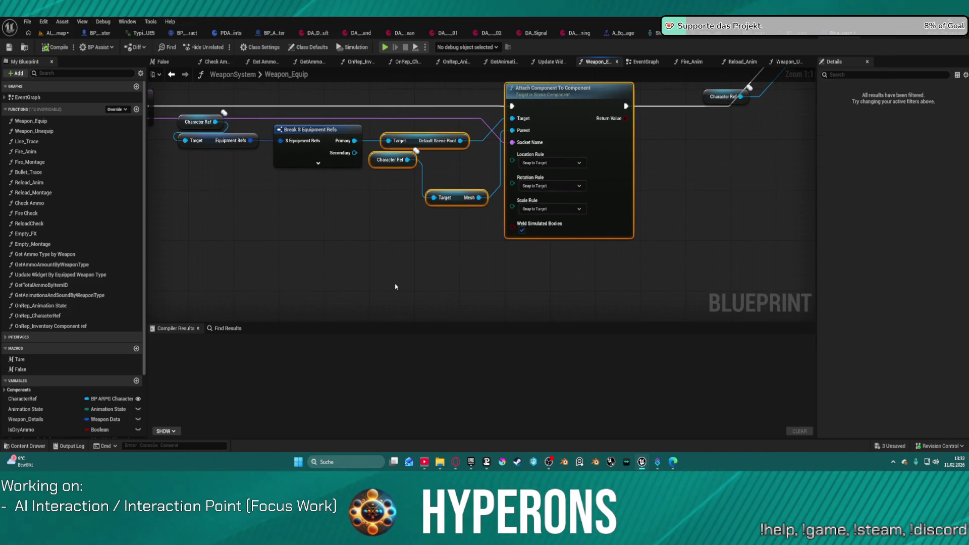
left_click_drag(693, 183, 601, 261)
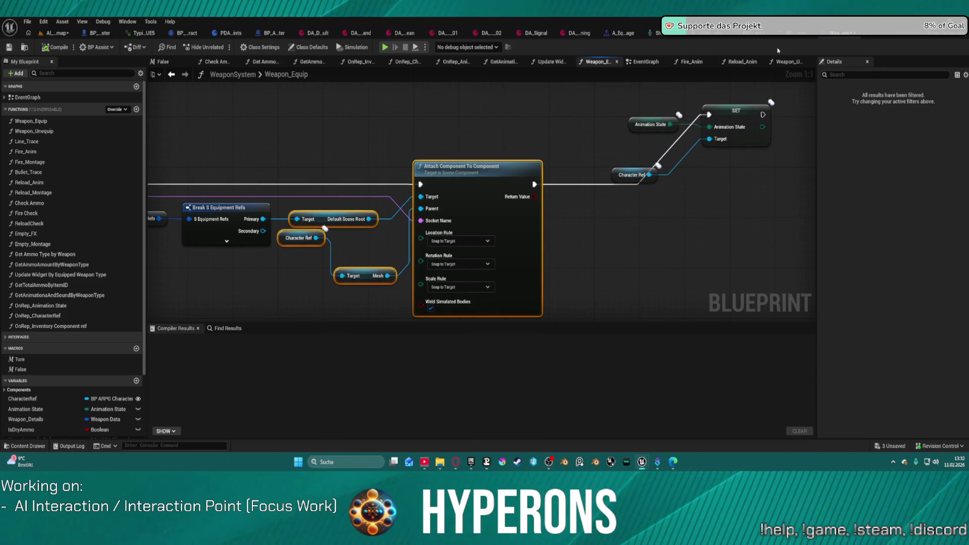
left_click(749, 34)
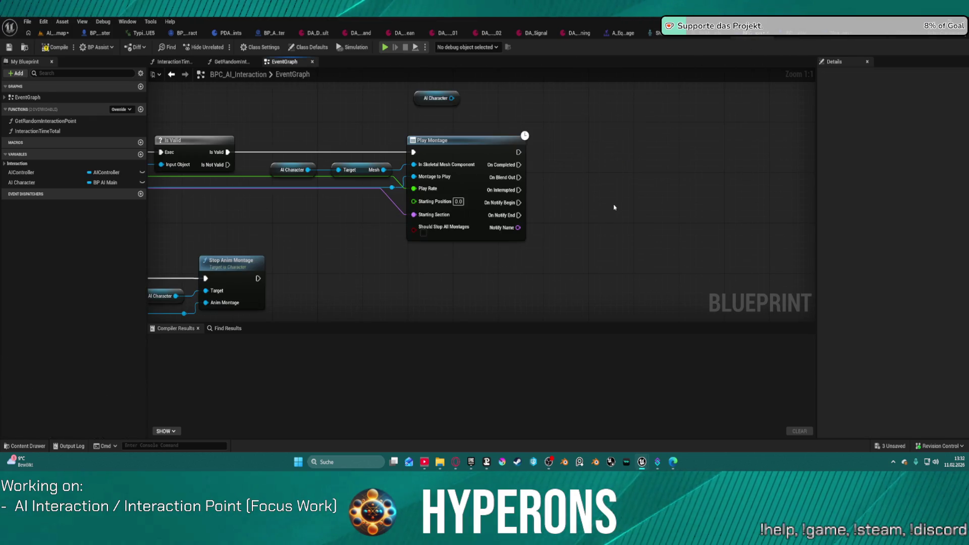
Step: Add a new function named UnequipItem to BPC_AI_Interaction
left_click(140, 109)
type("Une")
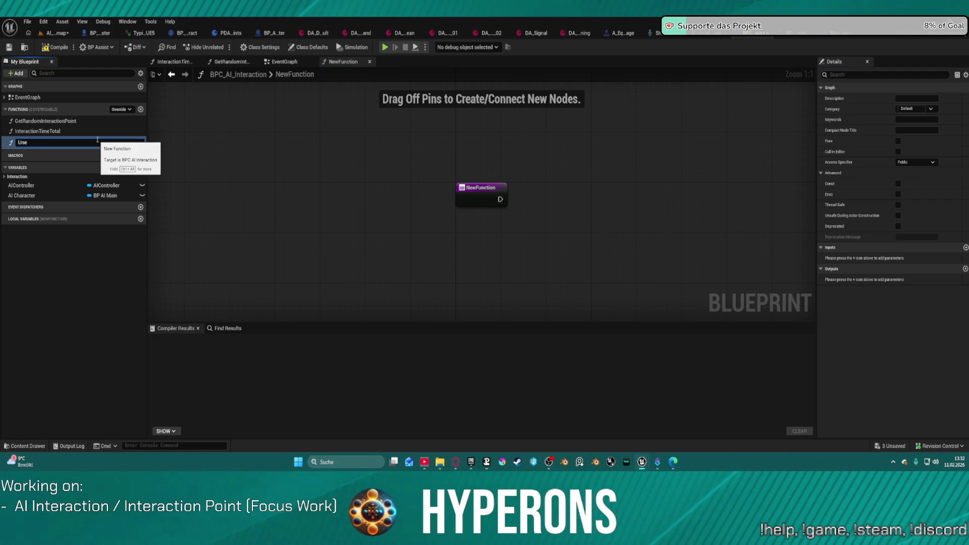
type("quipItem")
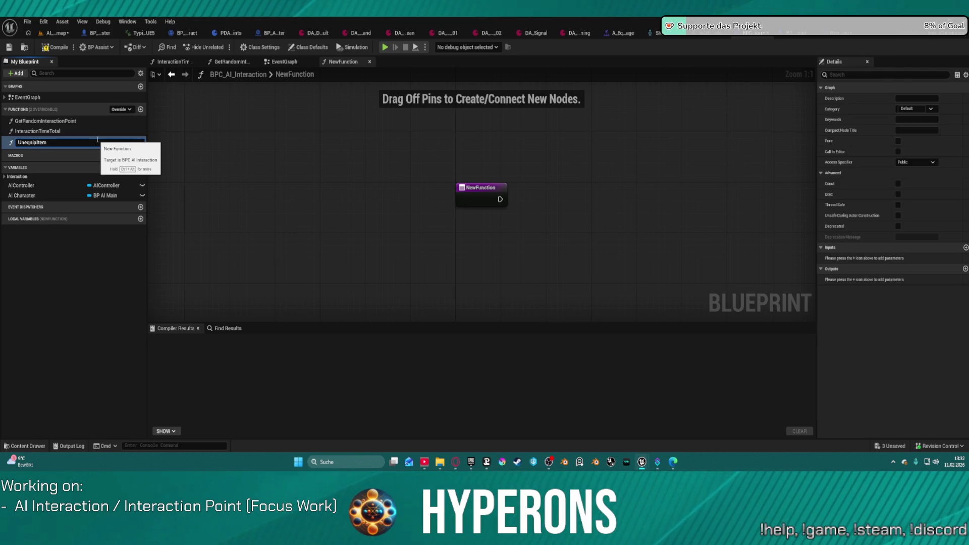
key("Return")
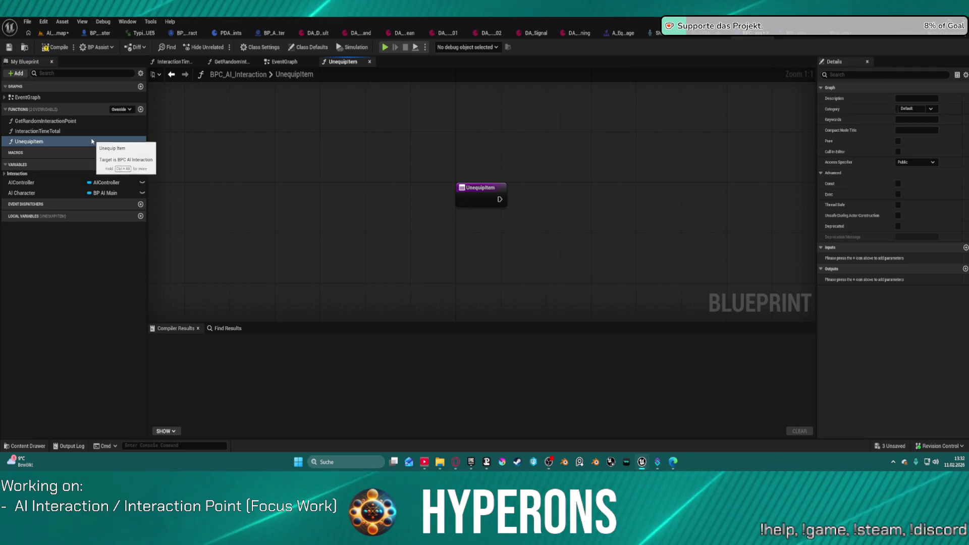
Step: Duplicate UnequipItem and rename the copy EquiItem
key("ctrl+d")
type("Equi")
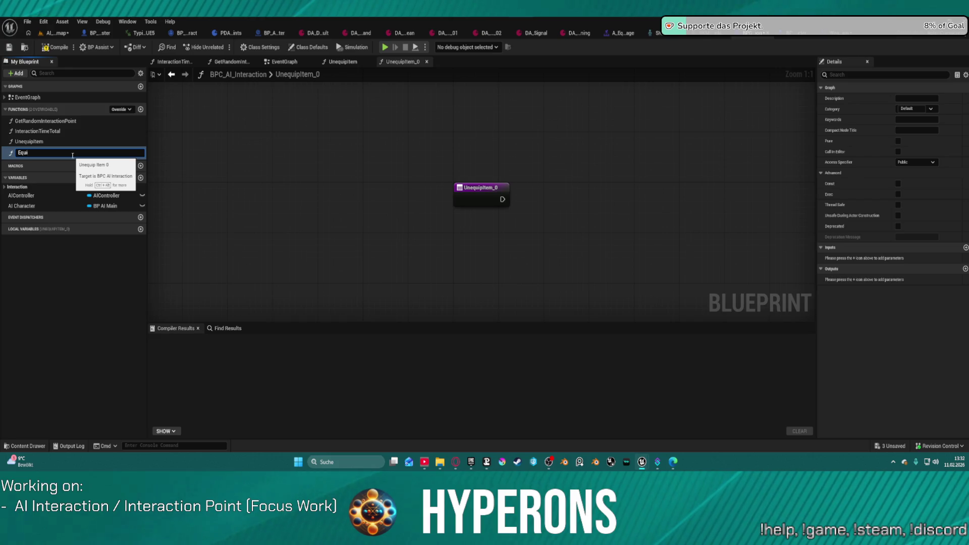
type("Item")
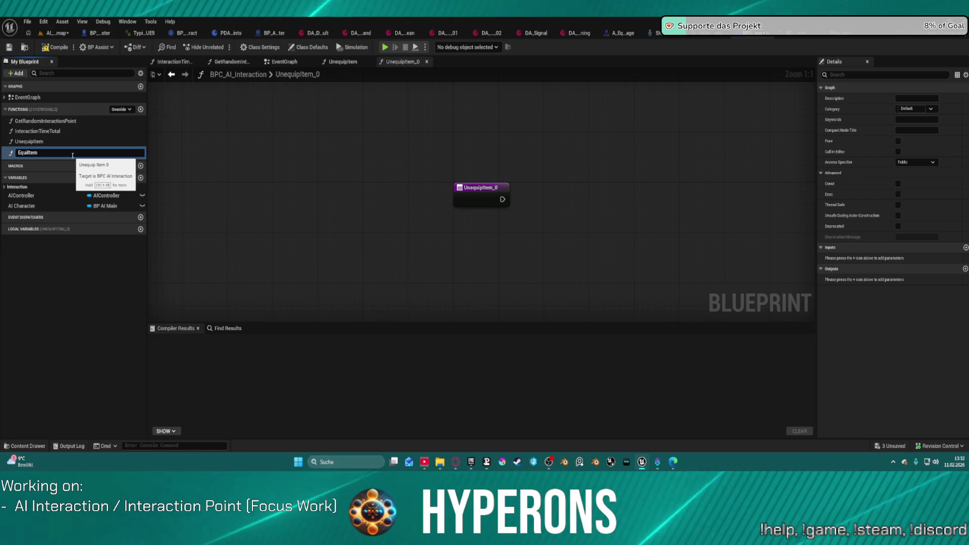
key("Return")
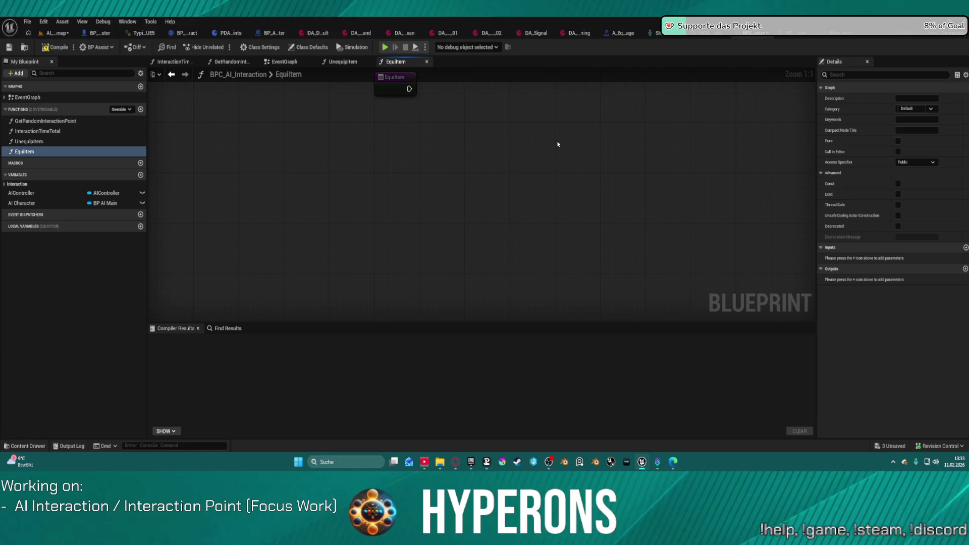
Step: Paste the copied attach nodes into EquiItem and wire its execution into Attach Component To Component
key("ctrl+v")
left_click_drag(529, 237, 419, 181)
key("Escape")
left_click(699, 196)
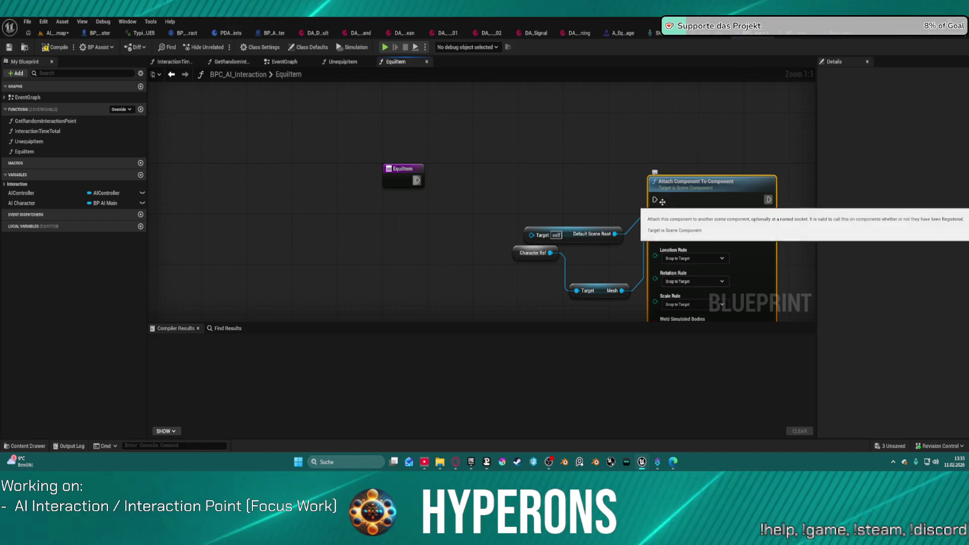
mouse_move(655, 199)
left_mouse_down()
mouse_move(498, 195)
mouse_move(418, 180)
left_mouse_up()
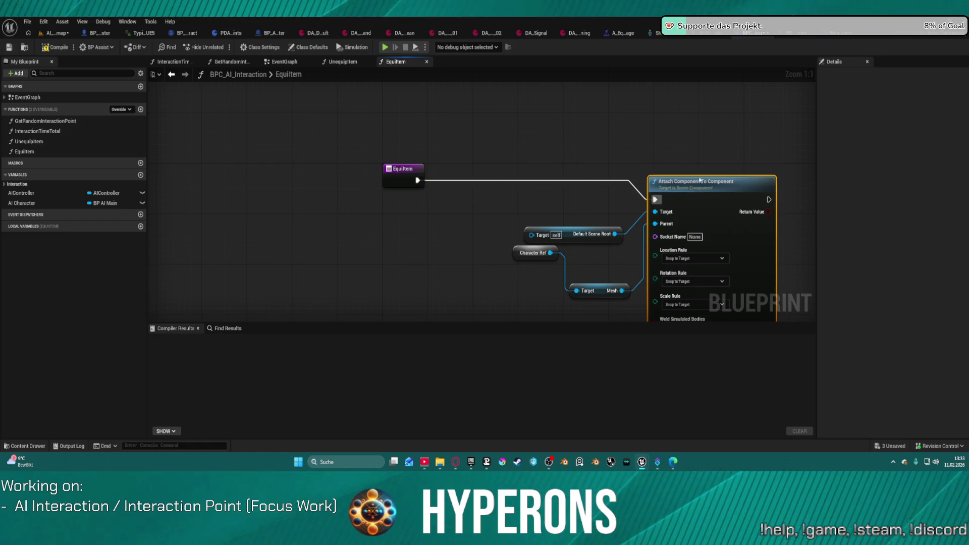
left_click_drag(699, 180, 717, 142)
left_click_drag(596, 237, 589, 199)
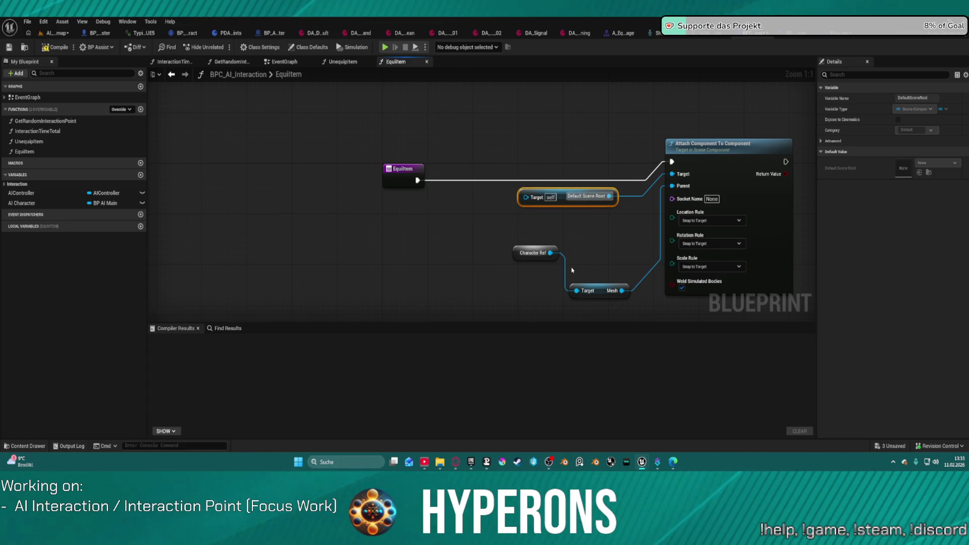
Step: Delete the Character Ref, Mesh and Default Scene Root nodes from the pasted logic
left_click(530, 253)
key("Delete")
left_click(595, 291)
mouse_move(622, 290)
left_mouse_down()
mouse_move(624, 268)
mouse_move(608, 235)
left_mouse_up()
key("Escape")
key("Delete")
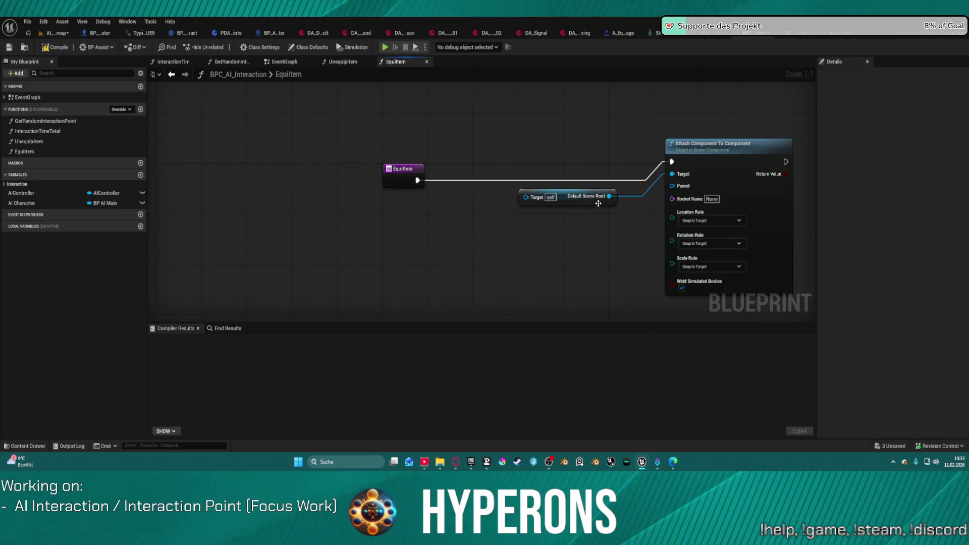
left_click(598, 203)
key("Delete")
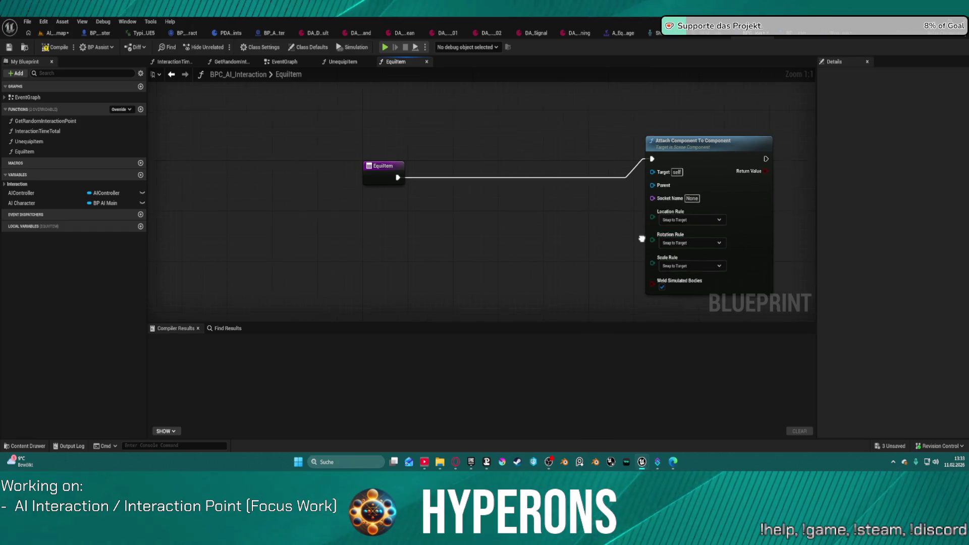
left_click_drag(642, 239, 530, 212)
Step: Add an AI Character getter node and search 'get' from its output pin
left_click_drag(597, 119, 625, 132)
left_click_drag(30, 203, 267, 192)
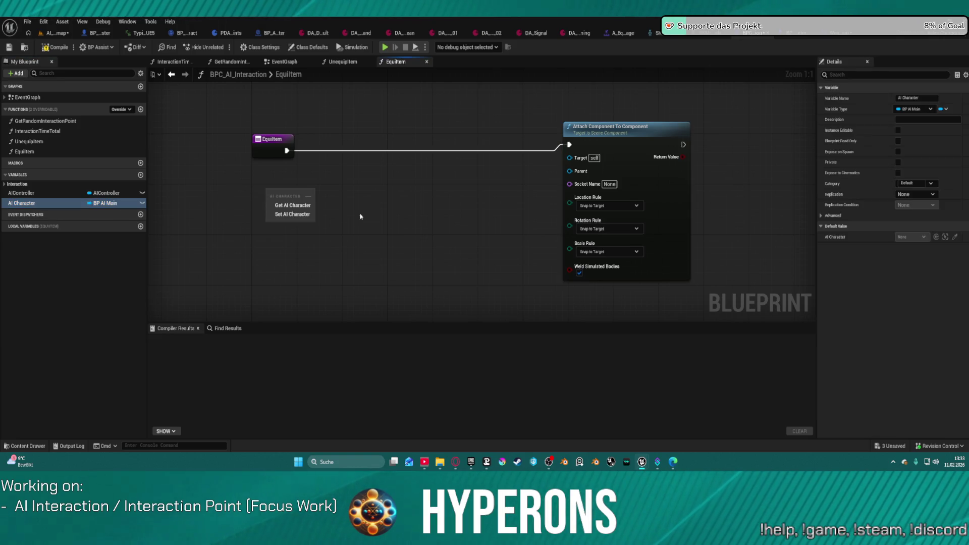
left_click(305, 215)
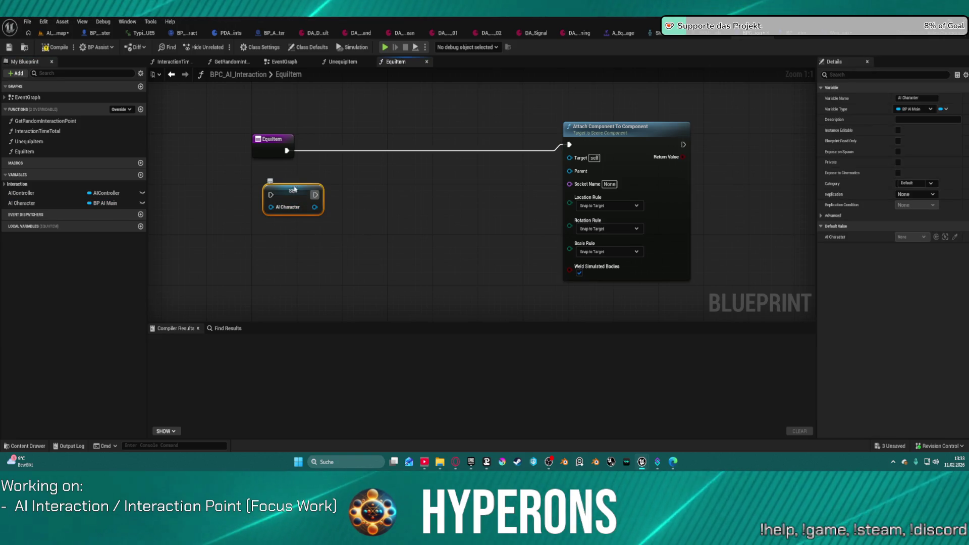
key("Delete")
left_click_drag(23, 203, 434, 200)
left_click(285, 216)
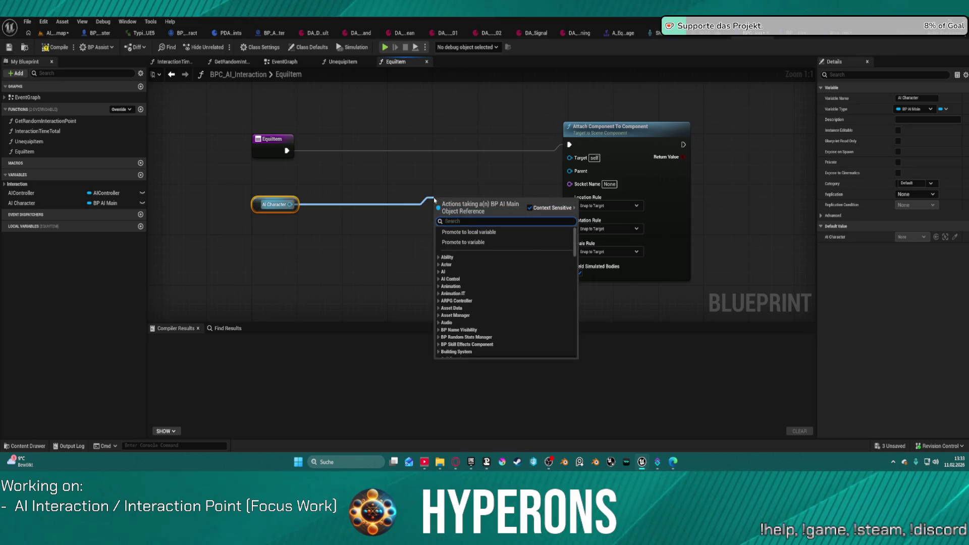
type("get")
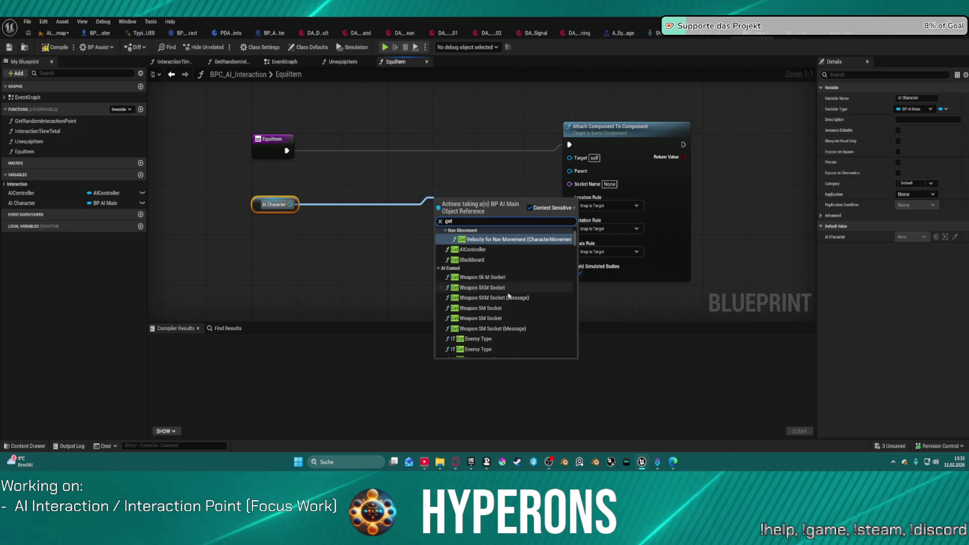
scroll(522, 328, "down", 1)
scroll(524, 327, "up", 2)
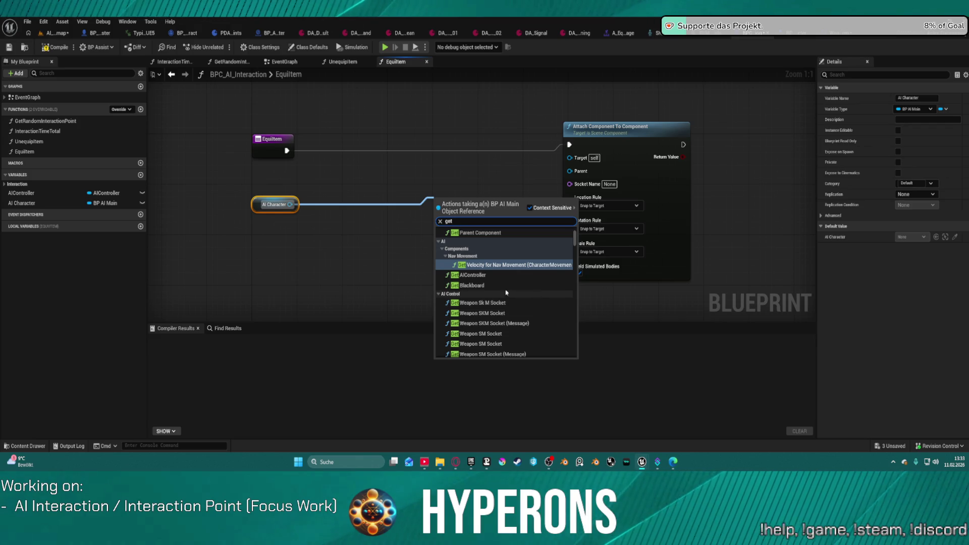
Step: Search the AI Character action list for 'get body', then dismiss it without adding a node
scroll(506, 292, "down", 5)
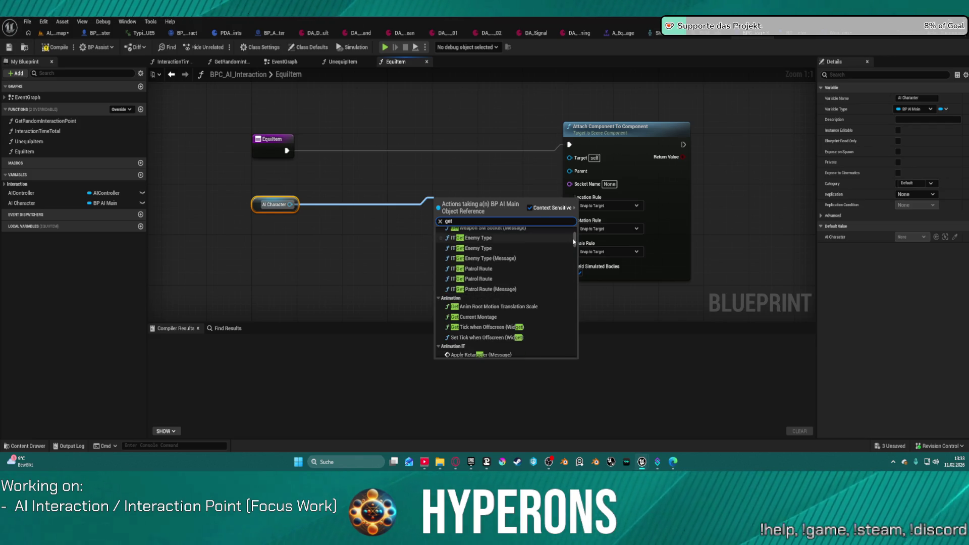
left_click_drag(574, 242, 574, 359)
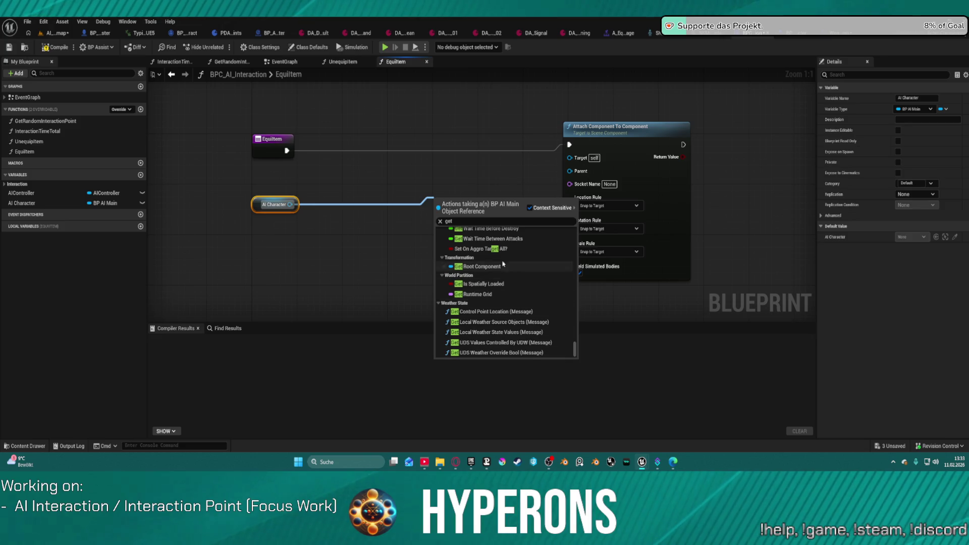
double_click(484, 222)
type("bi")
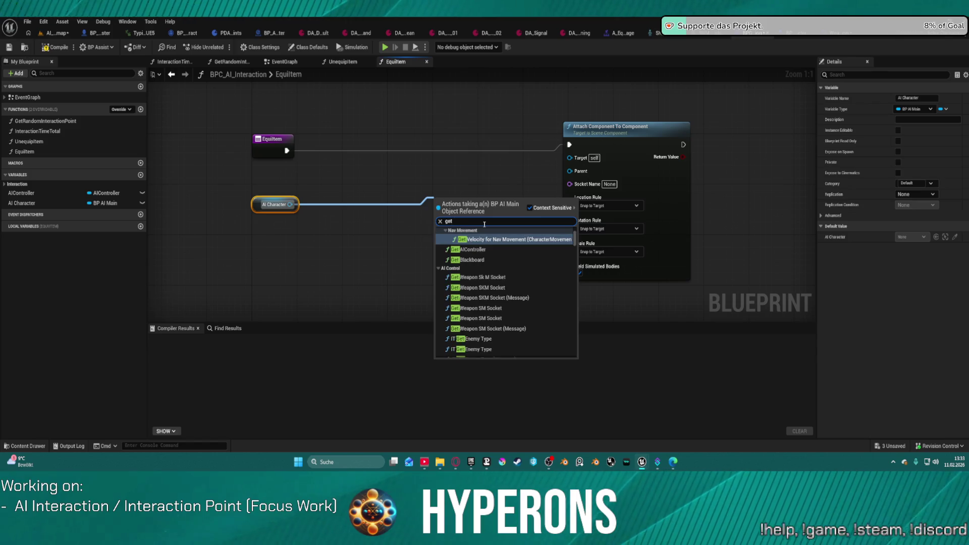
key("BackSpace")
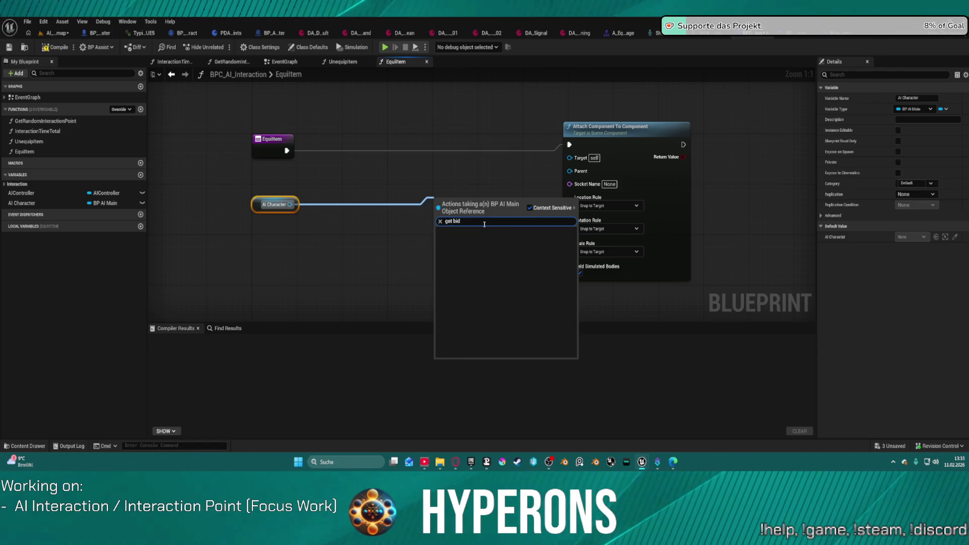
type("ody")
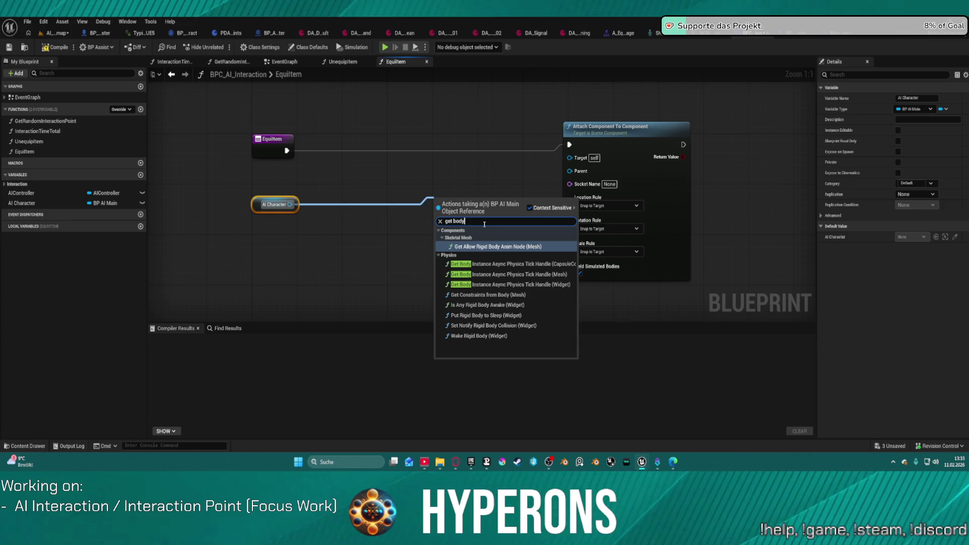
left_click(459, 183)
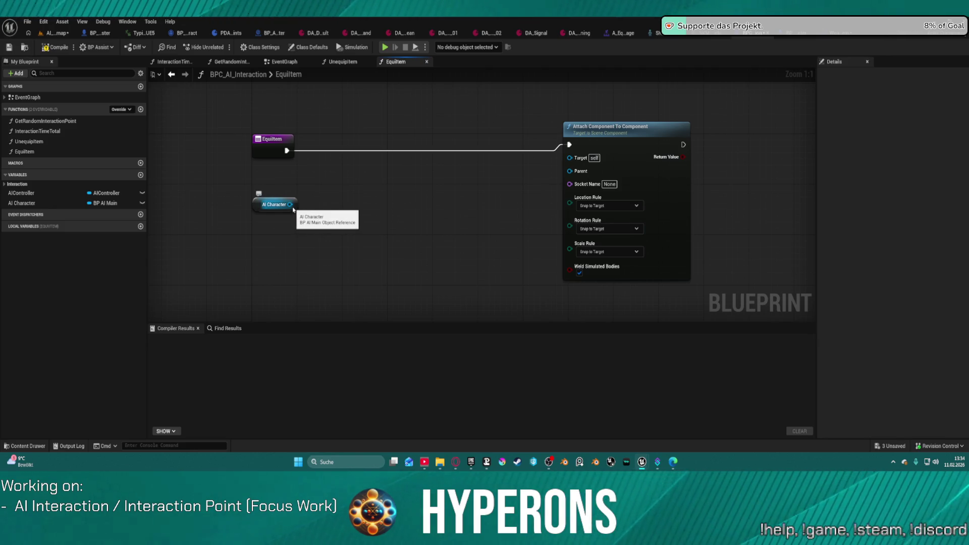
Step: Filter AI Character's actions by 'mesh' and bring Get Mesh into view
left_click_drag(290, 204, 367, 216)
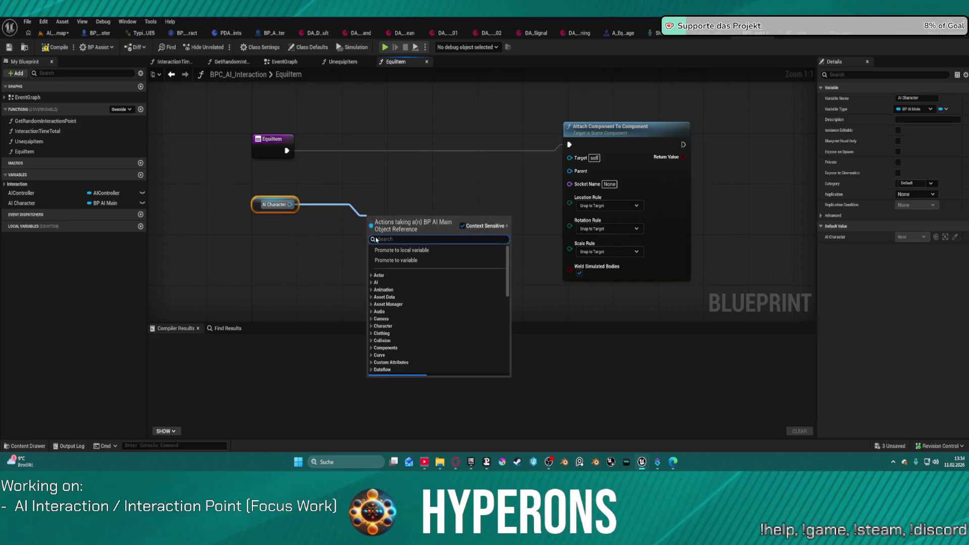
type("chid")
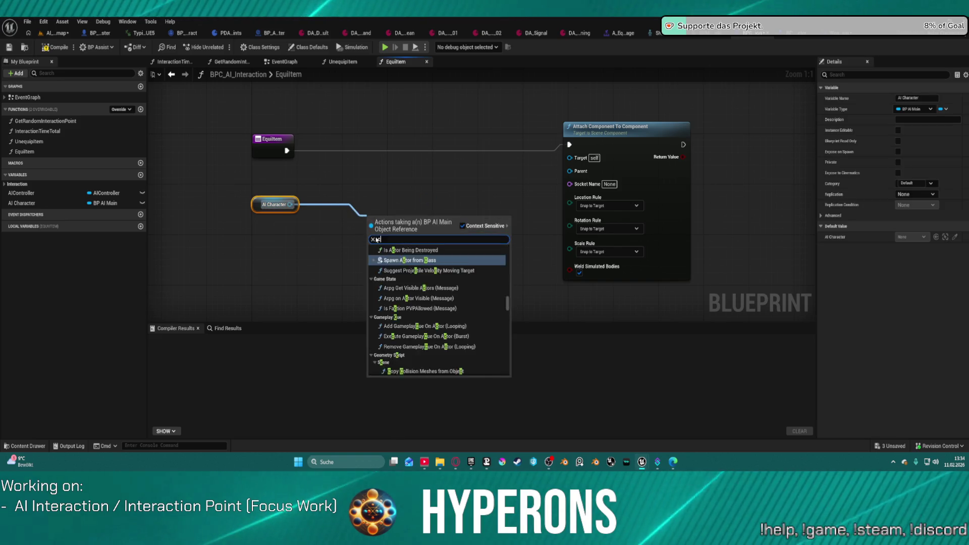
key("BackSpace")
key("BackSpace")
key("BackSpace")
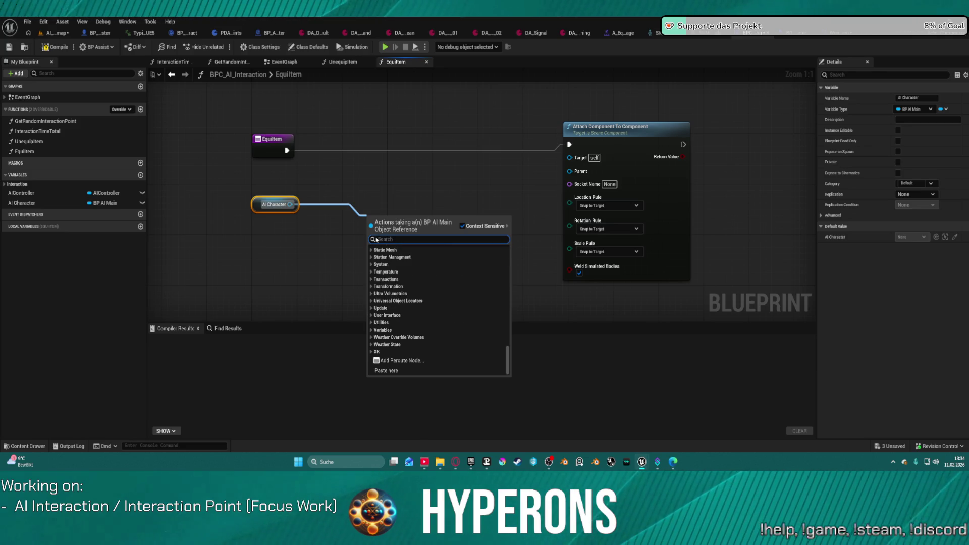
type("mesh")
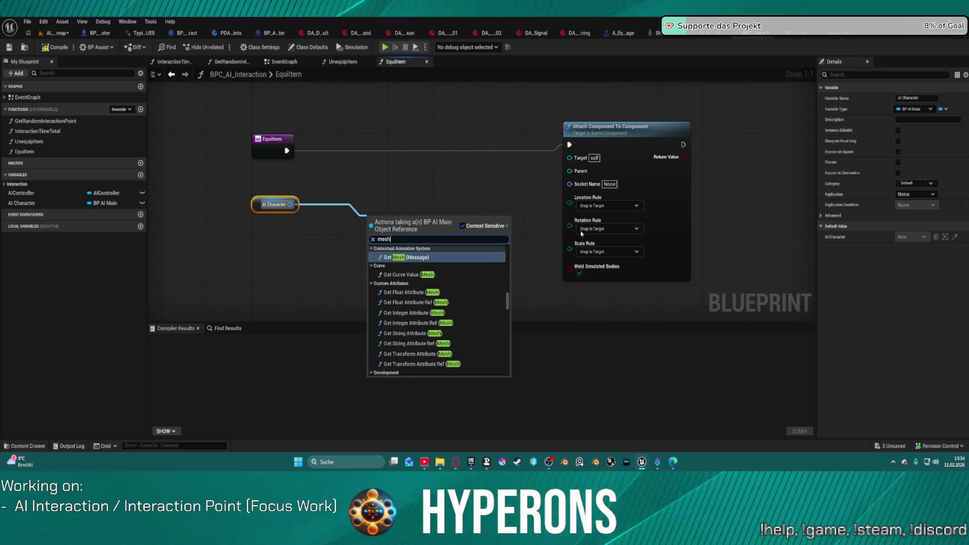
left_click_drag(507, 298, 517, 387)
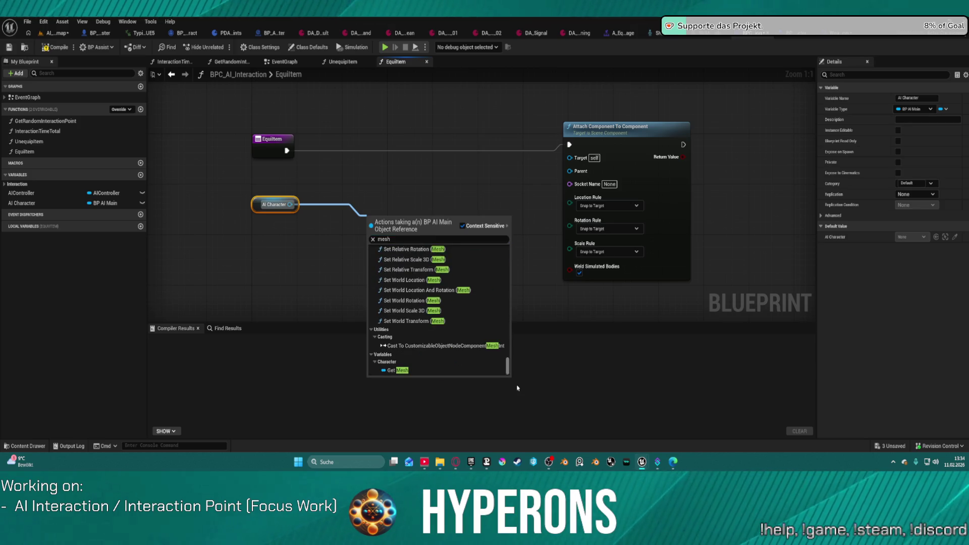
Step: Add Get Mesh from AI Character and a Get Child Component node from Mesh
left_click(413, 370)
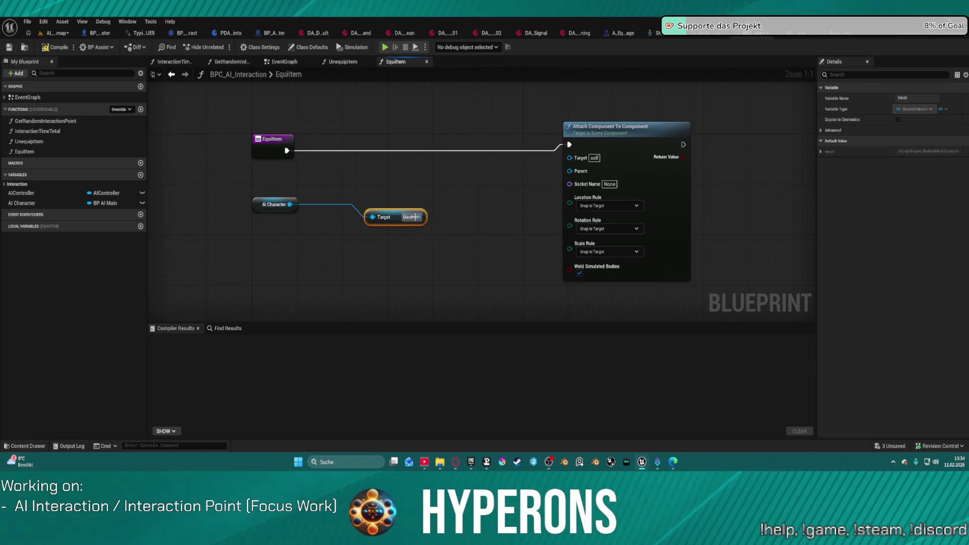
mouse_move(376, 211)
left_mouse_down()
mouse_move(325, 193)
mouse_move(404, 230)
left_mouse_up()
type("g")
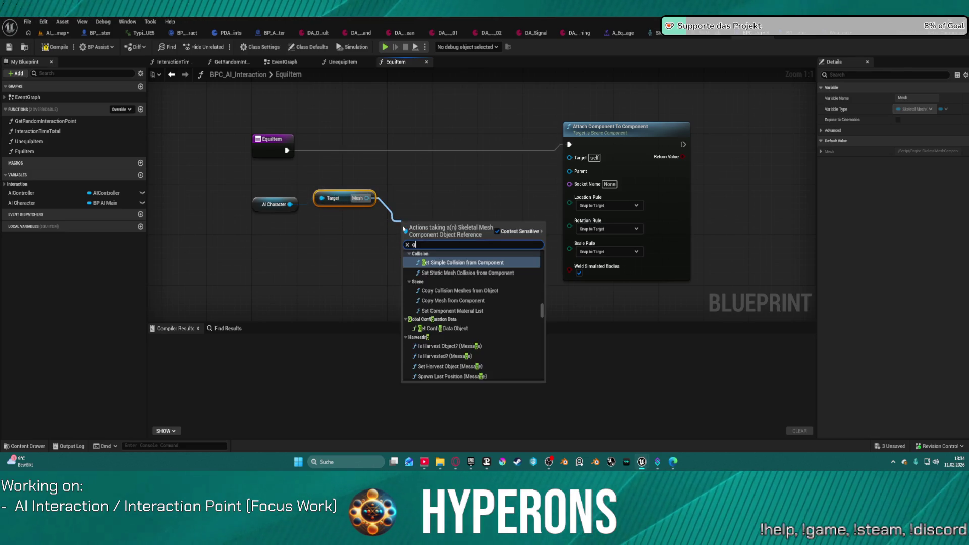
type("et chil")
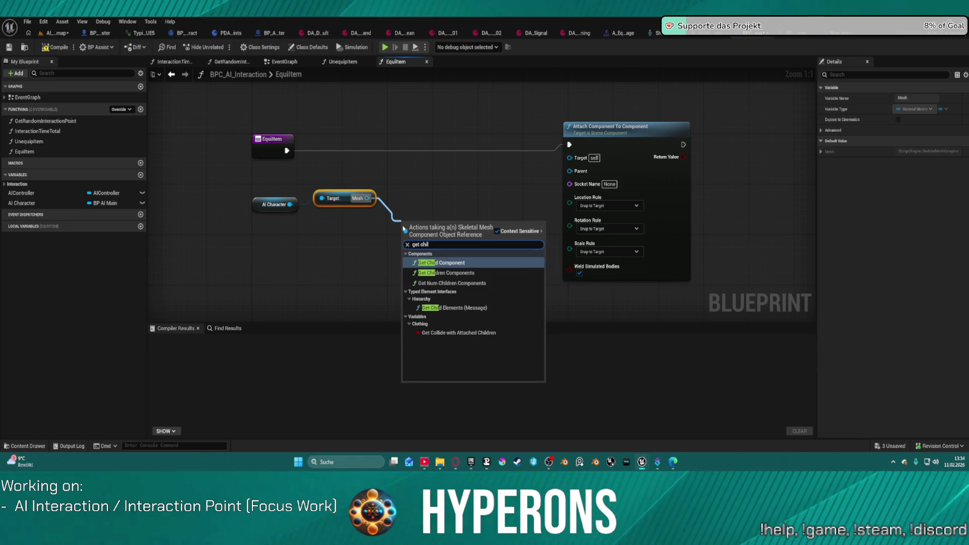
key("Return")
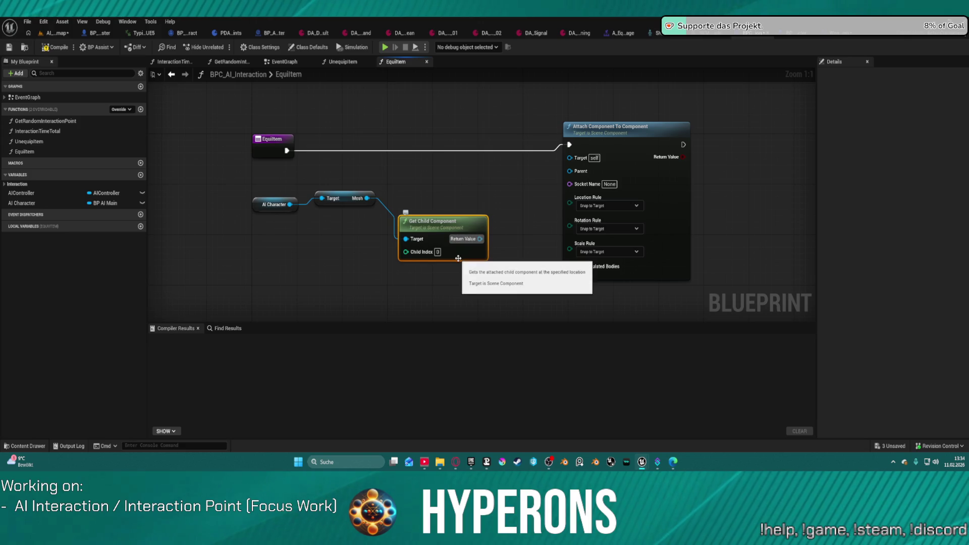
left_click(274, 204)
key("q")
Step: Wire Get Child Component's Return Value into the Attach node's Parent pin and tidy the chain
mouse_move(228, 191)
left_mouse_down()
mouse_move(493, 260)
mouse_move(378, 199)
mouse_move(390, 202)
left_mouse_up()
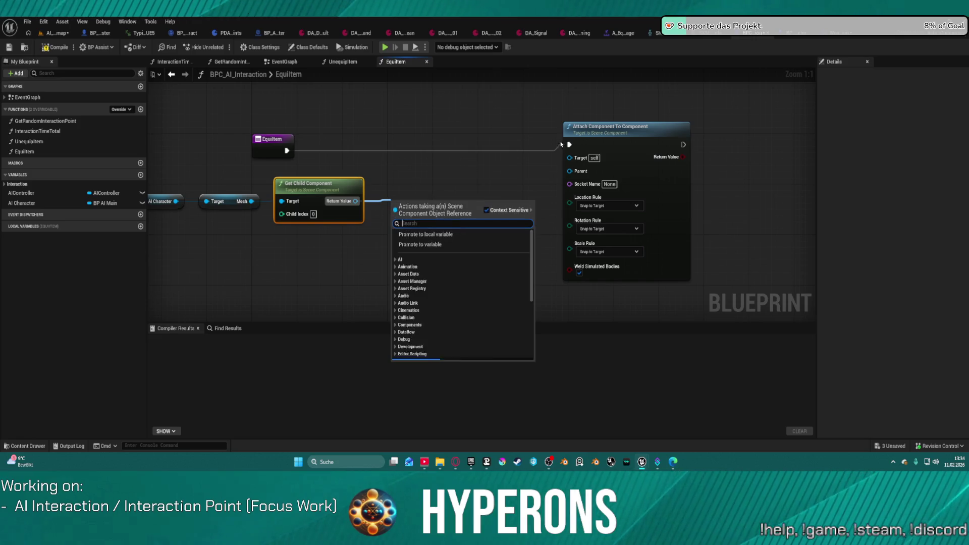
left_click(394, 190)
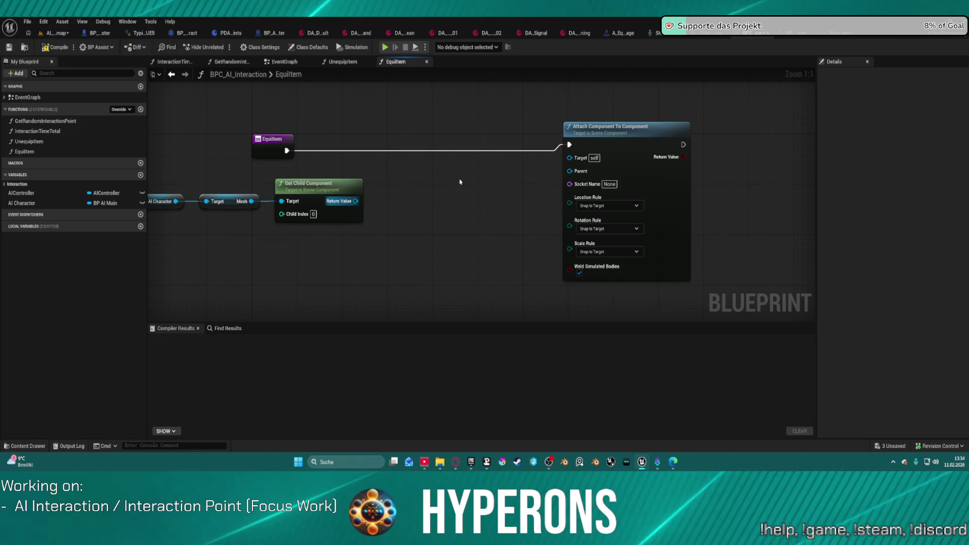
left_click_drag(355, 201, 568, 172)
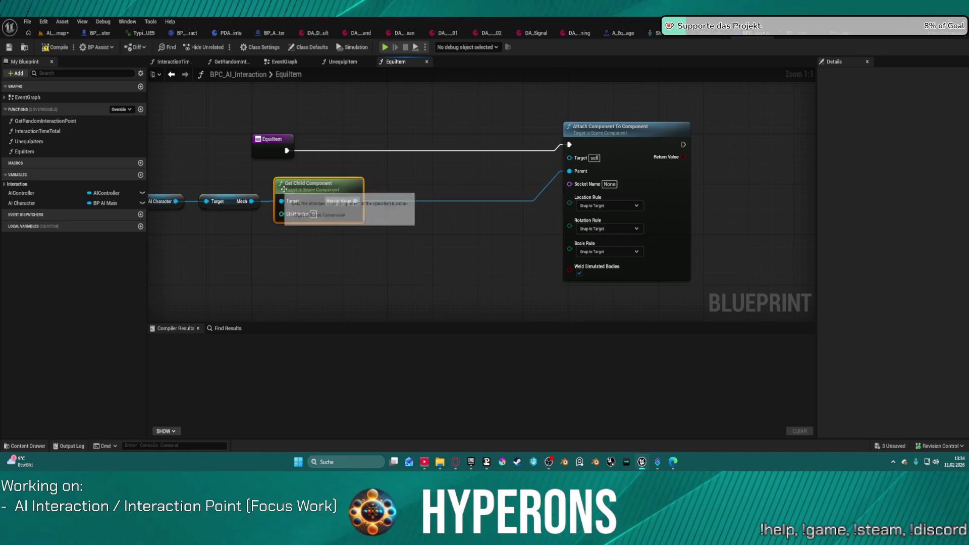
key("f")
left_click_drag(481, 173, 382, 173)
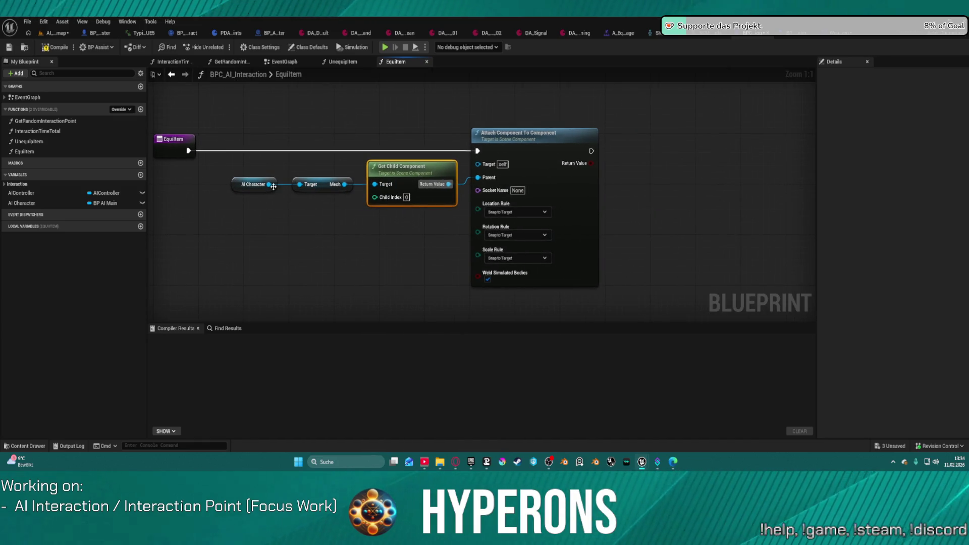
left_click_drag(273, 186, 282, 244)
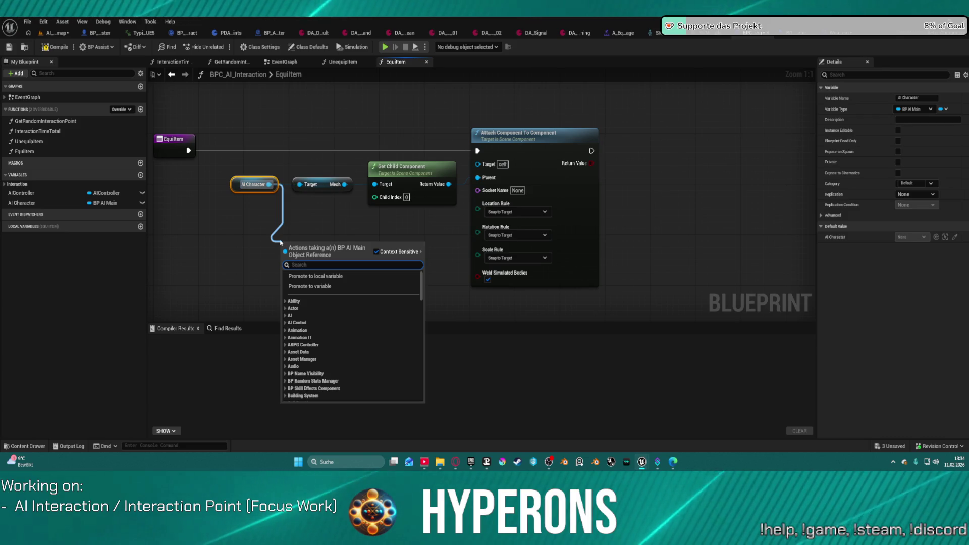
left_click(361, 144)
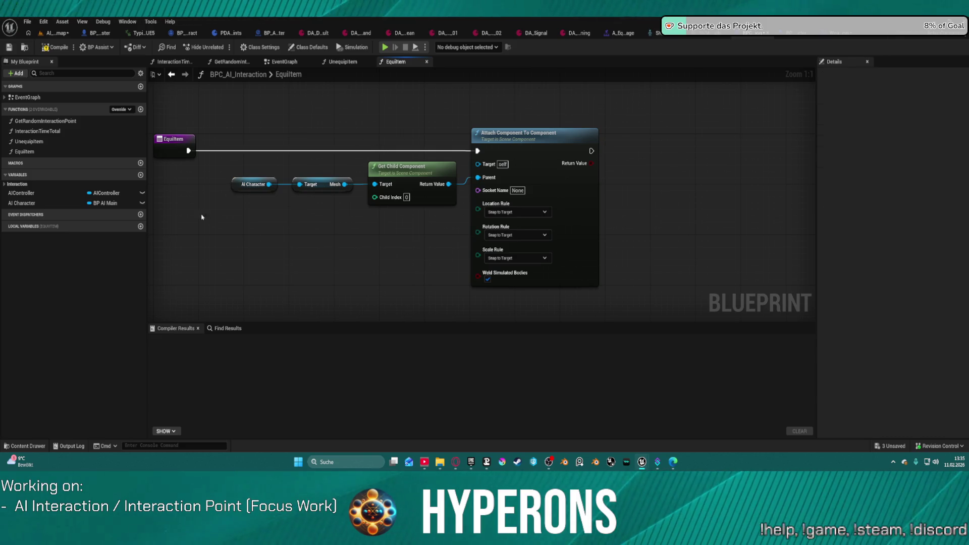
Step: Check the Body component in BP_AI_Interactor_Master, then go to BPC_AI_Interaction's EquipItem graph via WeaponSystem
left_click(104, 202)
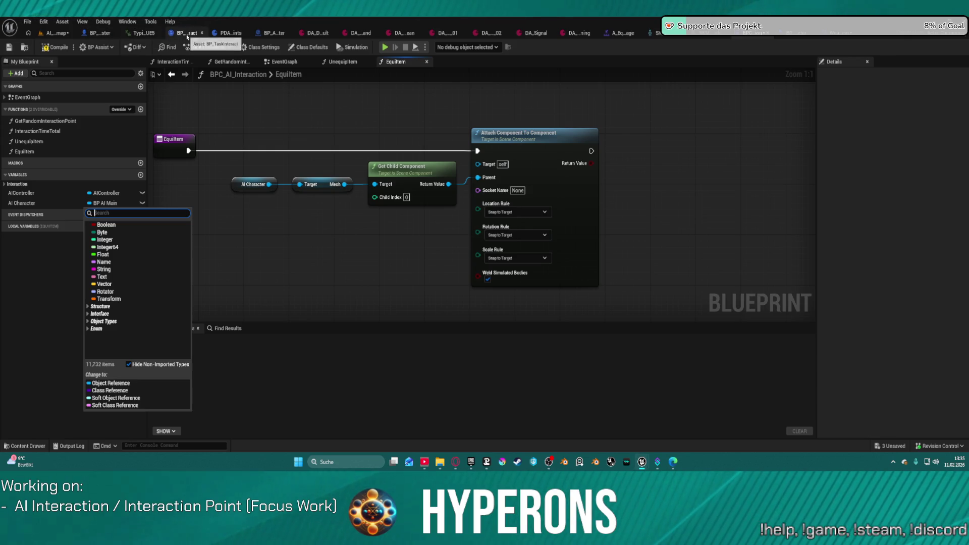
left_click(99, 33)
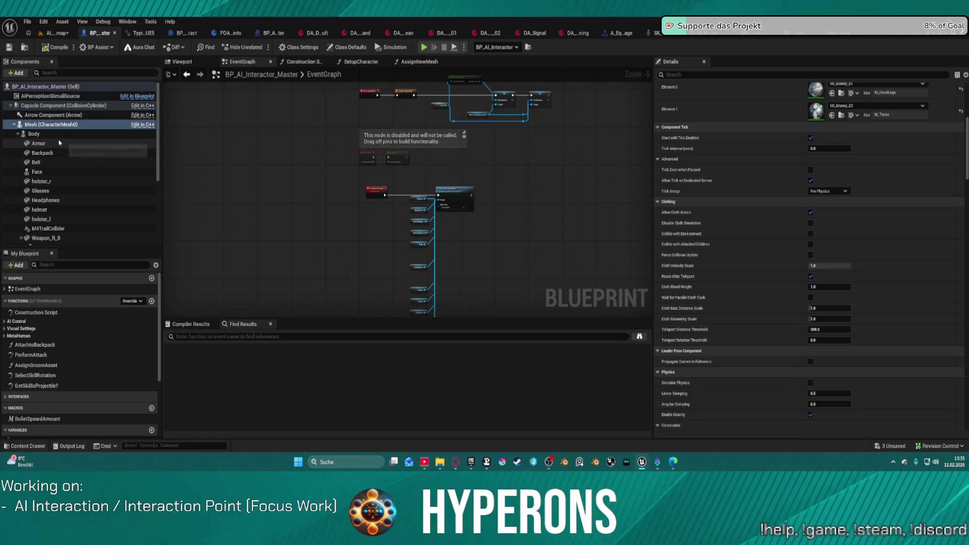
left_click(42, 135)
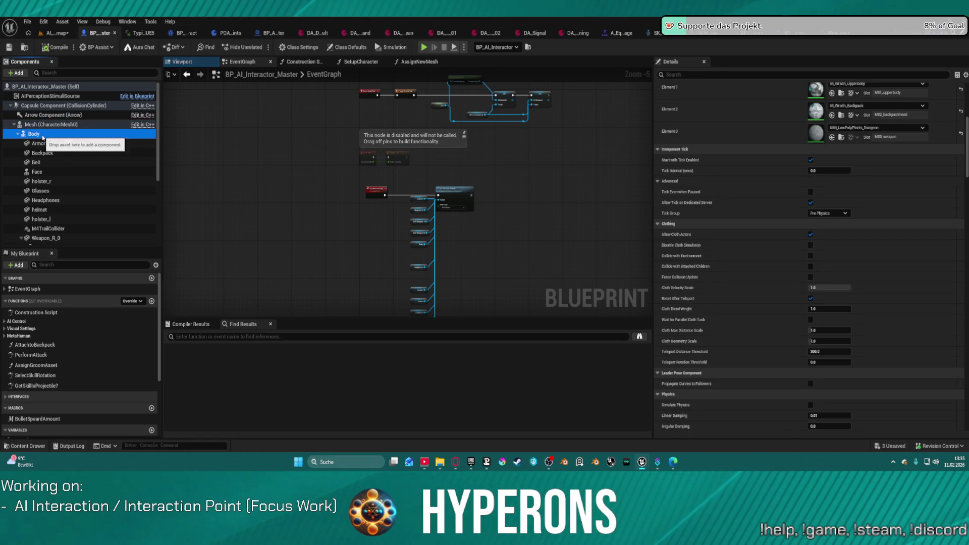
scroll(100, 212, "down", 2)
scroll(100, 212, "down", 1)
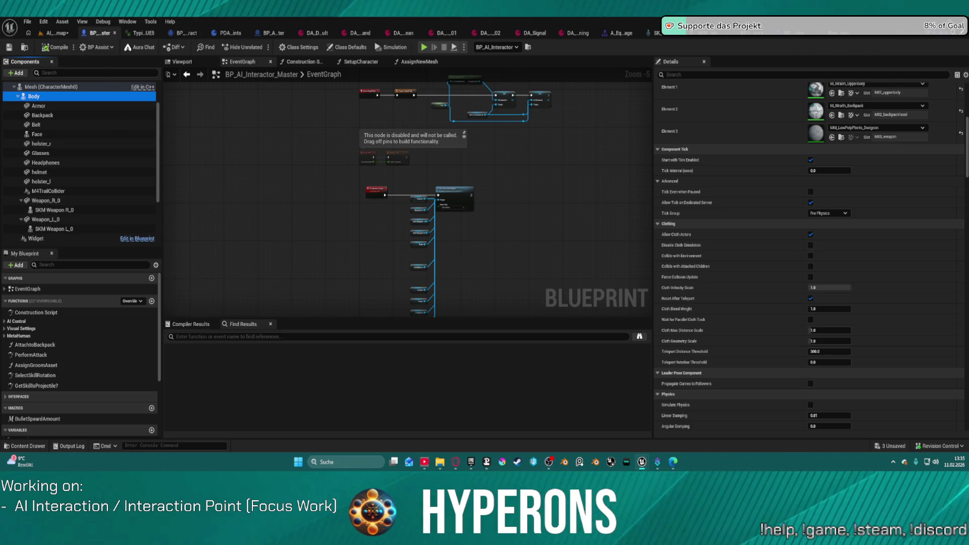
left_click(960, 37)
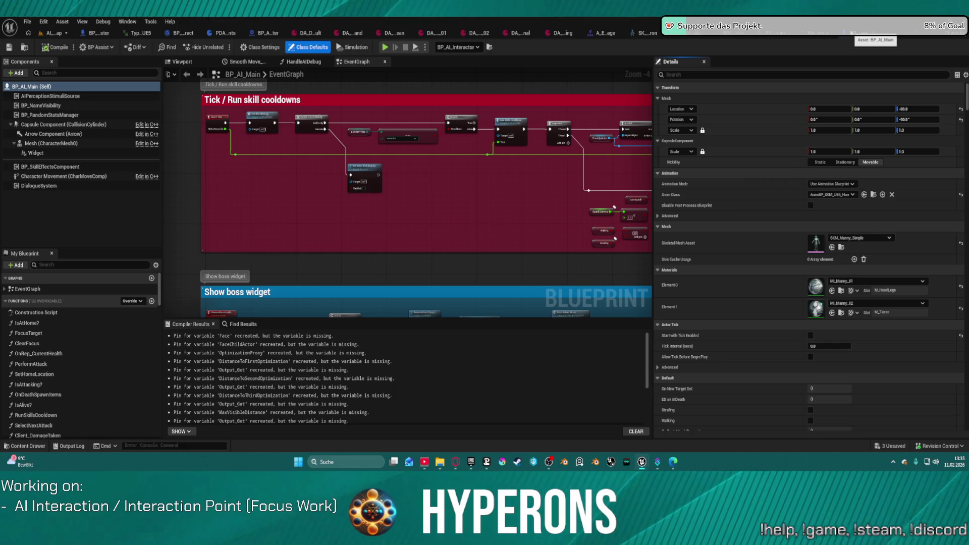
left_click(100, 32)
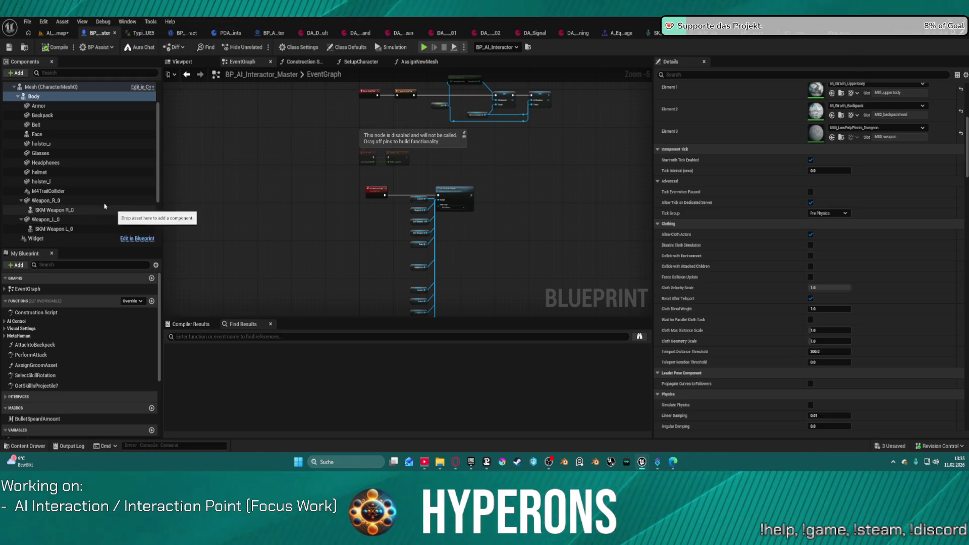
left_click(839, 38)
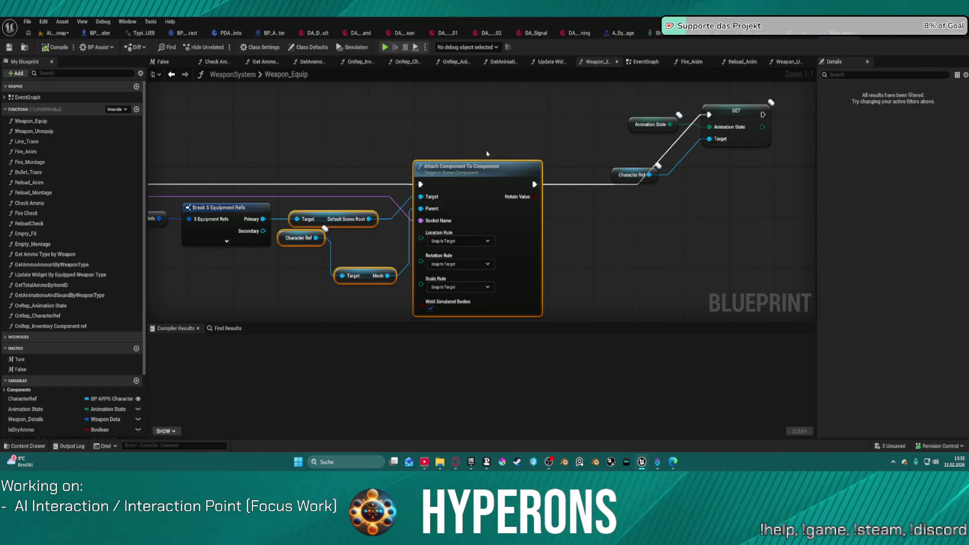
left_click(759, 33)
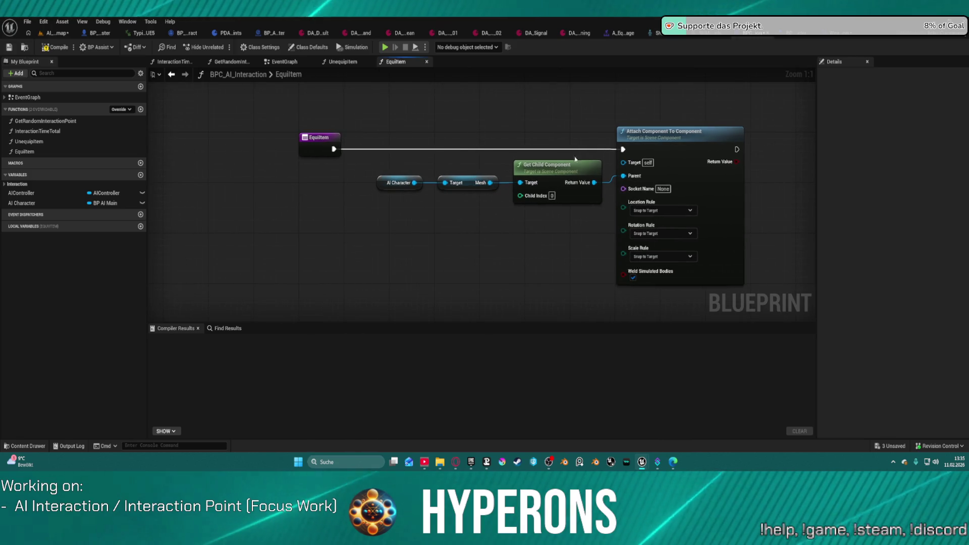
Step: Disconnect EquipItem from the attach step and insert a Print String node after it
mouse_move(398, 154)
left_mouse_down()
mouse_move(513, 202)
mouse_move(603, 210)
mouse_move(410, 194)
left_mouse_up()
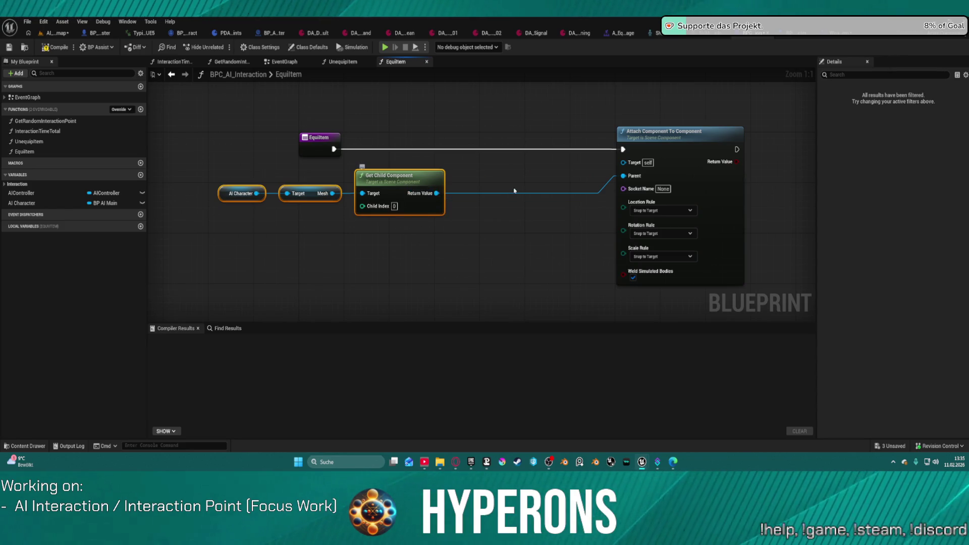
left_click(564, 149)
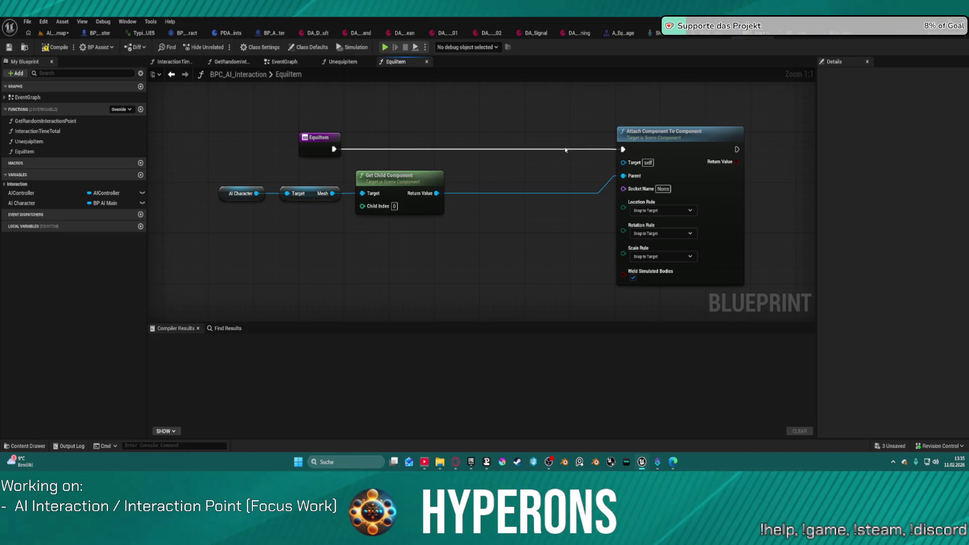
left_click(334, 149, "alt")
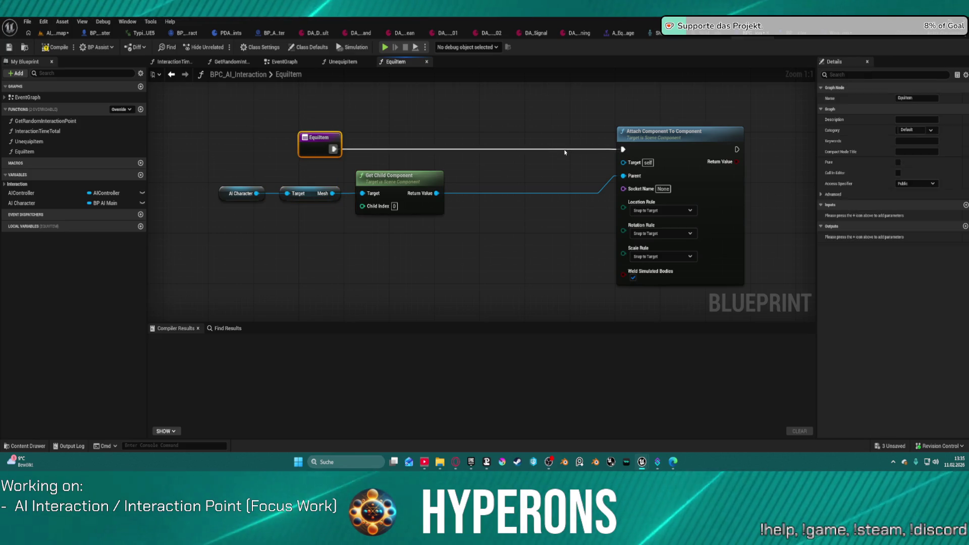
left_click_drag(334, 149, 503, 152)
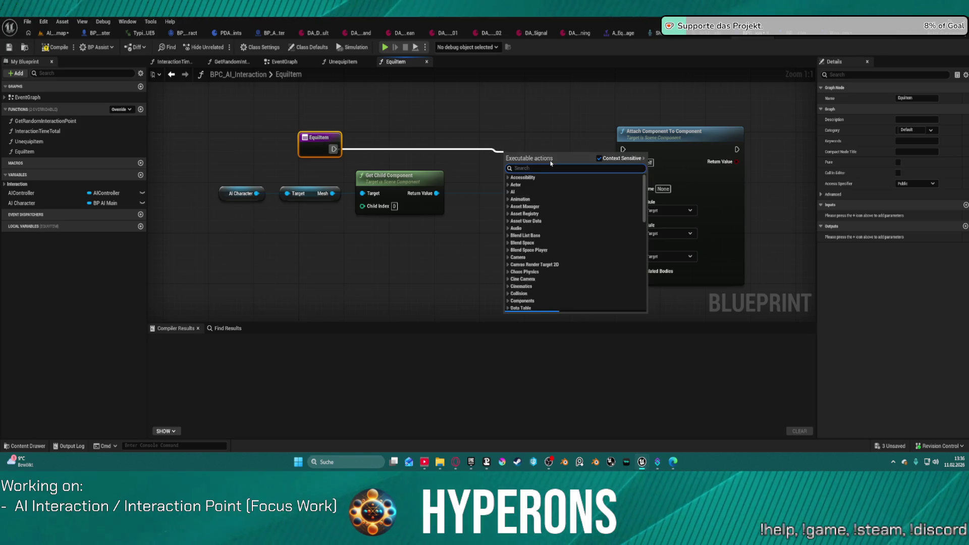
type("peind")
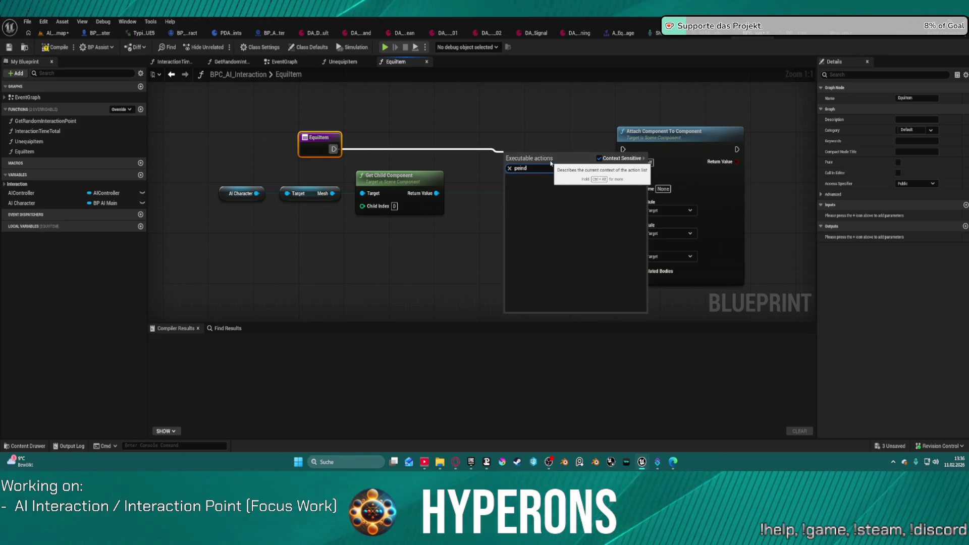
key("BackSpace")
key("BackSpace")
type("rint")
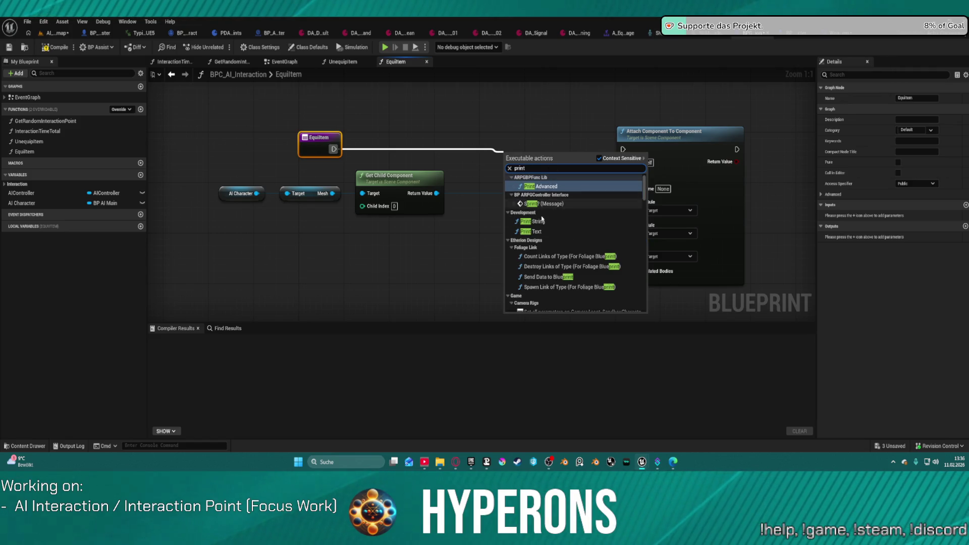
left_click(536, 221)
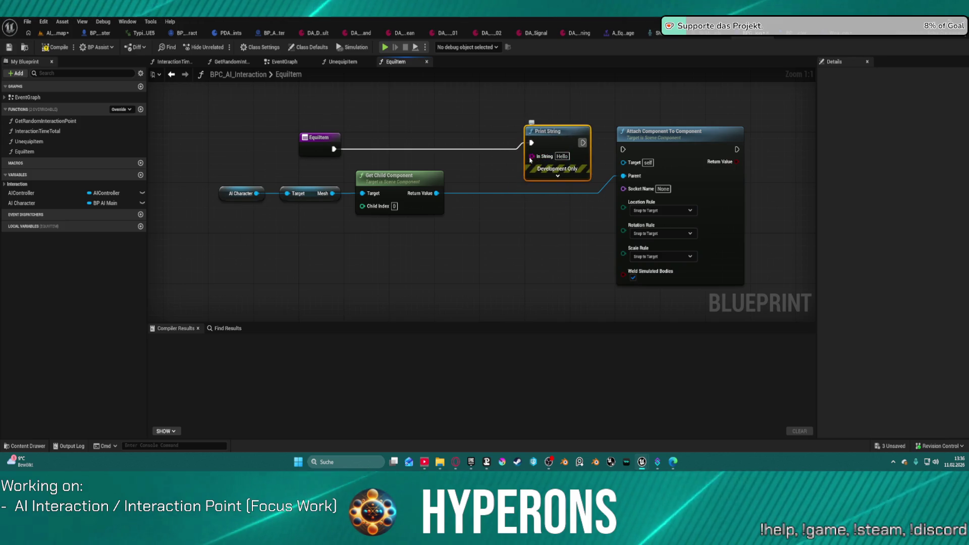
Step: Print the child's display name in pink for 100 seconds, then compile BPC_AI_Interaction
left_click_drag(532, 155, 436, 196)
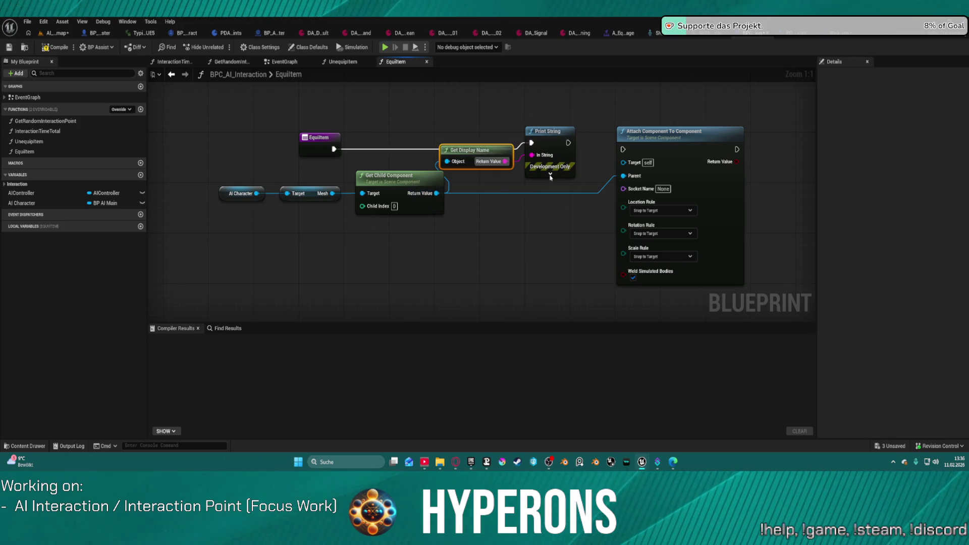
left_click(550, 173)
left_click(562, 195)
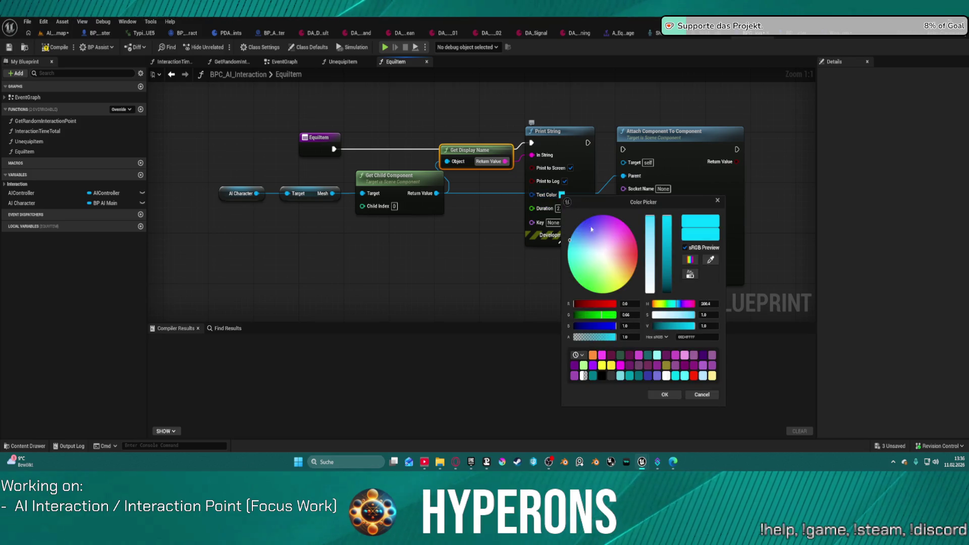
left_click(624, 231)
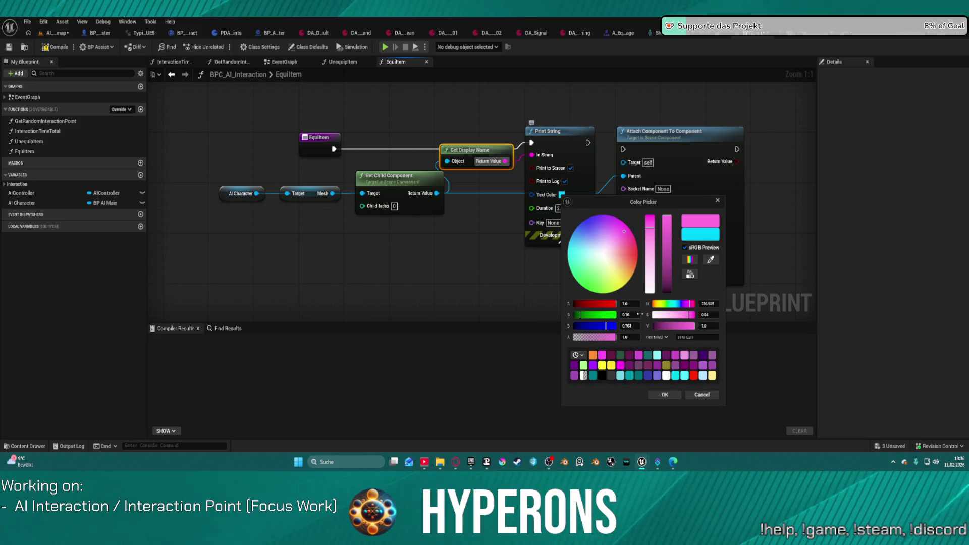
left_click(663, 394)
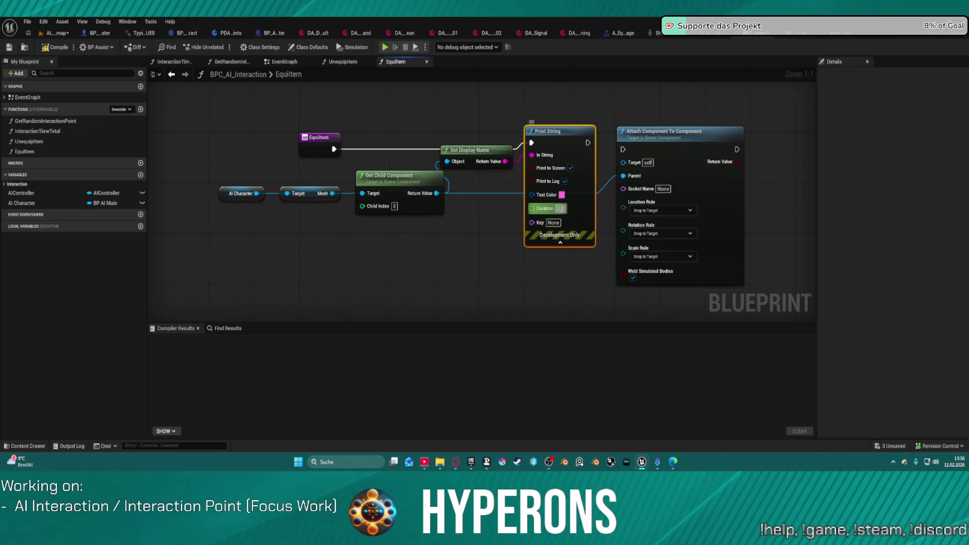
left_click(560, 208)
type("100")
key("Return")
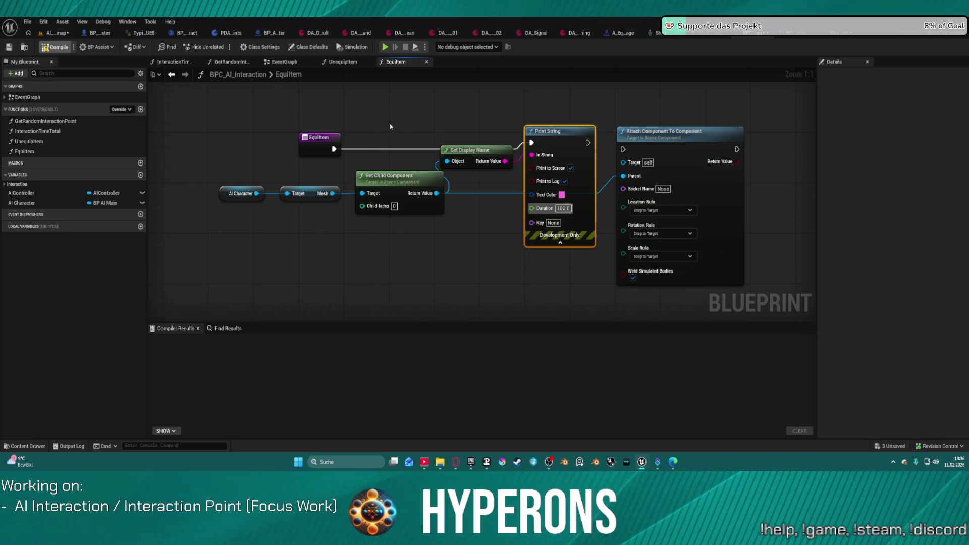
left_click(283, 62)
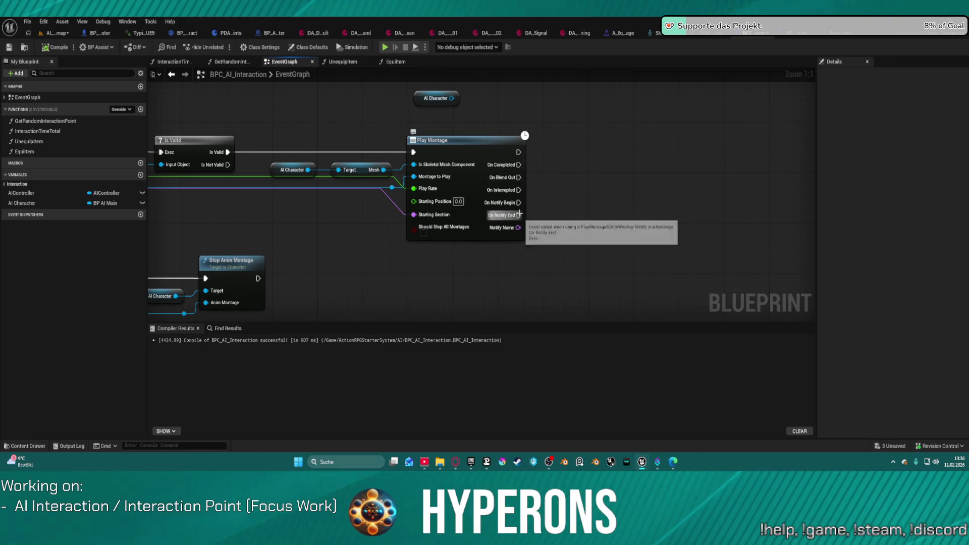
Step: Call EquipItem in the EventGraph after Play Montage, then view the running AI_testmap level
left_click_drag(518, 151, 608, 147)
mouse_move(33, 153)
left_mouse_down()
mouse_move(568, 152)
mouse_move(562, 138)
mouse_move(518, 152)
left_mouse_up()
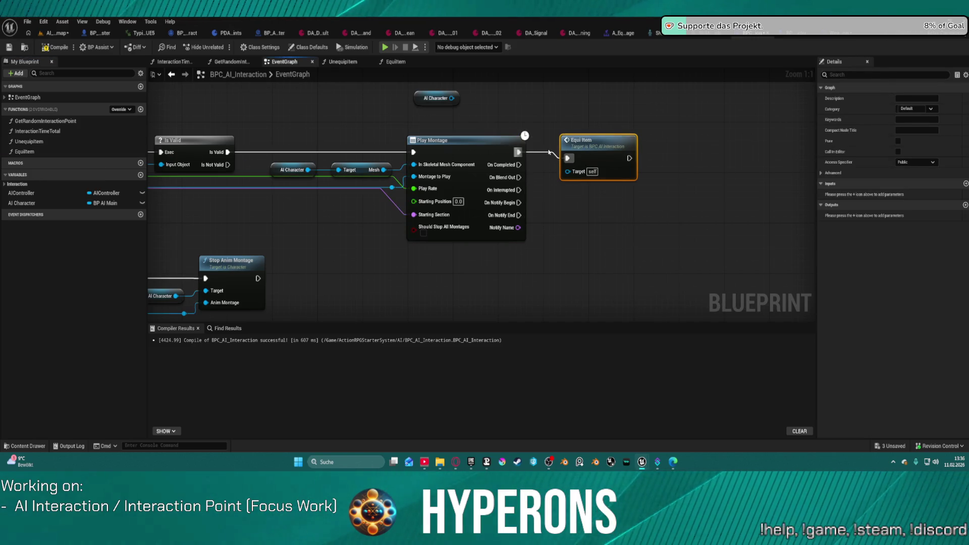
left_click_drag(589, 148, 594, 142)
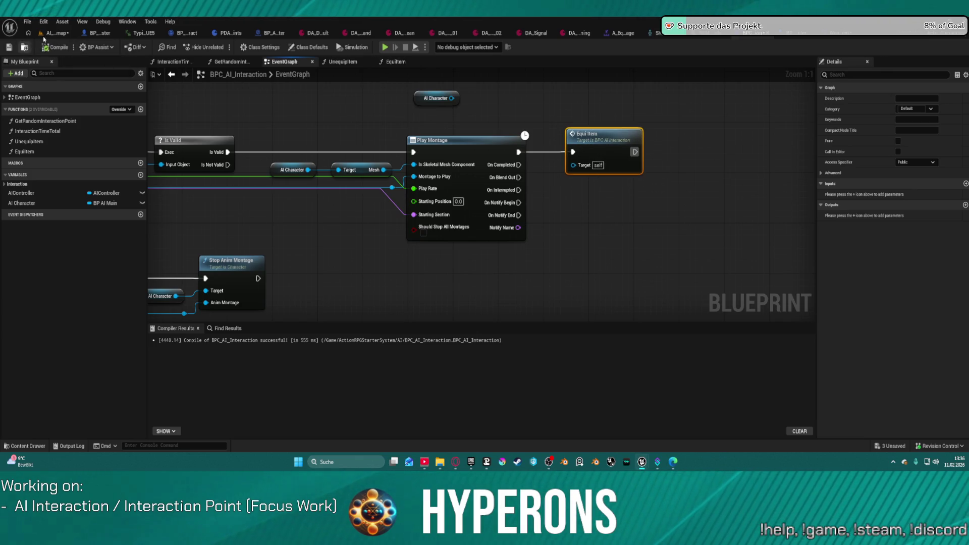
left_click(56, 34)
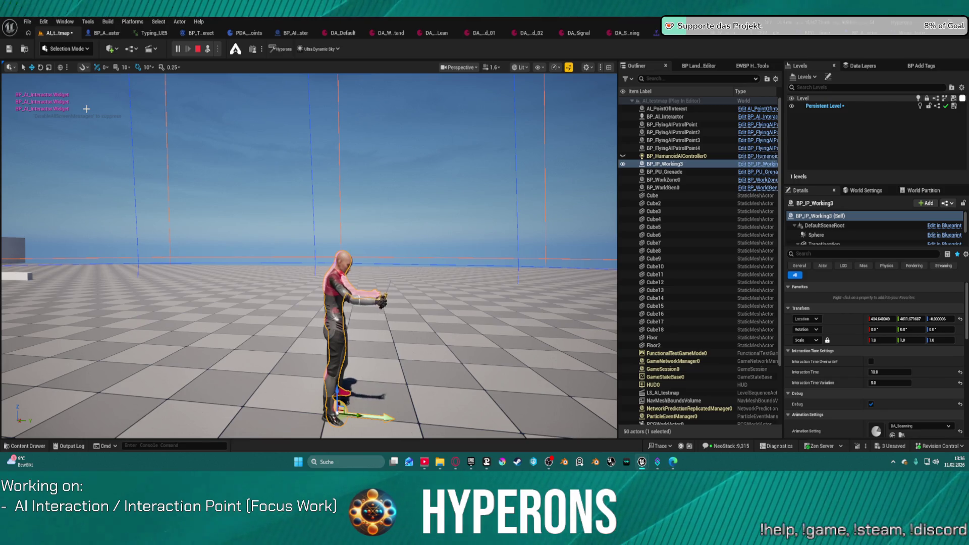
Step: Stop the play session, glance at Weapon_Equip, and return to BPC_AI_Interaction's montage events
left_click(197, 49)
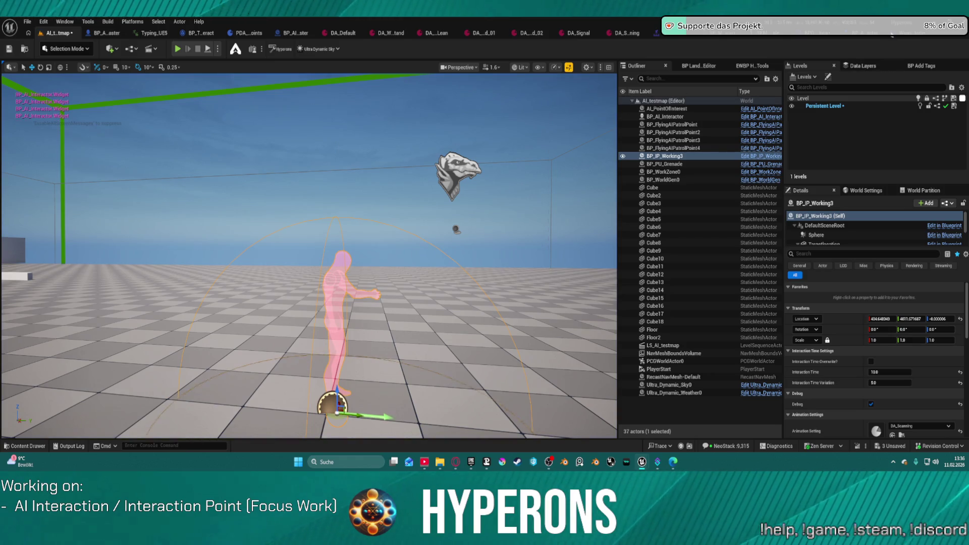
left_click(905, 38)
left_click_drag(180, 154, 430, 124)
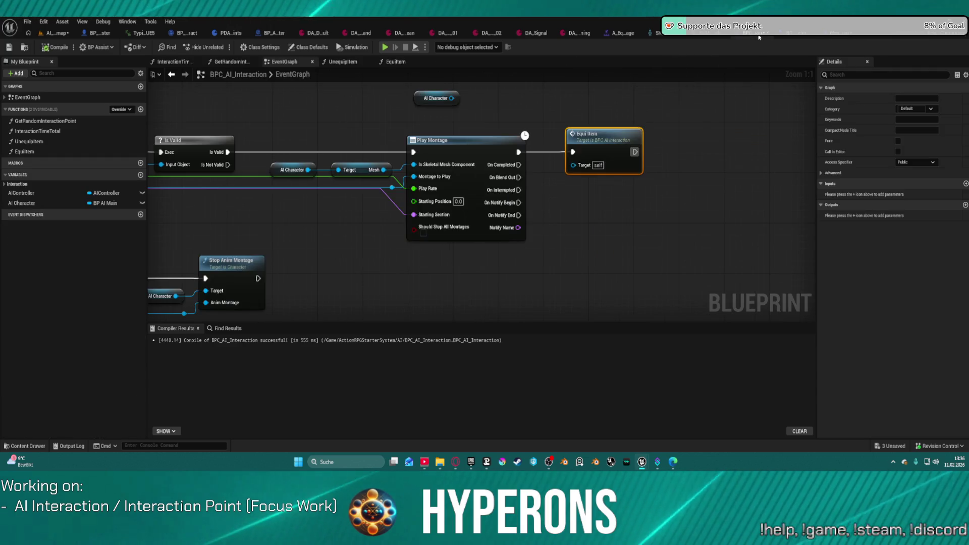
left_click(752, 35)
left_click_drag(290, 134, 547, 119)
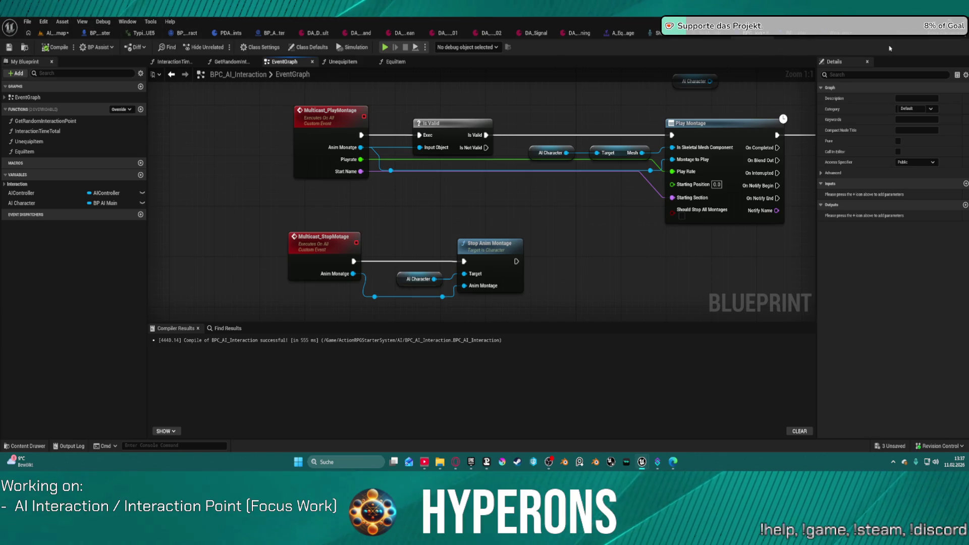
left_click(94, 32)
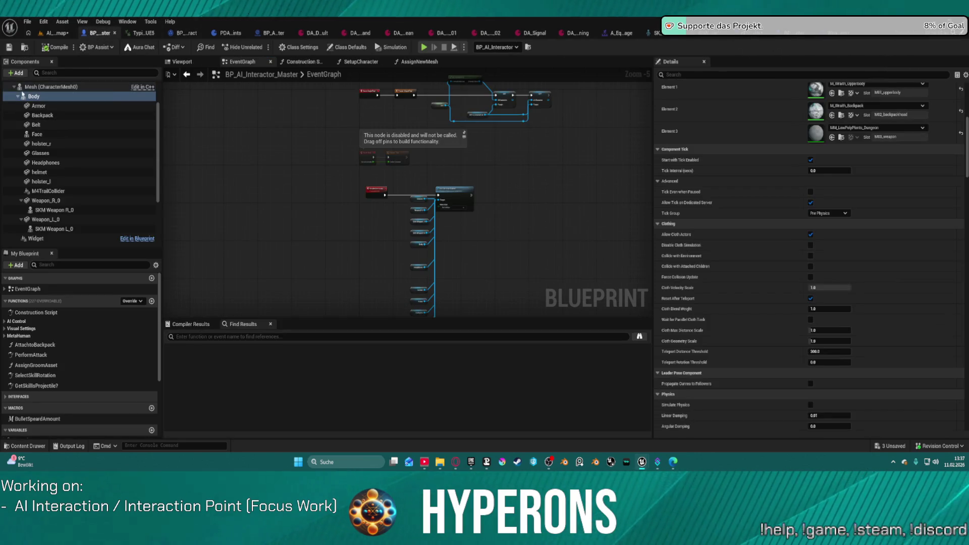
left_click(33, 238)
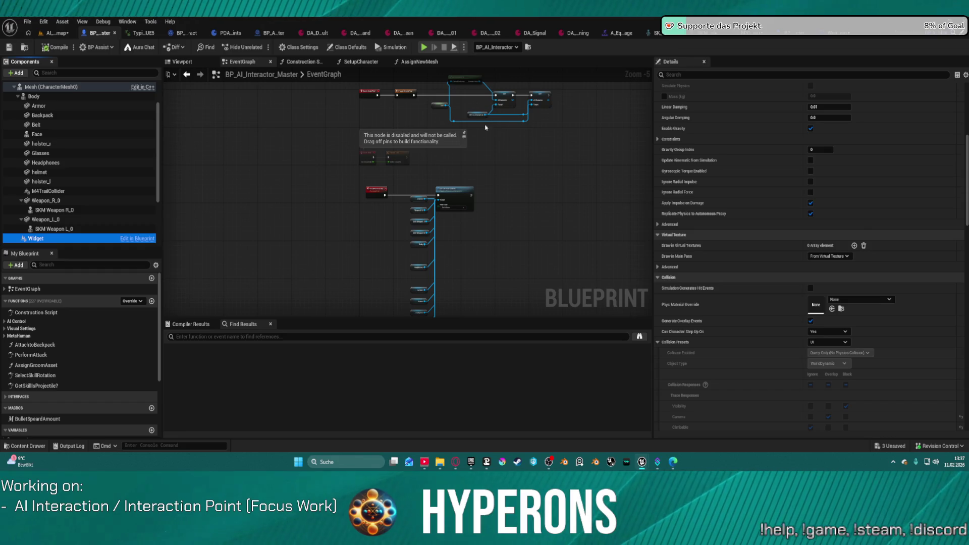
left_click(821, 37)
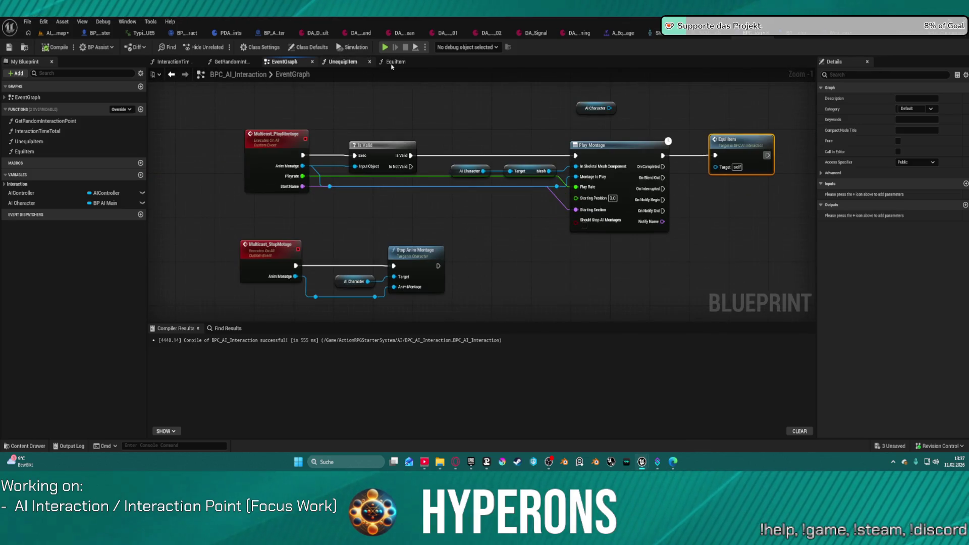
Step: In EquipItem, replace Get Child Component with a Get Children Components node on Mesh
left_click(396, 62)
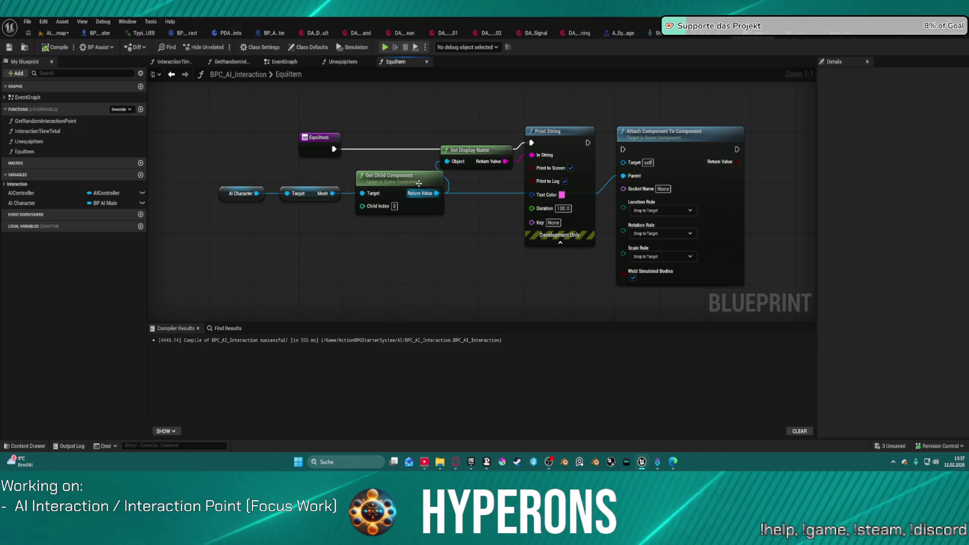
mouse_move(403, 188)
left_mouse_down()
mouse_move(378, 202)
mouse_move(379, 243)
left_mouse_up()
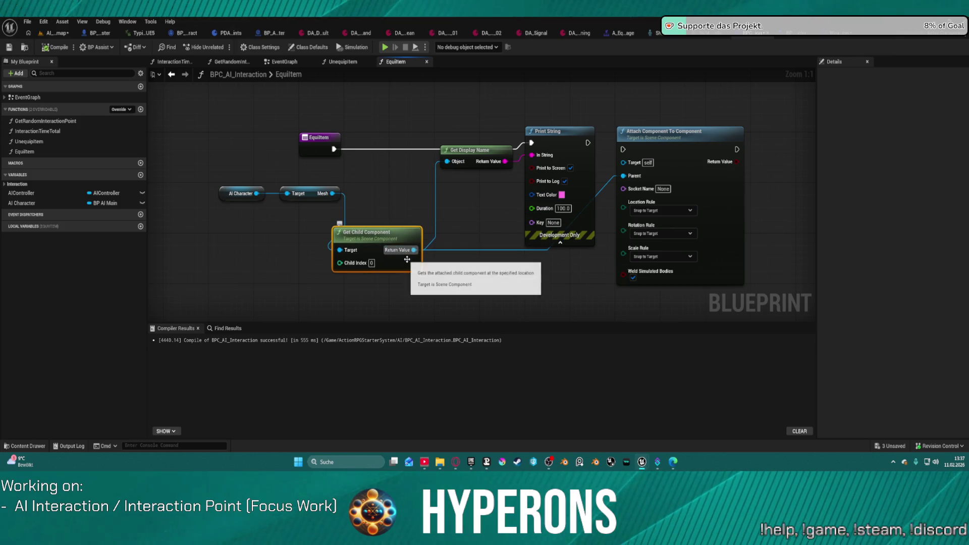
left_click_drag(333, 193, 406, 192)
type("get")
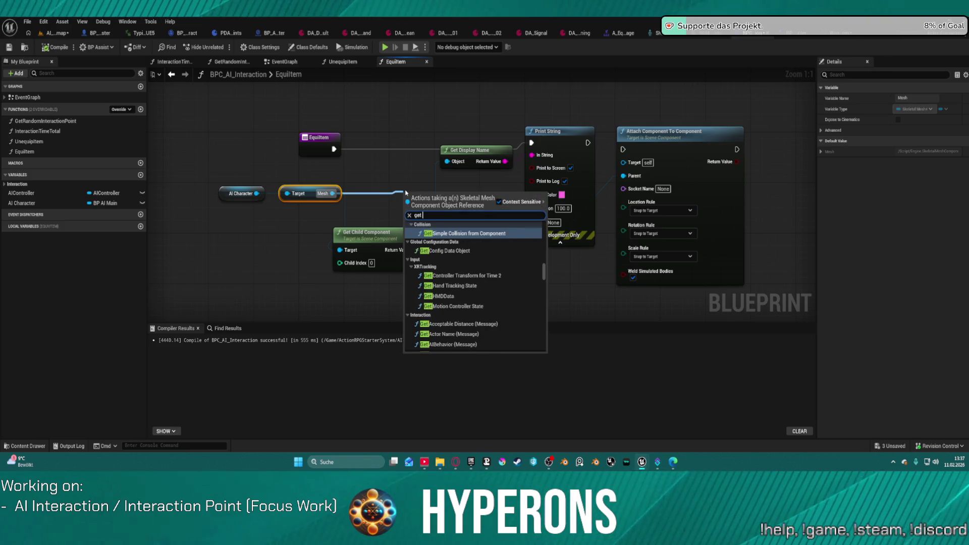
type(" child")
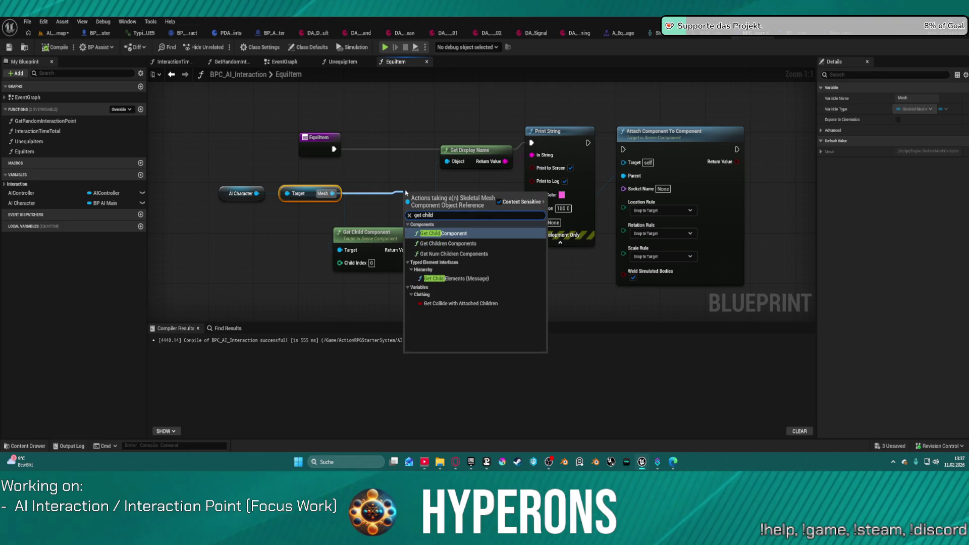
key("Down")
key("Return")
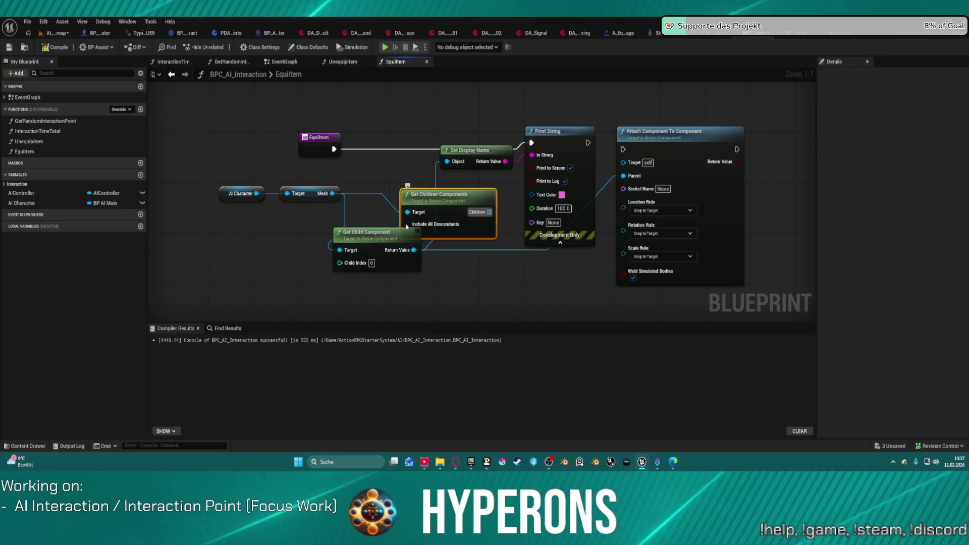
left_click(368, 232)
key("Delete")
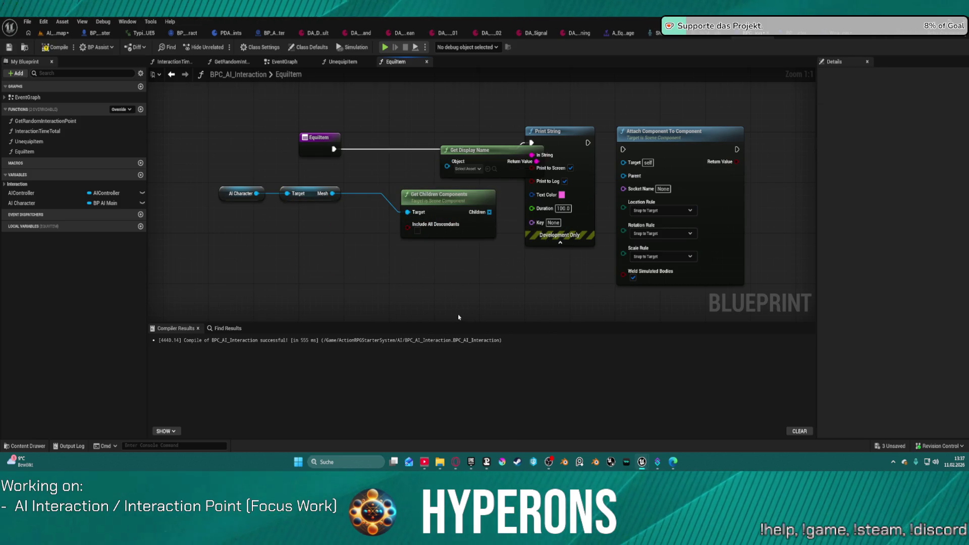
left_click_drag(444, 195, 336, 232)
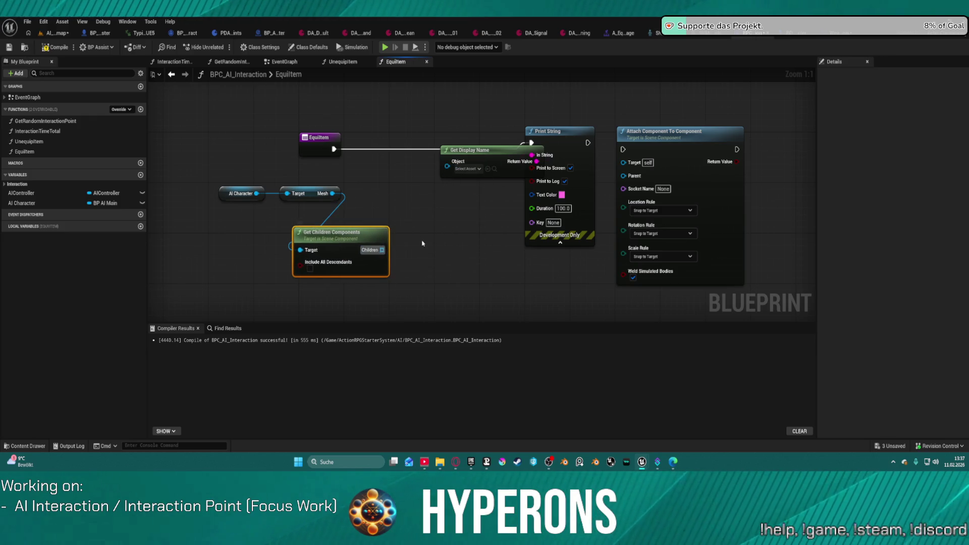
key("q")
Step: Add a For Each Loop over the children array, driven from EquipItem's entry, and rearrange nodes
left_click(401, 251)
left_click(426, 243)
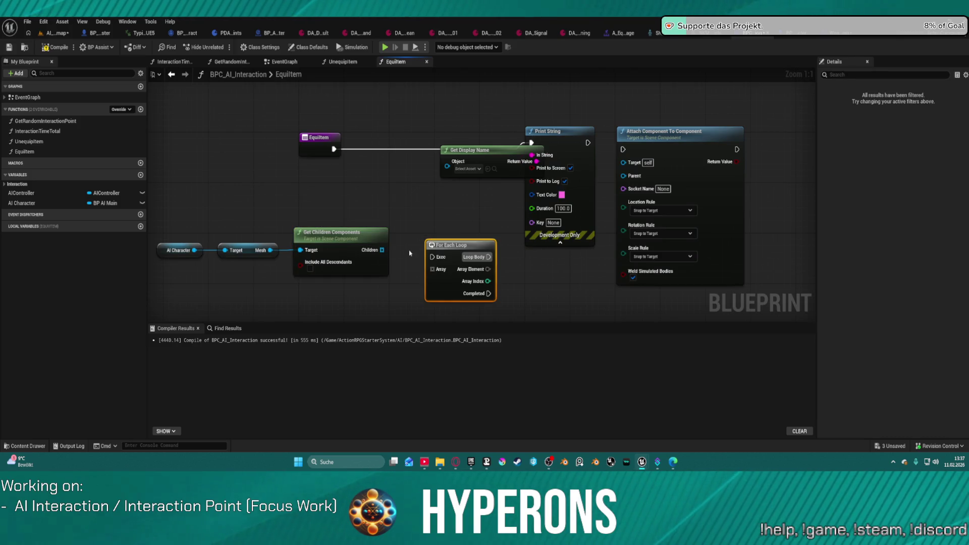
mouse_move(431, 273)
left_mouse_down()
mouse_move(379, 255)
mouse_move(333, 149)
left_mouse_up()
mouse_move(488, 257)
left_mouse_down()
mouse_move(505, 183)
mouse_move(531, 142)
left_mouse_up()
mouse_move(458, 244)
left_mouse_down()
mouse_move(422, 160)
mouse_move(433, 141)
left_mouse_up()
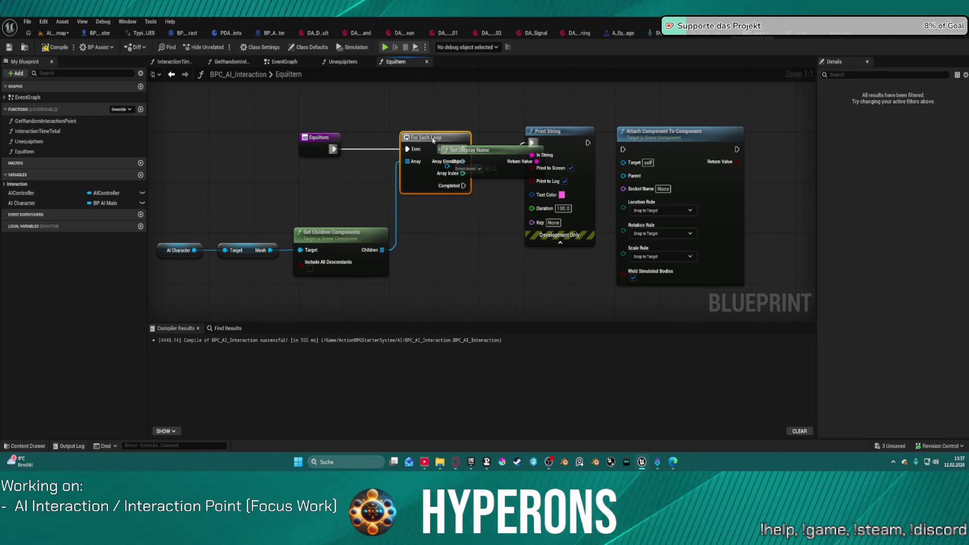
mouse_move(512, 149)
left_mouse_down()
mouse_move(520, 253)
mouse_move(464, 275)
mouse_move(484, 276)
left_mouse_up()
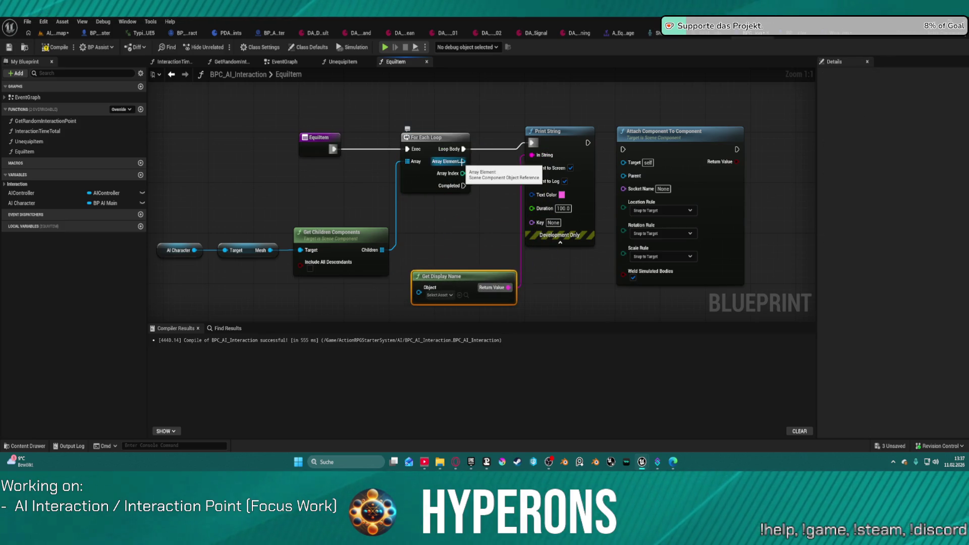
left_click(543, 111)
left_click_drag(636, 195, 719, 195)
left_click_drag(285, 130, 368, 137)
left_click_drag(504, 125, 589, 126)
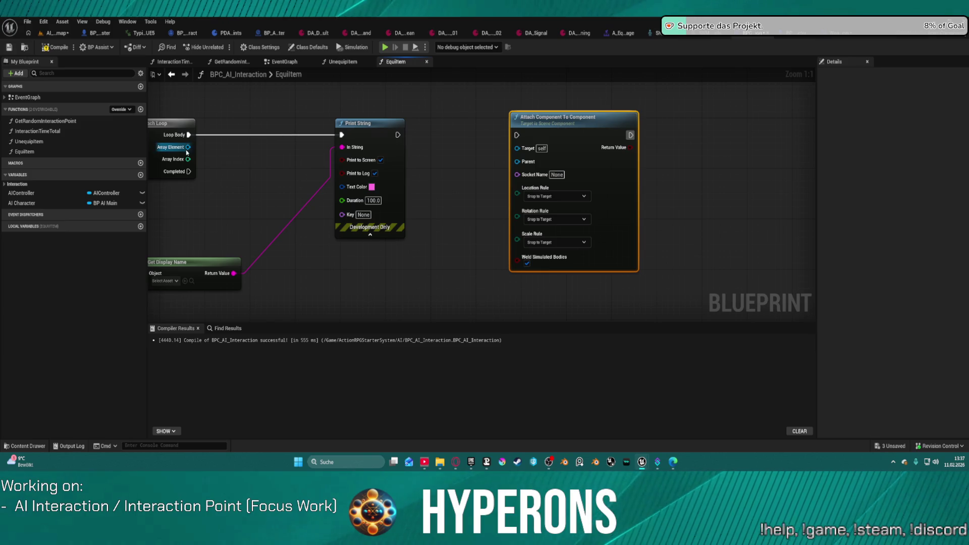
Step: Add Get Object Name on each loop element and an exact string comparison of that name
left_click_drag(186, 151, 239, 152)
type("g")
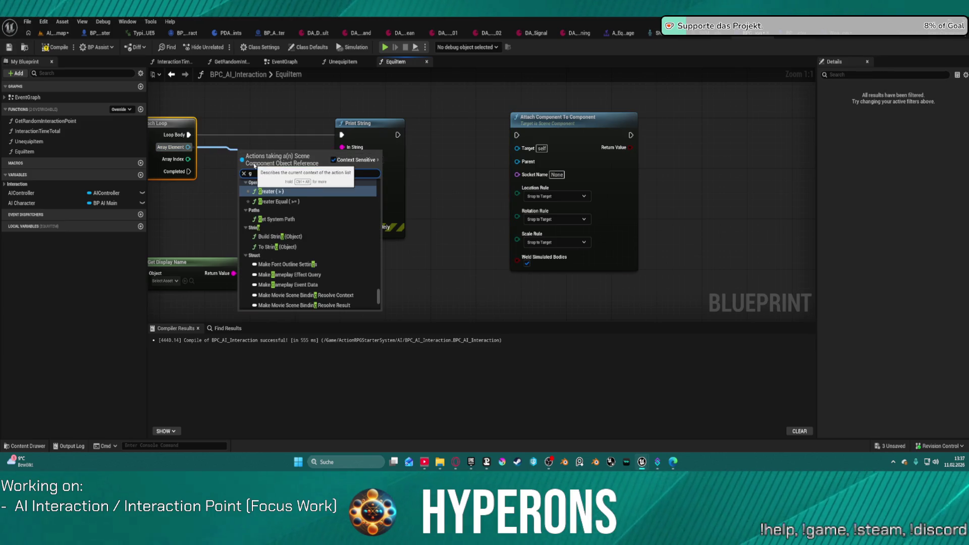
type("et")
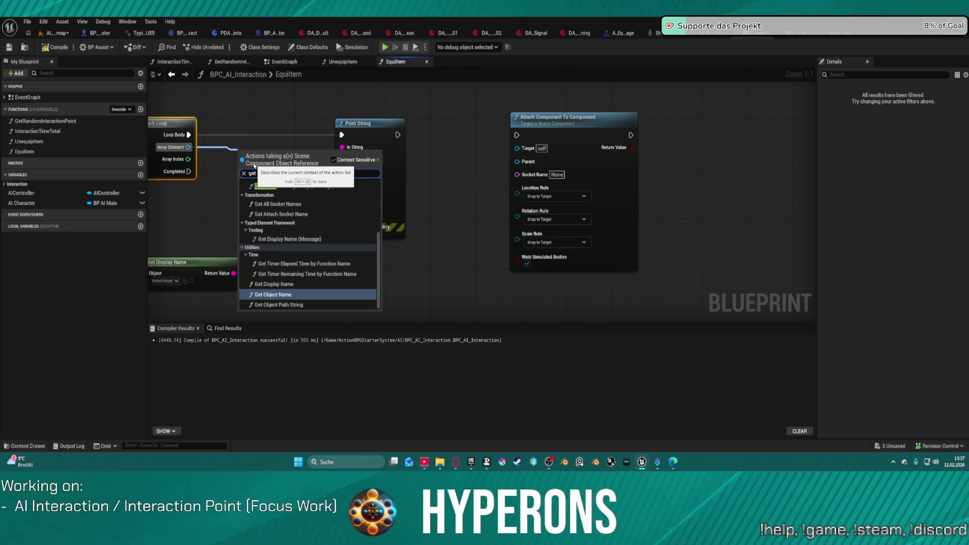
type(" name")
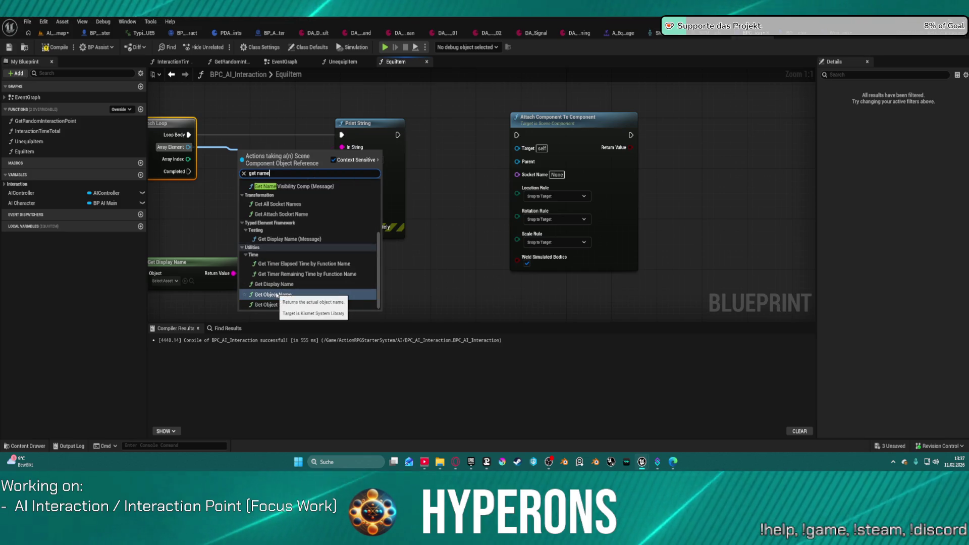
left_click(277, 295)
left_click_drag(271, 155, 246, 150)
left_click_drag(237, 226, 300, 232)
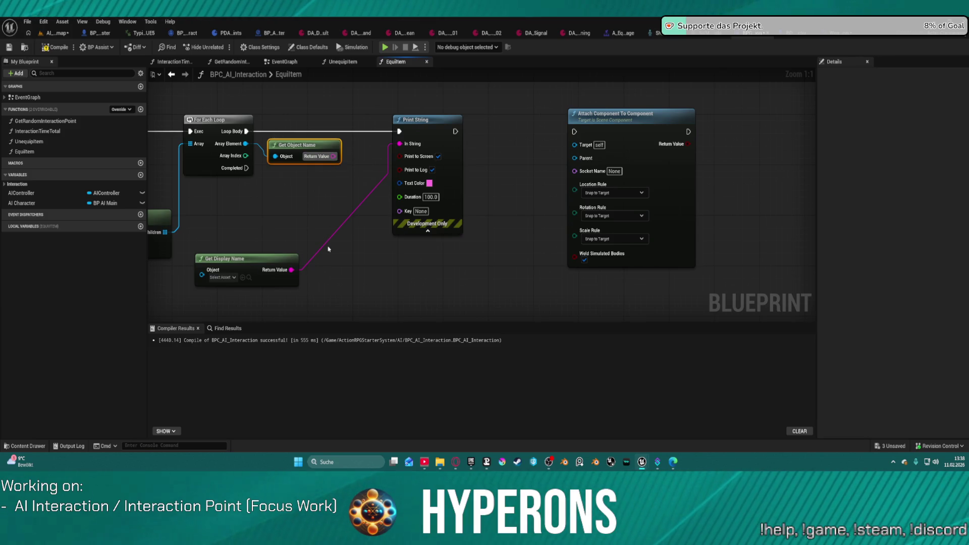
left_click_drag(333, 156, 361, 188)
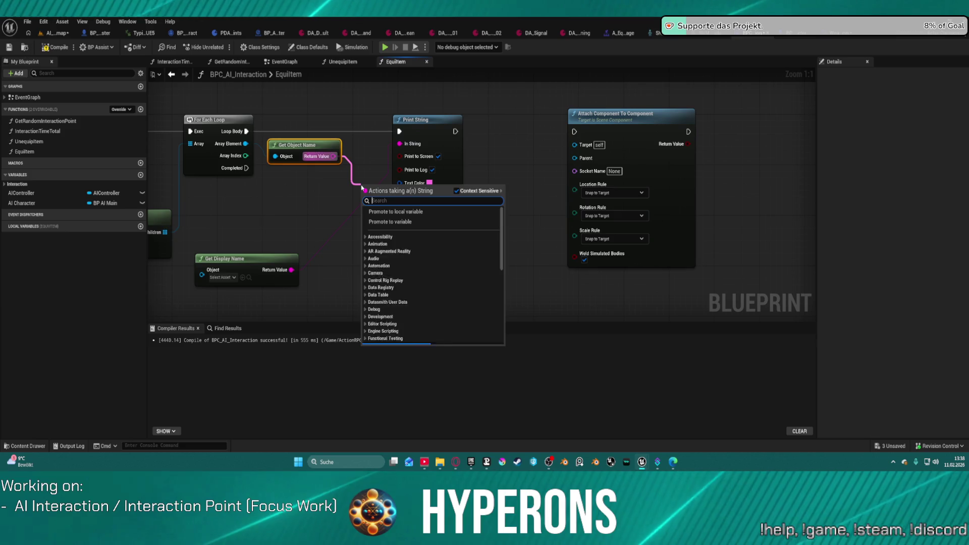
type("string ex")
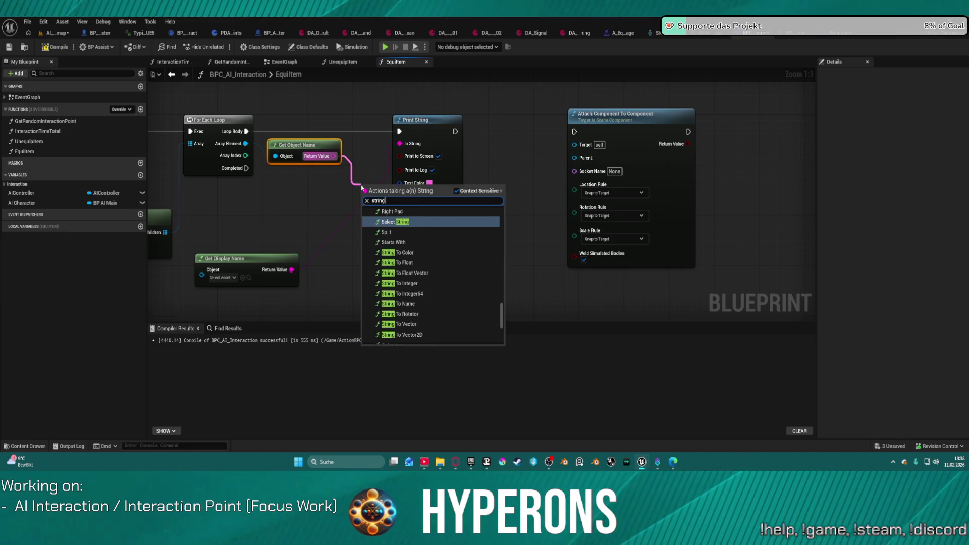
key("Return")
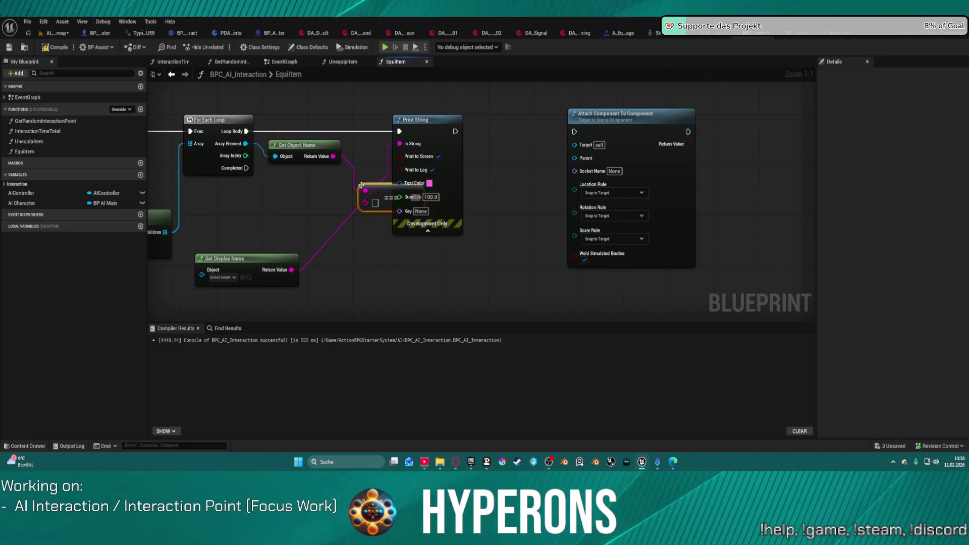
left_click_drag(387, 193, 347, 248)
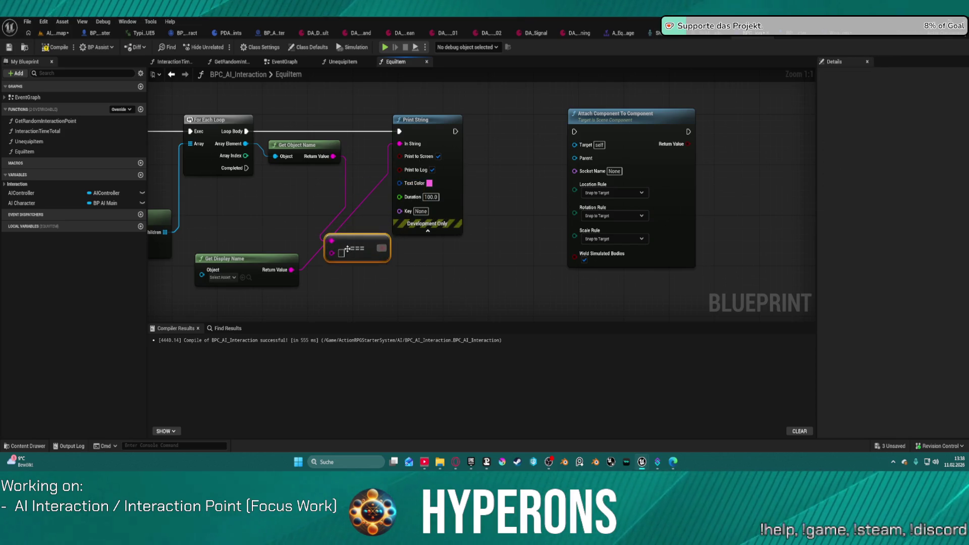
Step: Branch on the comparison result inside the loop and delete the Attach Component To Component node
left_click(426, 288)
left_click_drag(435, 299, 378, 249)
mouse_move(399, 131)
left_mouse_down()
mouse_move(388, 137)
mouse_move(435, 297)
mouse_move(429, 157)
mouse_move(399, 132)
left_mouse_up()
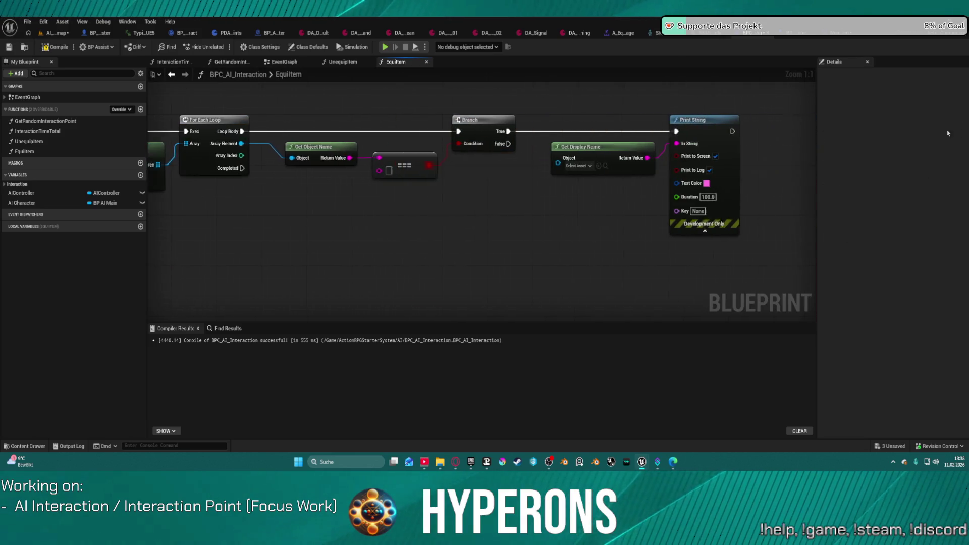
key("Delete")
left_click_drag(403, 212, 523, 230)
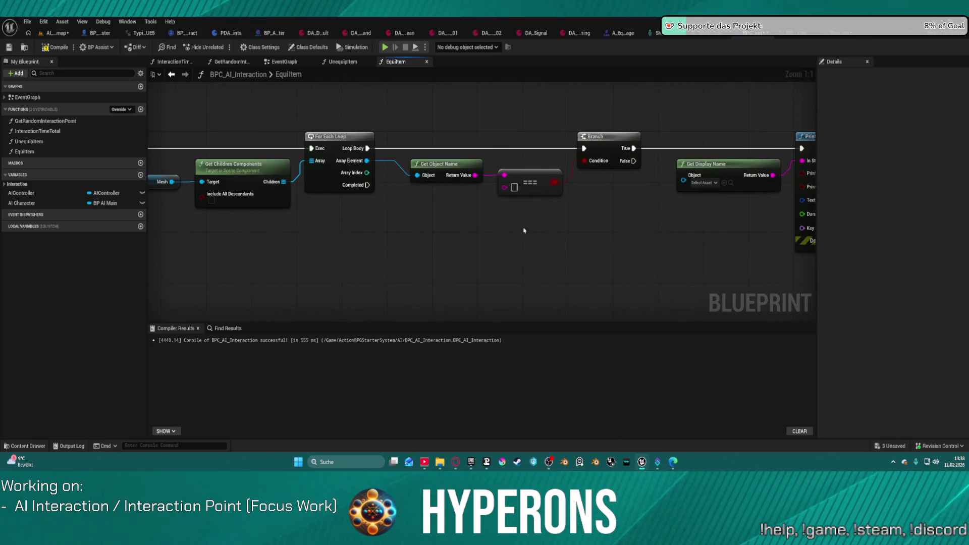
left_click_drag(585, 241, 444, 214)
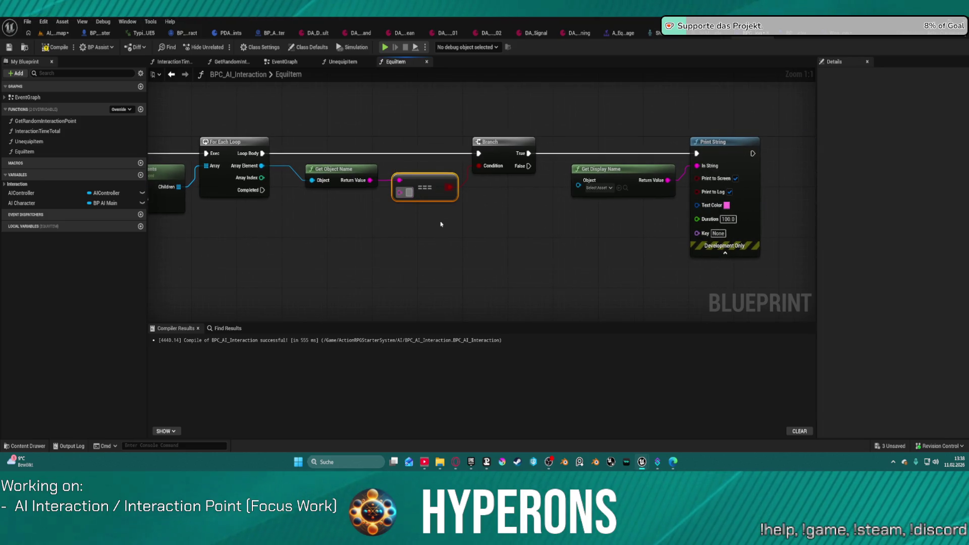
Step: Set the comparison string to 'Body' and feed each loop element into Get Display Name
type("Boda")
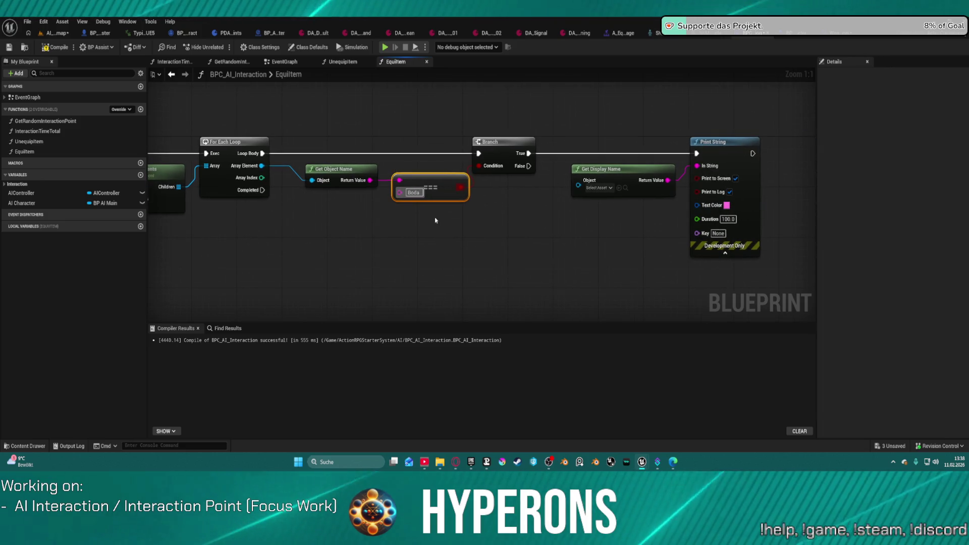
mouse_move(578, 186)
left_mouse_down()
mouse_move(510, 190)
mouse_move(264, 167)
left_mouse_up()
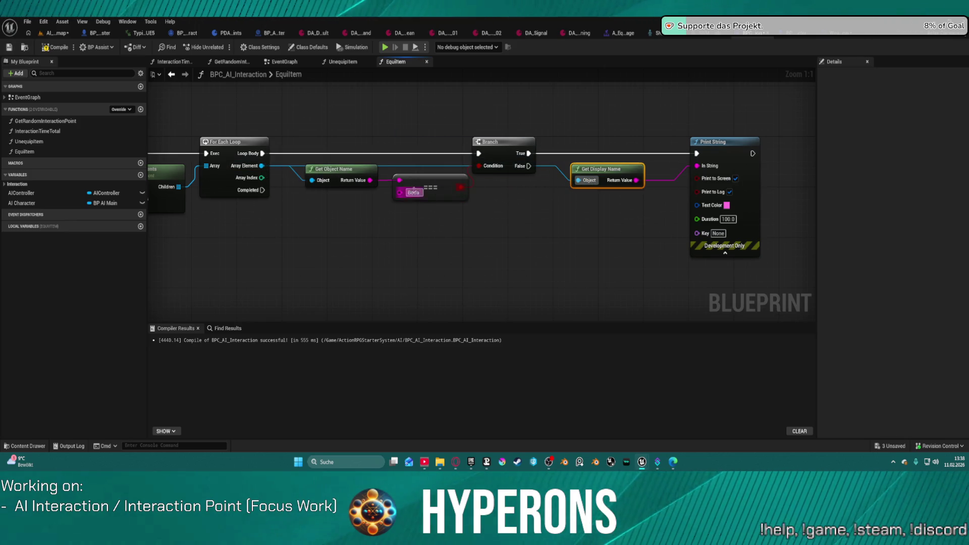
left_click(416, 194)
type("y")
left_click(417, 114)
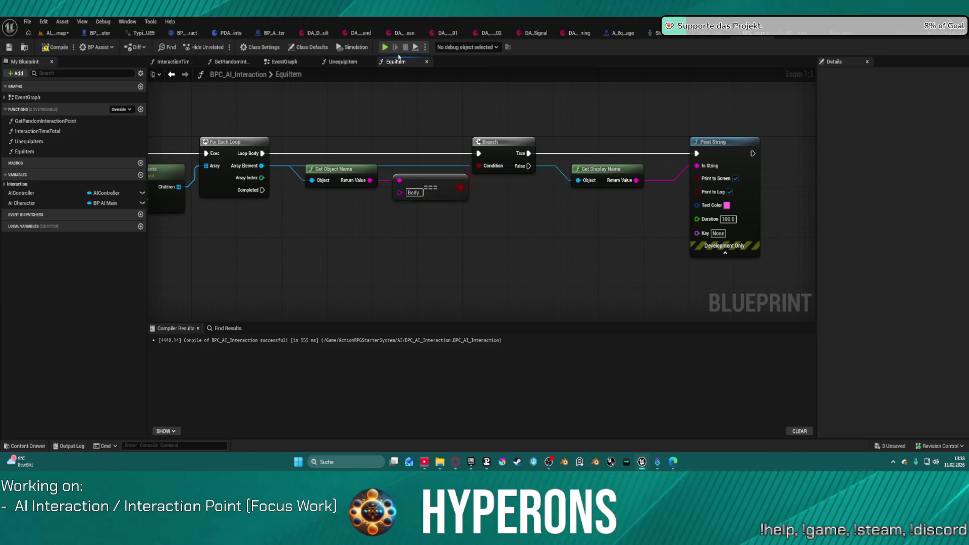
Step: Compile the blueprint and start simulating the level
key("F7")
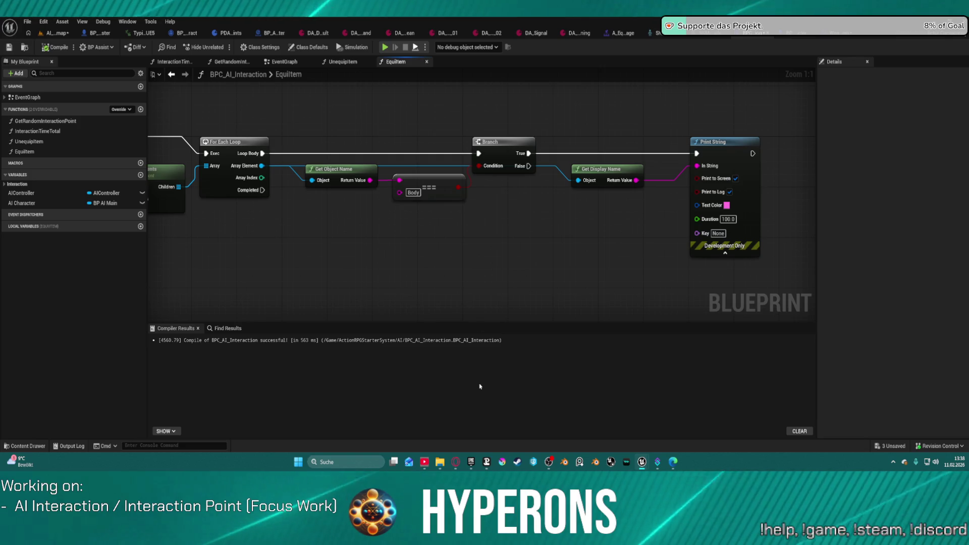
key("alt+p")
left_click(63, 37)
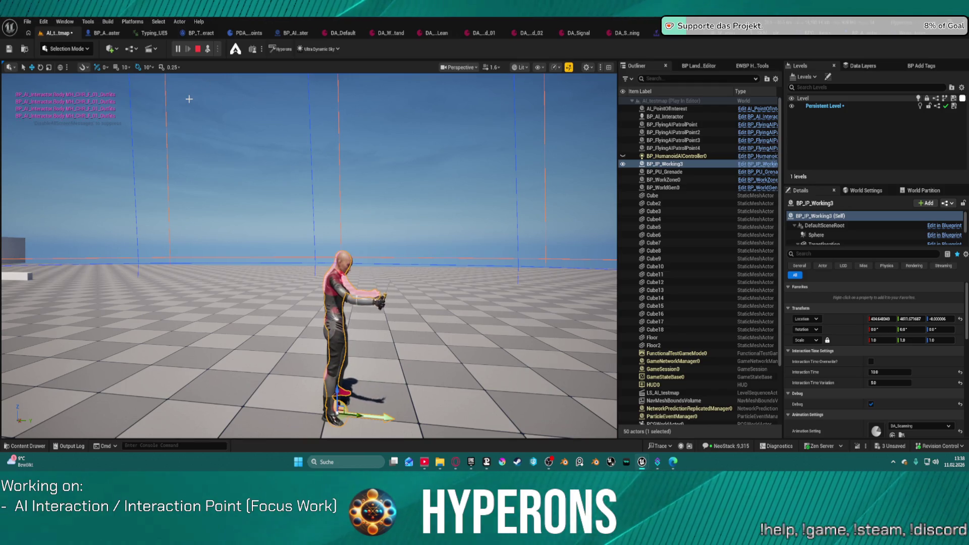
Step: Stop the simulation and switch to the BP_ARPG_Character blueprint
left_click(199, 50)
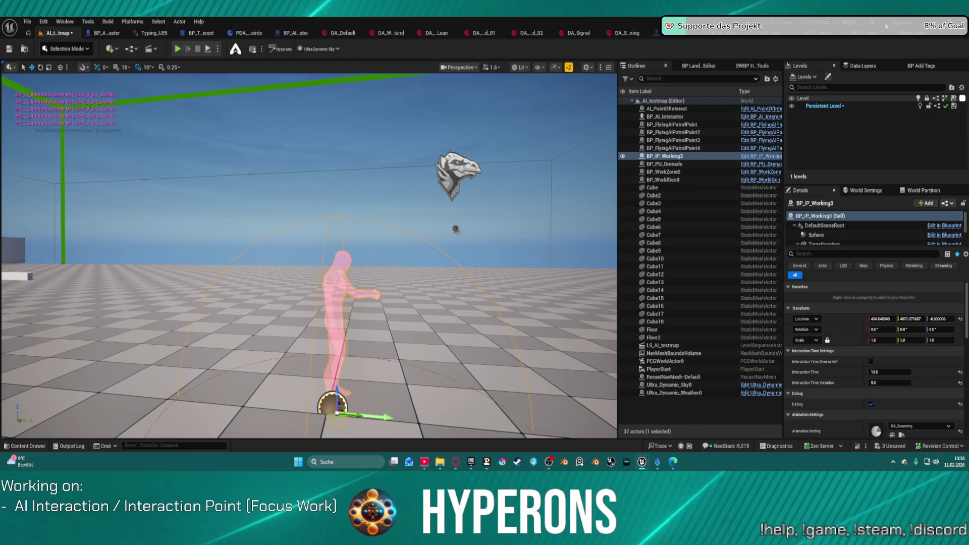
left_click(870, 48)
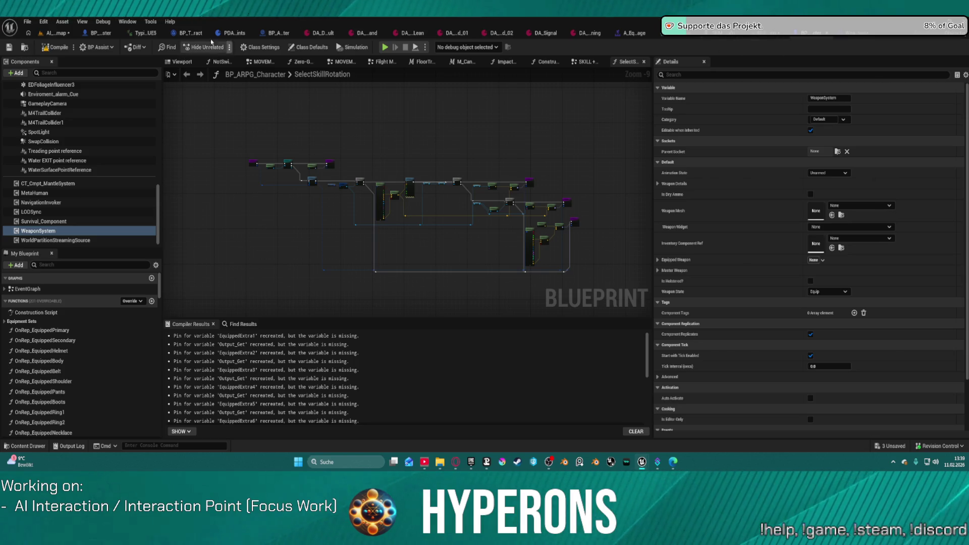
left_click(96, 35)
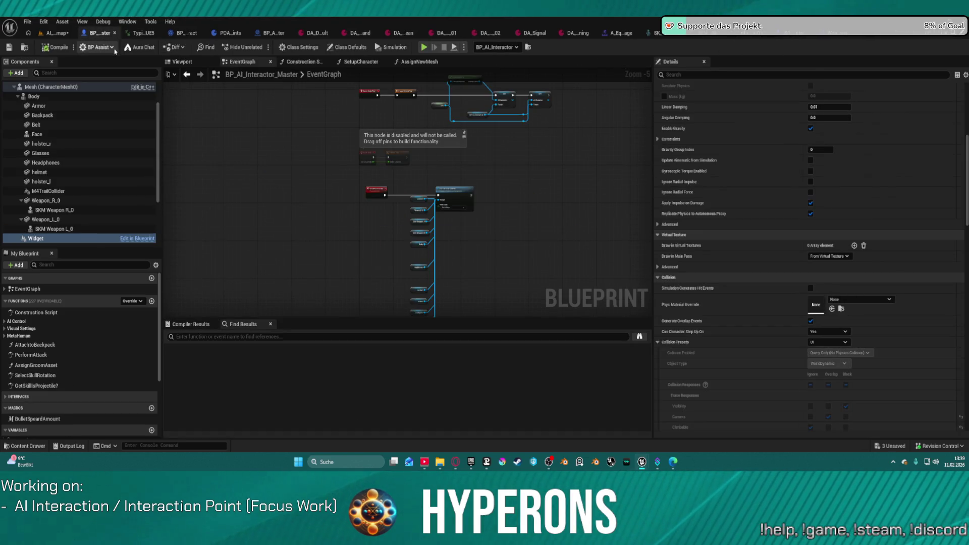
left_click(361, 62)
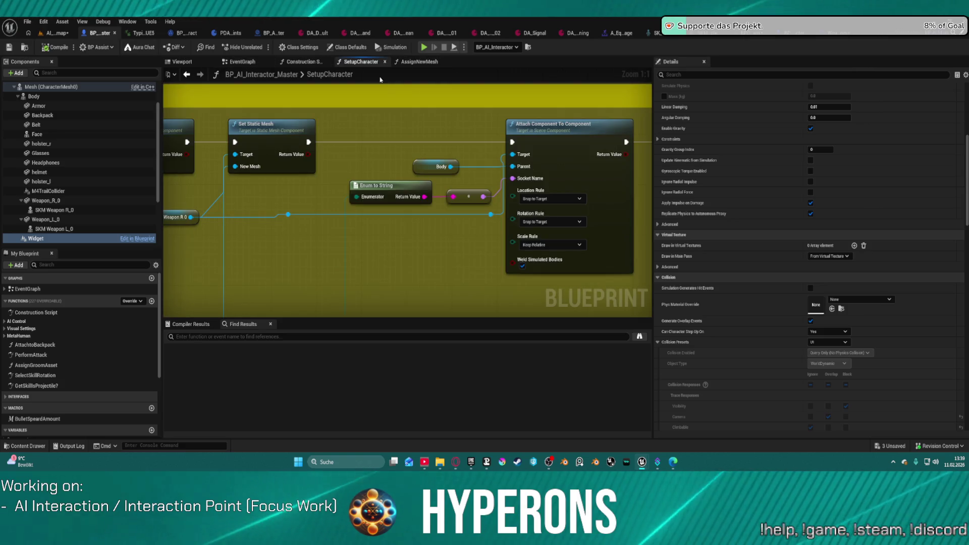
scroll(461, 170, "down", 3)
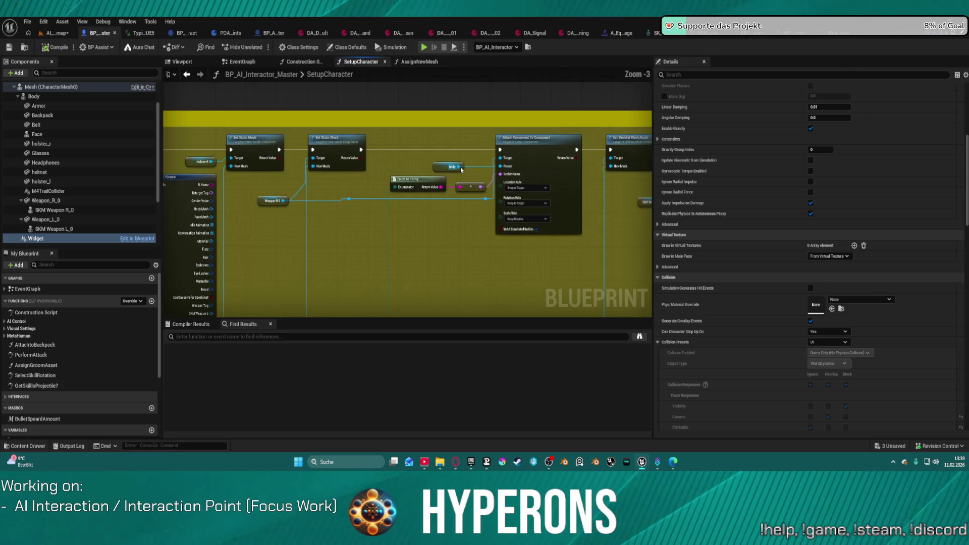
mouse_move(434, 179)
left_mouse_down()
mouse_move(595, 93)
mouse_move(601, 125)
mouse_move(579, 203)
left_mouse_up()
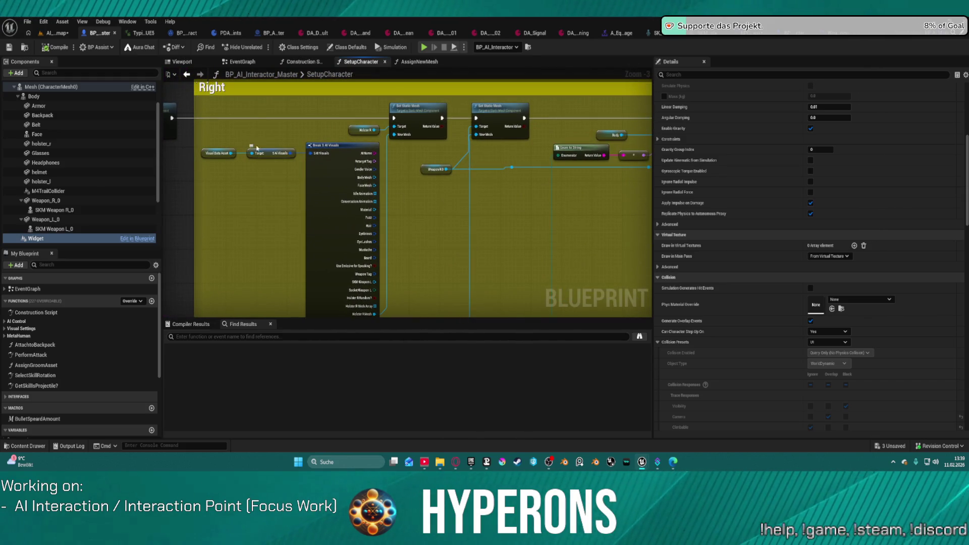
left_click(186, 120)
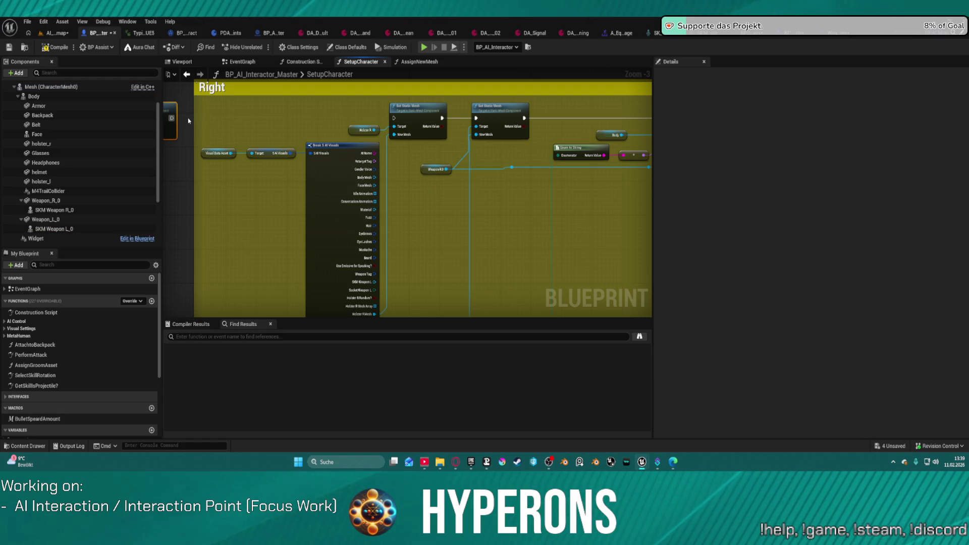
scroll(188, 120, "down", 5)
scroll(378, 135, "up", 5)
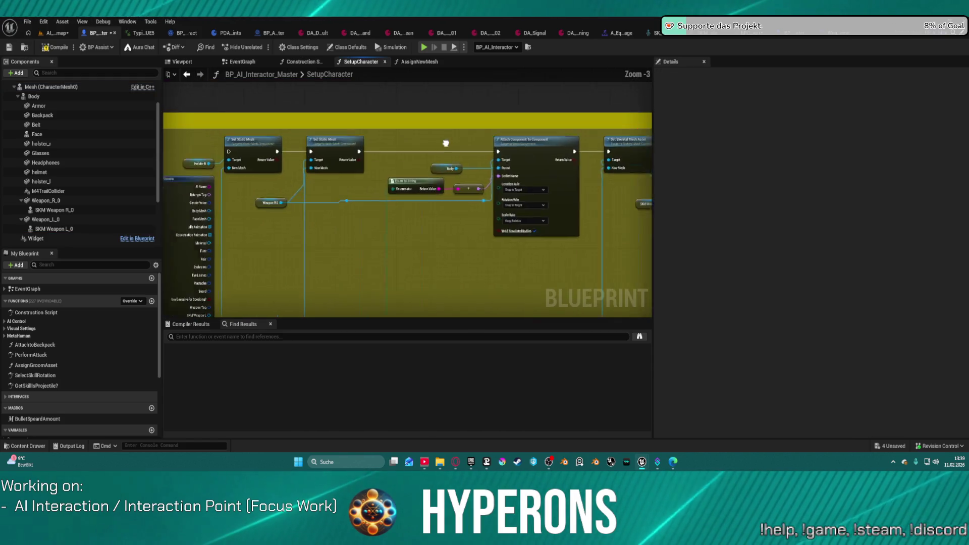
mouse_move(445, 144)
left_mouse_down()
mouse_move(335, 144)
mouse_move(567, 91)
mouse_move(508, 173)
mouse_move(444, 234)
left_mouse_up()
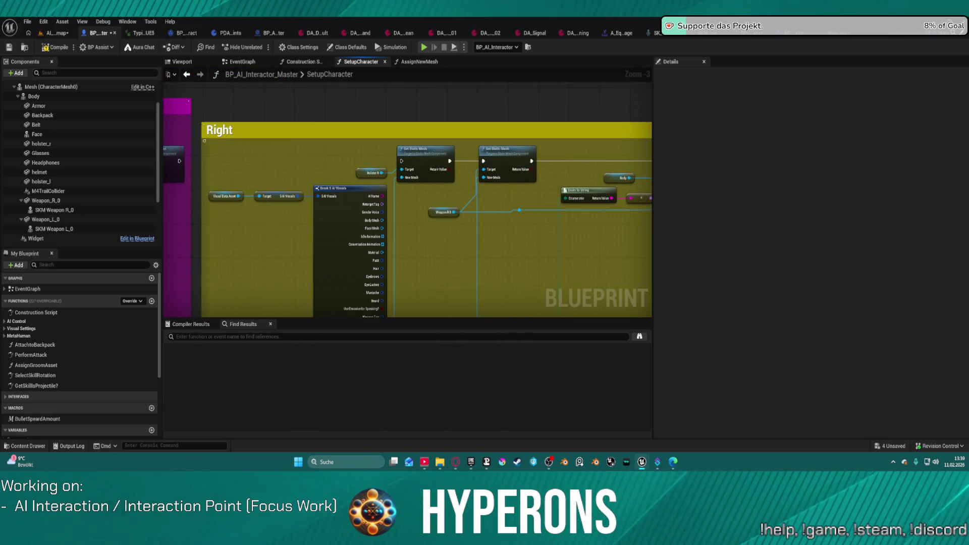
mouse_move(371, 221)
left_mouse_down()
mouse_move(343, 161)
mouse_move(232, 164)
mouse_move(352, 166)
left_mouse_up()
scroll(363, 211, "down", 1)
mouse_move(183, 91)
left_mouse_down()
mouse_move(353, 227)
mouse_move(588, 274)
mouse_move(605, 298)
mouse_move(580, 300)
mouse_move(612, 232)
mouse_move(651, 293)
left_mouse_up()
left_click_drag(385, 179, 389, 190)
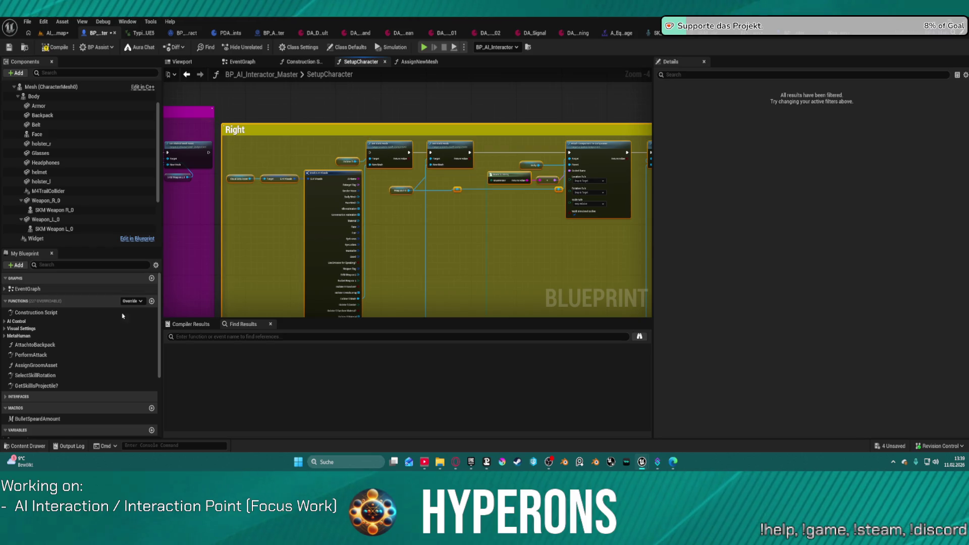
scroll(379, 149, "up", 3)
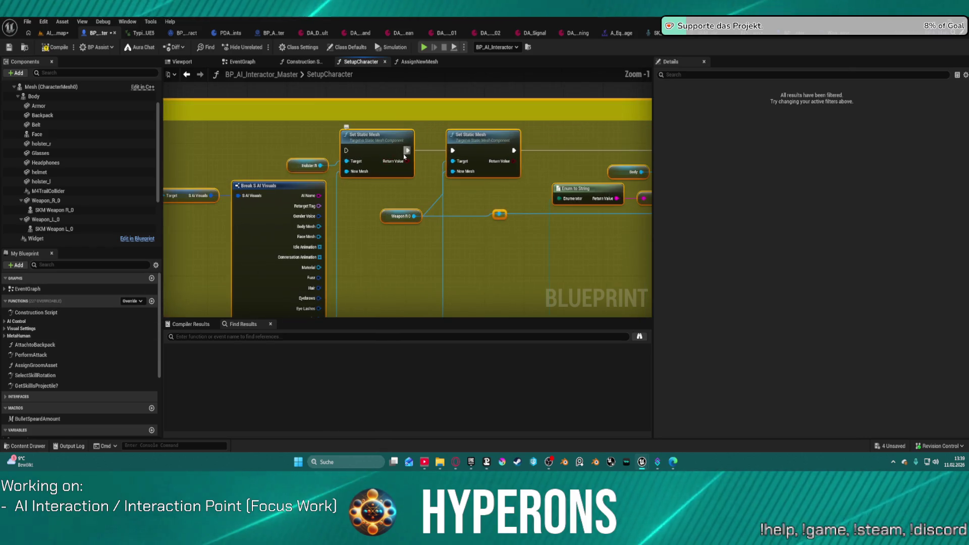
Step: Rearrange the Right section, moving SKM Weapon R 0 up-left and Set Skeletal Mesh Asset right
right_click(375, 147)
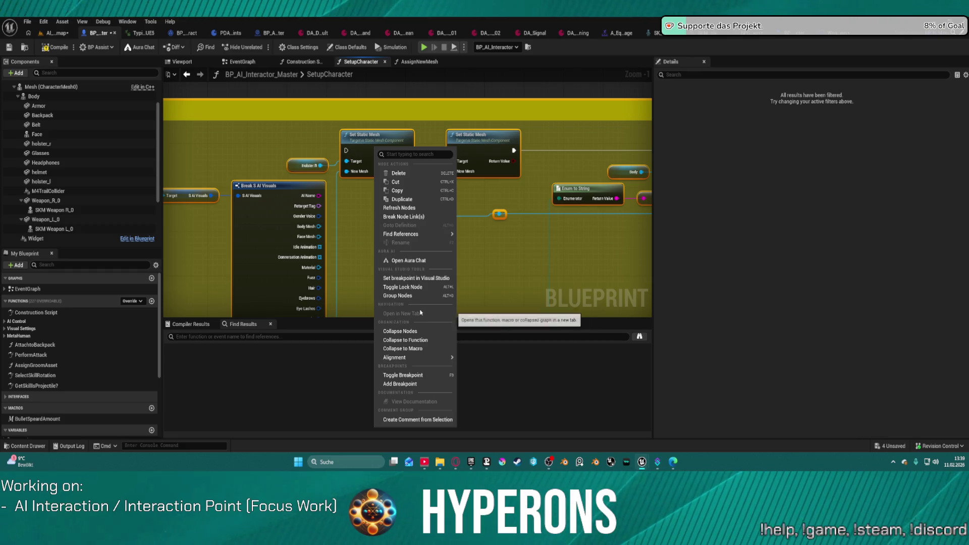
left_click(589, 133)
mouse_move(595, 140)
left_mouse_down()
mouse_move(378, 123)
mouse_move(309, 128)
left_mouse_up()
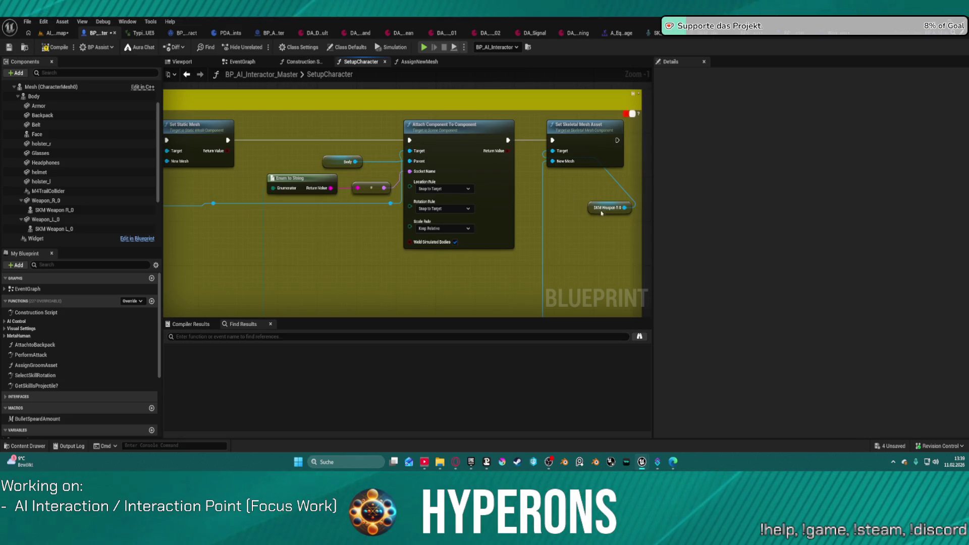
left_click_drag(595, 209, 466, 108)
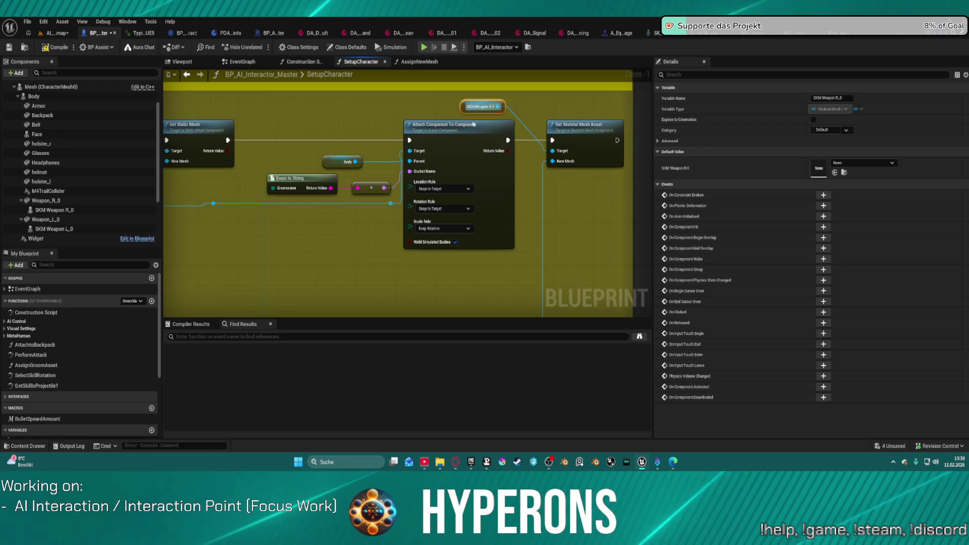
mouse_move(339, 207)
left_mouse_down()
mouse_move(603, 207)
mouse_move(151, 205)
mouse_move(179, 206)
mouse_move(205, 230)
left_mouse_up()
left_click(469, 151)
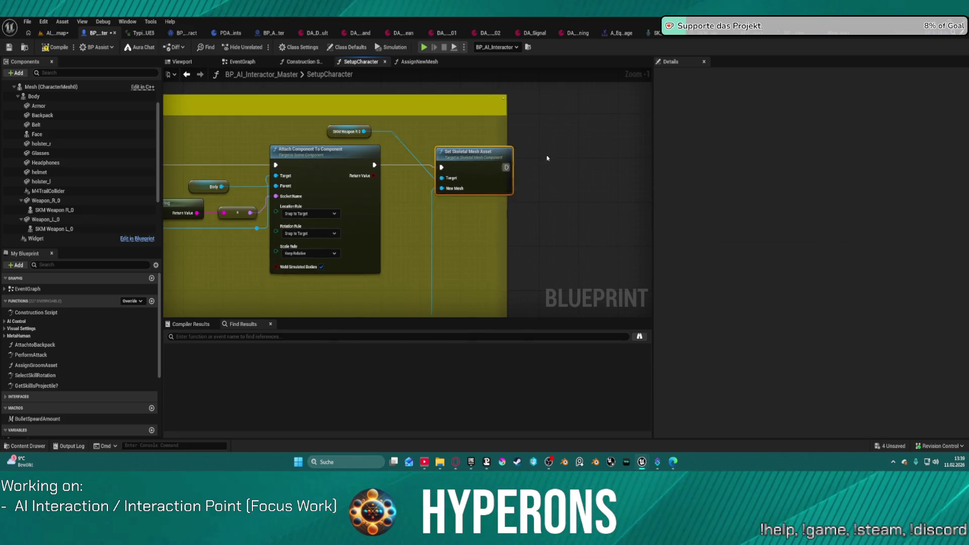
left_click_drag(469, 151, 553, 145)
Step: Convert SKM Weapon R 0 to a validated get and route execution through its Is Valid check
right_click(328, 134)
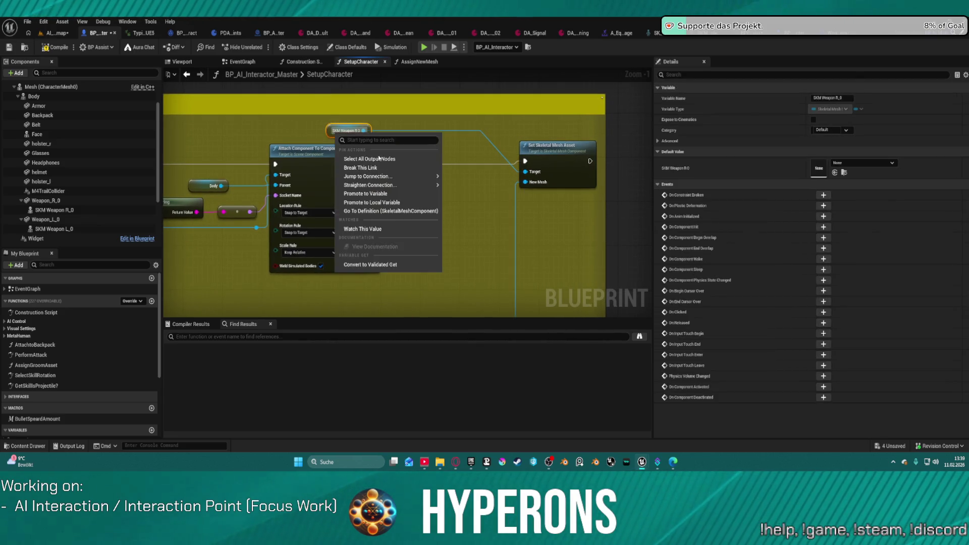
left_click(373, 265)
mouse_move(366, 167)
left_mouse_down()
mouse_move(388, 163)
mouse_move(450, 194)
left_mouse_up()
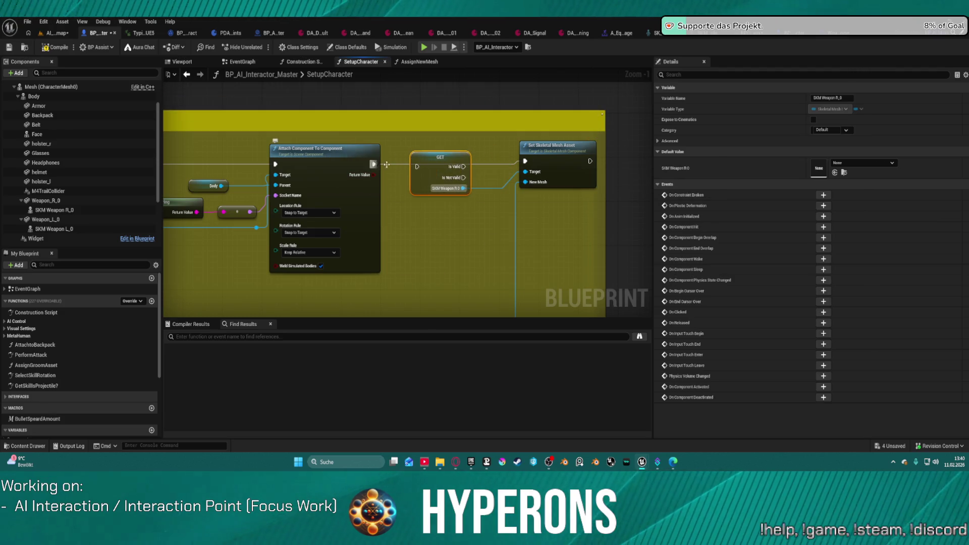
mouse_move(374, 164)
left_mouse_down()
mouse_move(463, 166)
mouse_move(389, 166)
left_mouse_up()
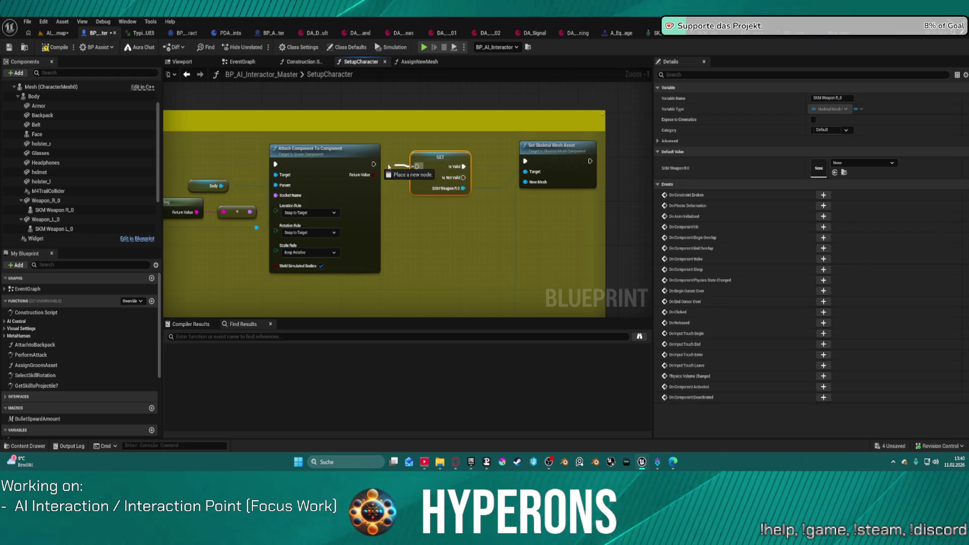
scroll(432, 221, "down", 5)
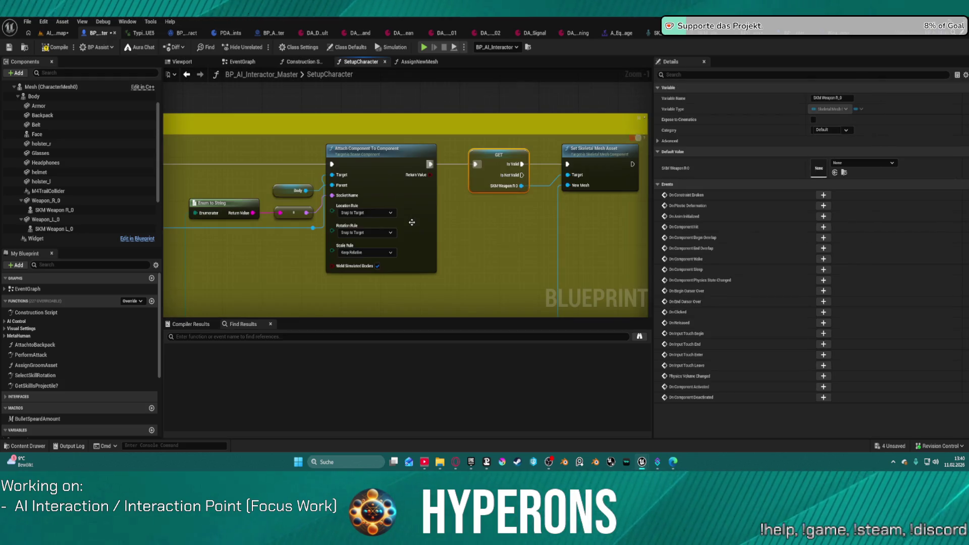
scroll(399, 204, "up", 3)
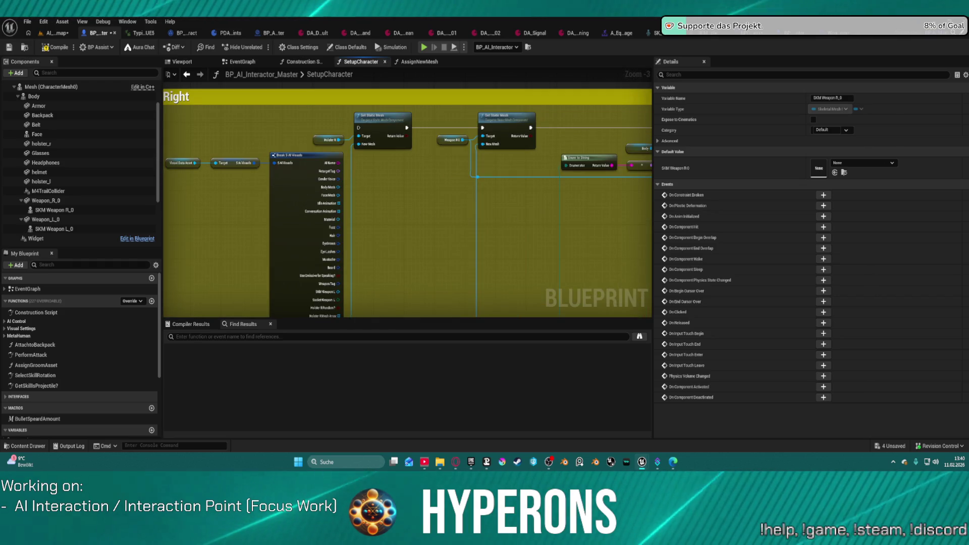
Step: Finish wiring the validated get between Attach Component To Component and Set Skeletal Mesh Asset
left_click_drag(463, 216, 428, 212)
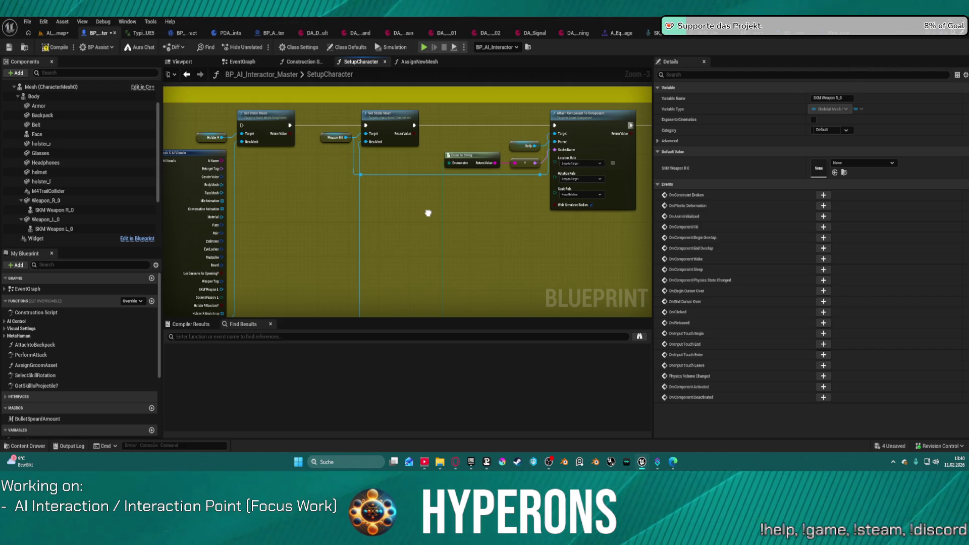
mouse_move(428, 213)
left_mouse_down()
mouse_move(355, 204)
mouse_move(379, 213)
left_mouse_up()
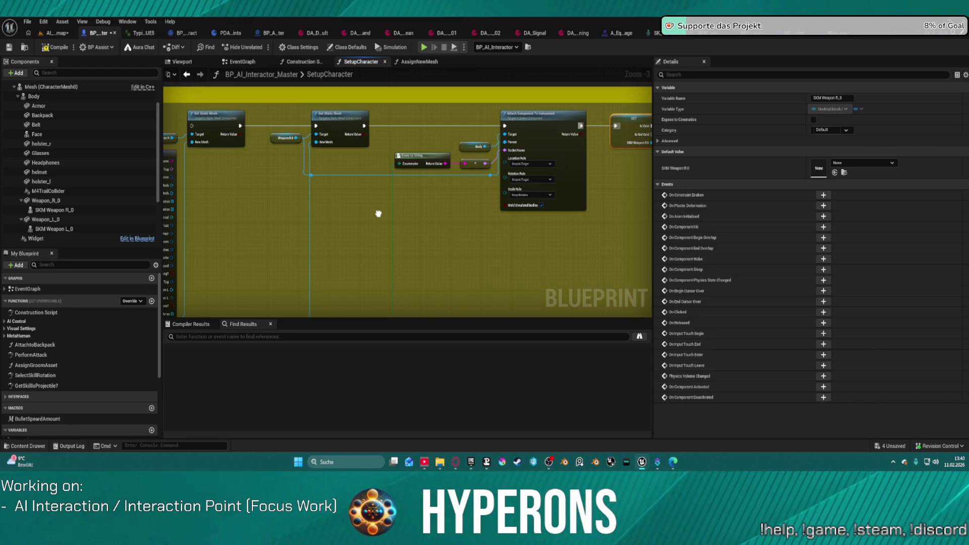
left_click_drag(378, 214, 491, 214)
scroll(389, 213, "down", 1)
scroll(413, 210, "up", 2)
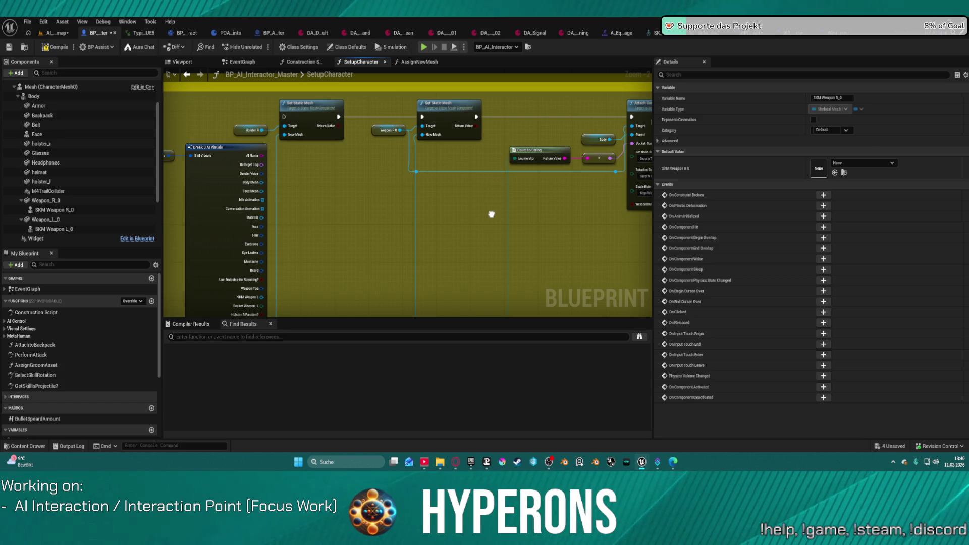
mouse_move(491, 214)
left_mouse_down()
mouse_move(465, 162)
mouse_move(561, 165)
mouse_move(289, 145)
mouse_move(469, 156)
left_mouse_up()
mouse_move(217, 160)
left_mouse_down()
mouse_move(391, 160)
mouse_move(172, 161)
mouse_move(346, 162)
left_mouse_up()
mouse_move(631, 166)
left_mouse_down()
mouse_move(328, 141)
mouse_move(242, 113)
mouse_move(306, 107)
left_mouse_up()
left_click_drag(560, 191, 398, 84)
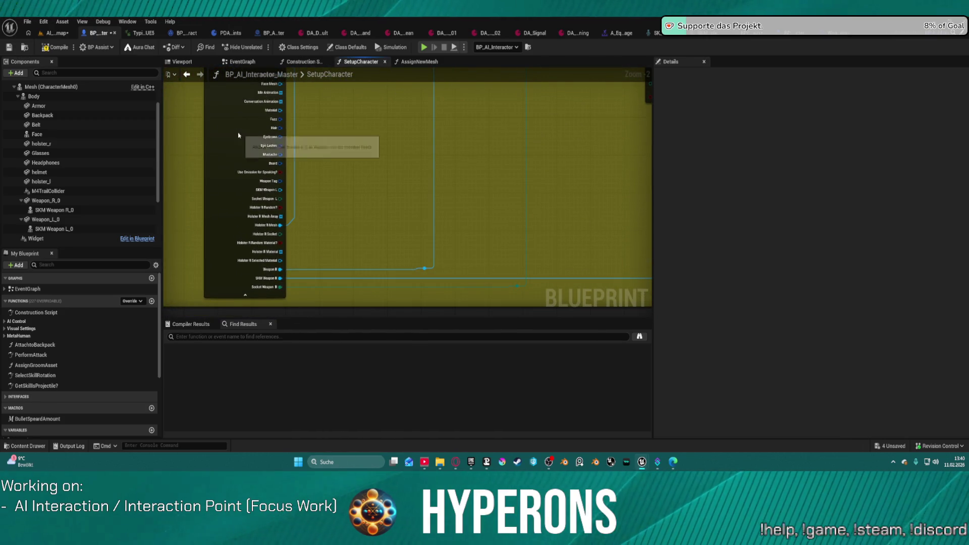
Step: Switch from the blueprint graph to the AI_testmap level and orbit around the character
left_click(262, 135)
key("ctrl+space")
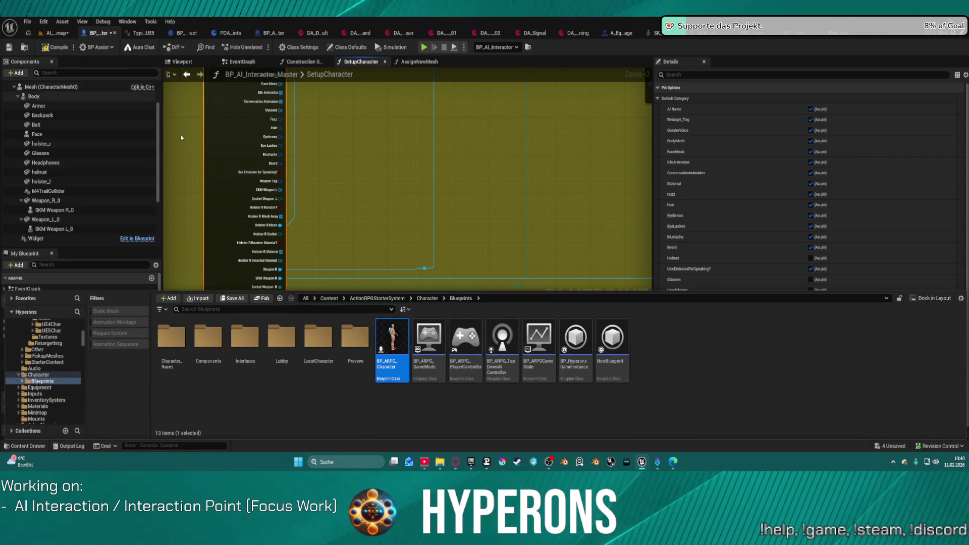
key("ctrl+space")
left_click(56, 34)
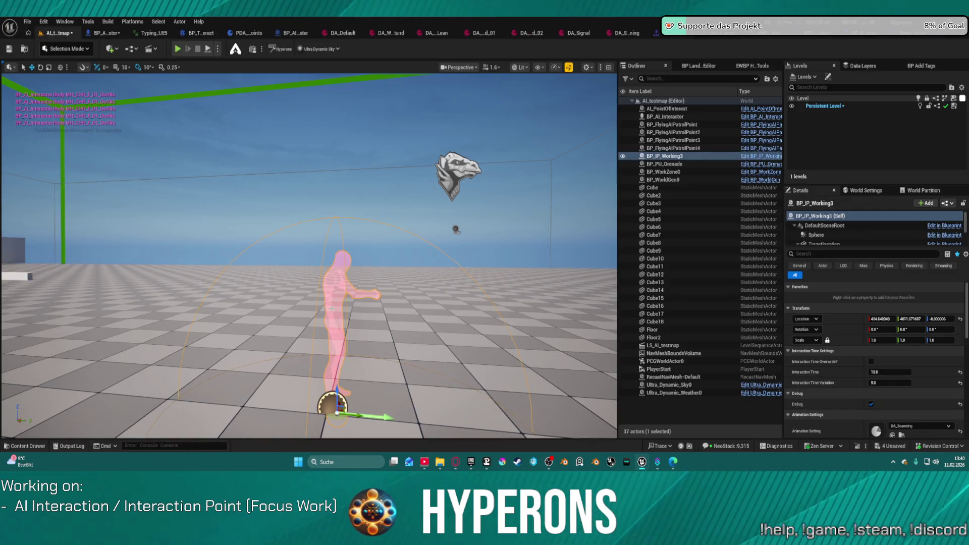
left_click_drag(332, 307, 369, 300)
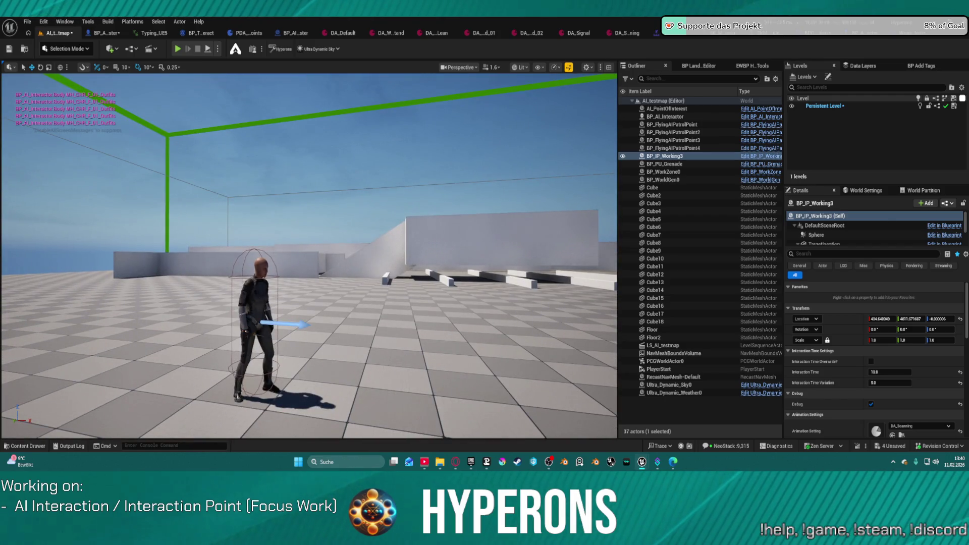
Step: Open BP_AI_Interactor's Visual Data Asset and review its Socket Weapon L options, leaving them unchanged
left_click(257, 312)
scroll(873, 353, "down", 5)
left_click(828, 255)
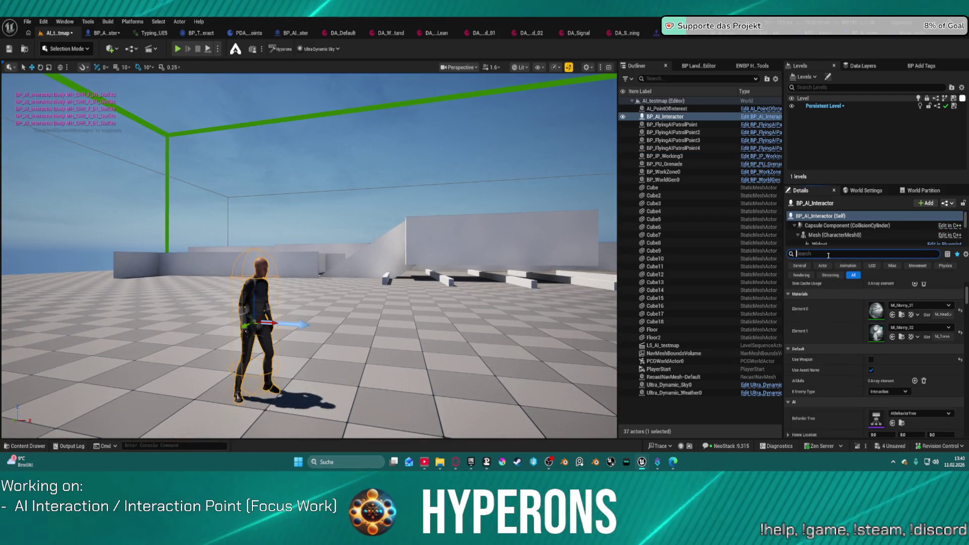
type("Wisu")
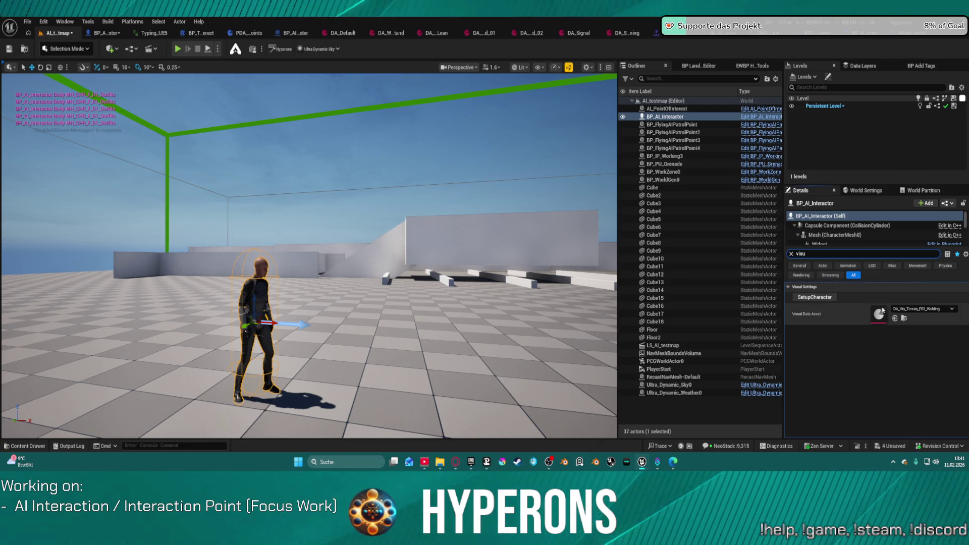
double_click(880, 322)
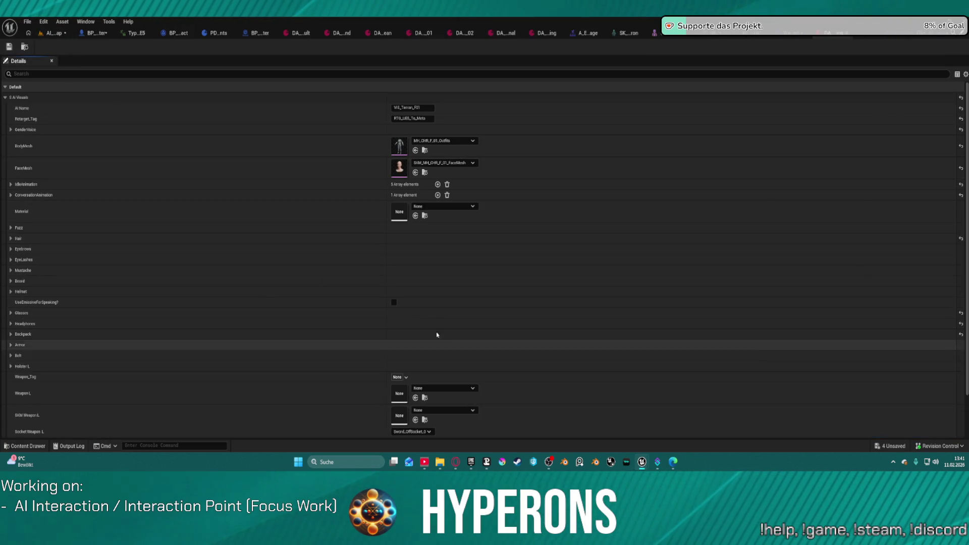
scroll(446, 329, "down", 2)
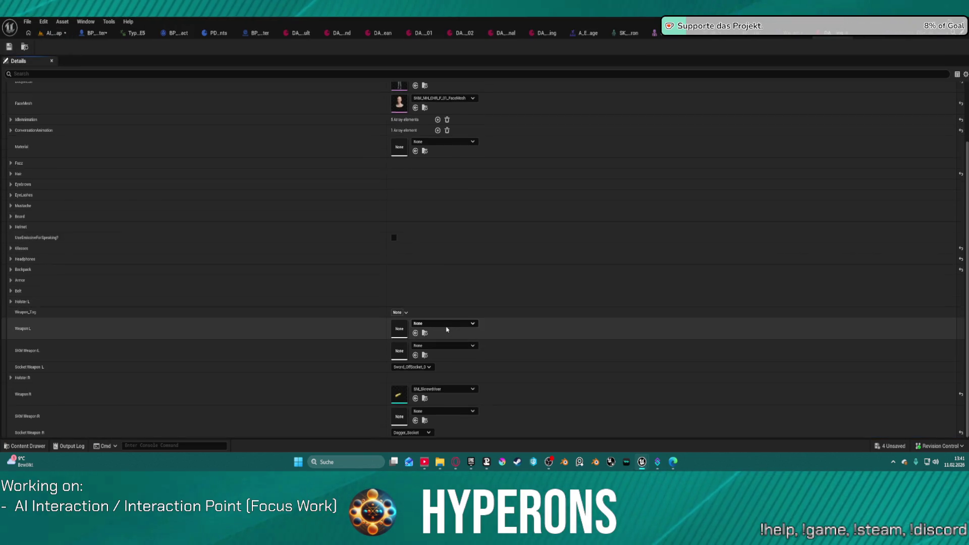
left_click(412, 369)
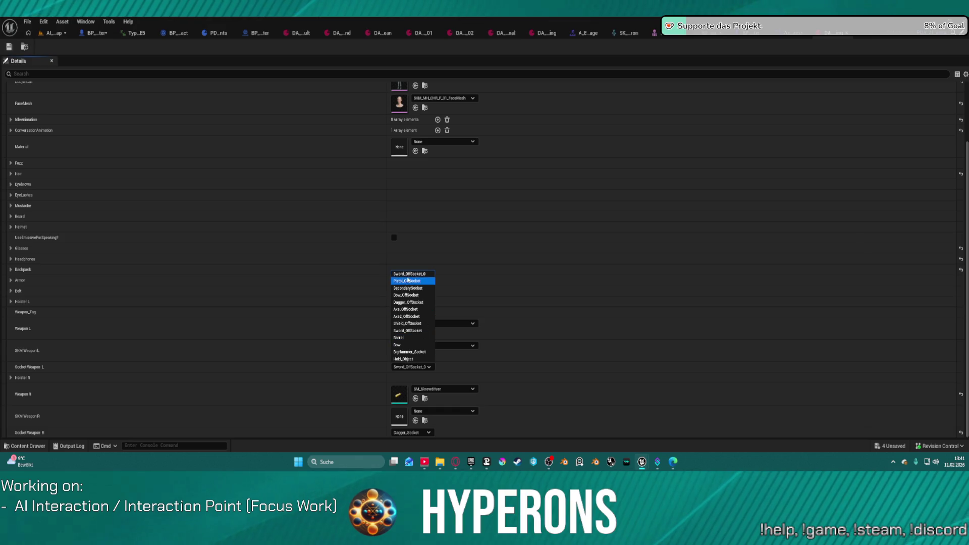
left_click(584, 268)
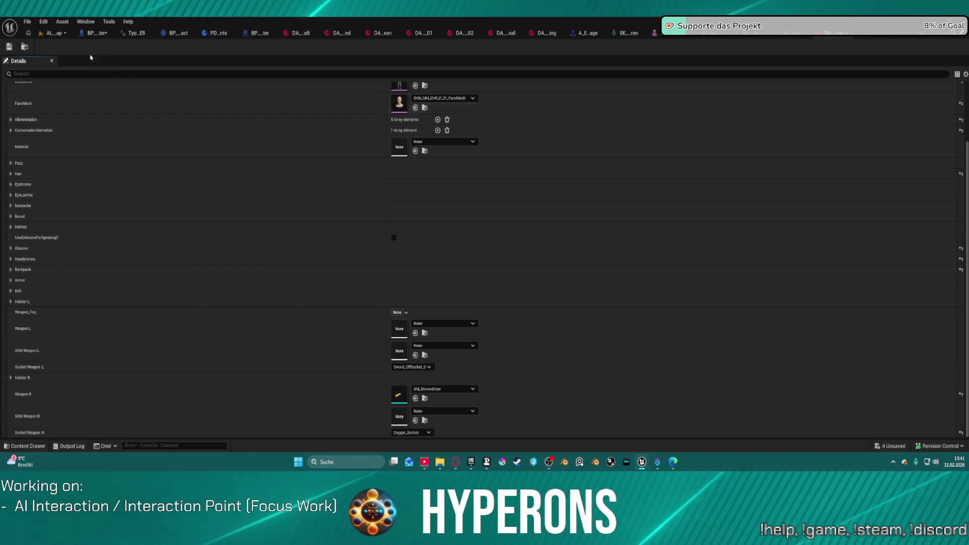
left_click(48, 38)
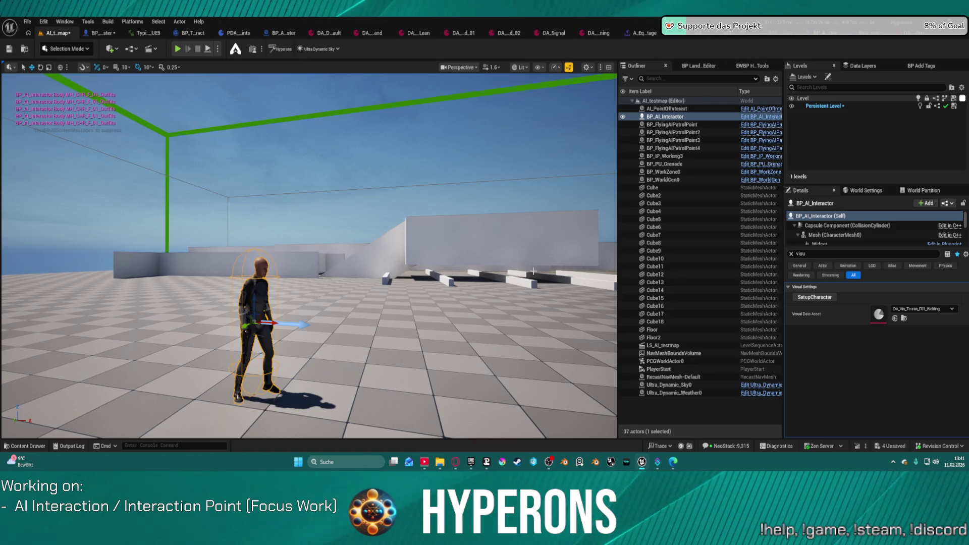
Step: Open the SKM_Manny_Simple skeletal mesh from the character's mesh component
left_click(844, 235)
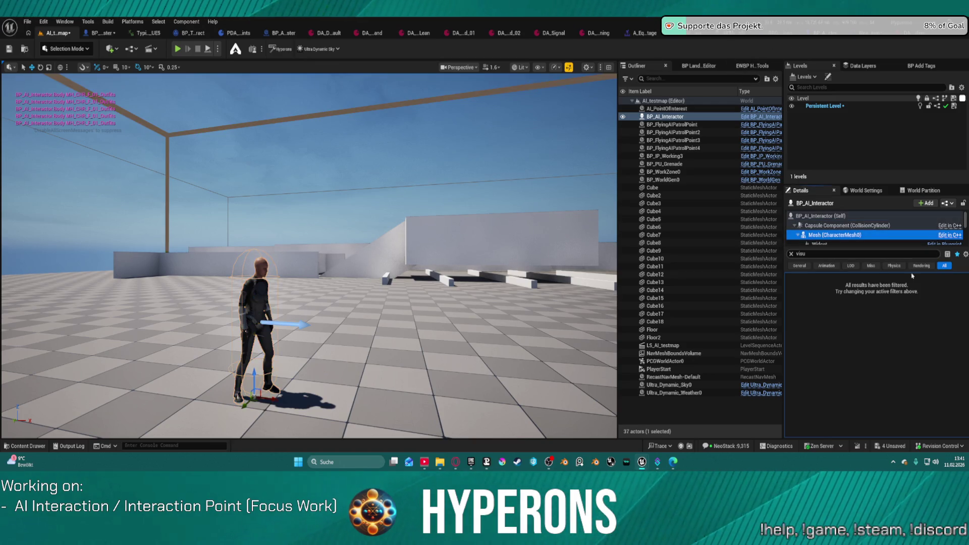
left_click(793, 257)
left_click(791, 254)
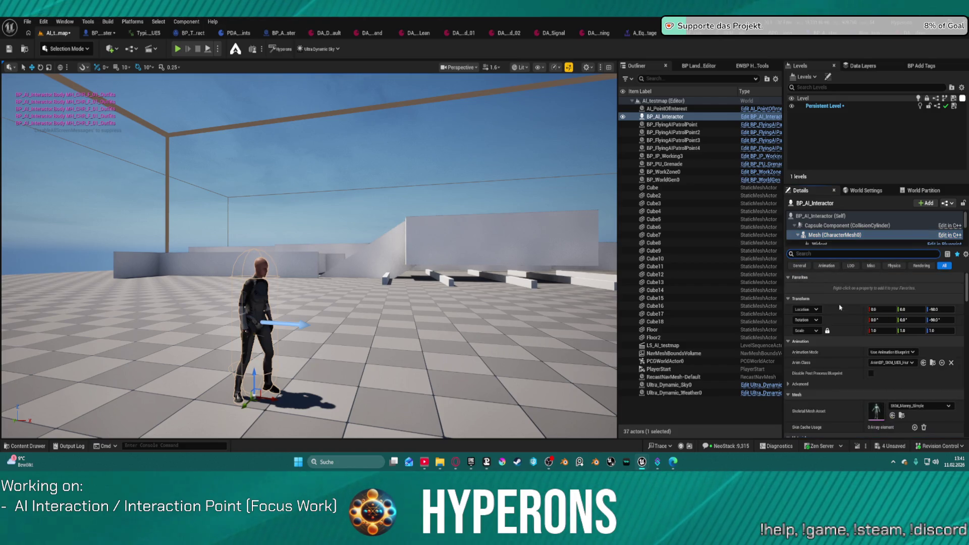
double_click(876, 410)
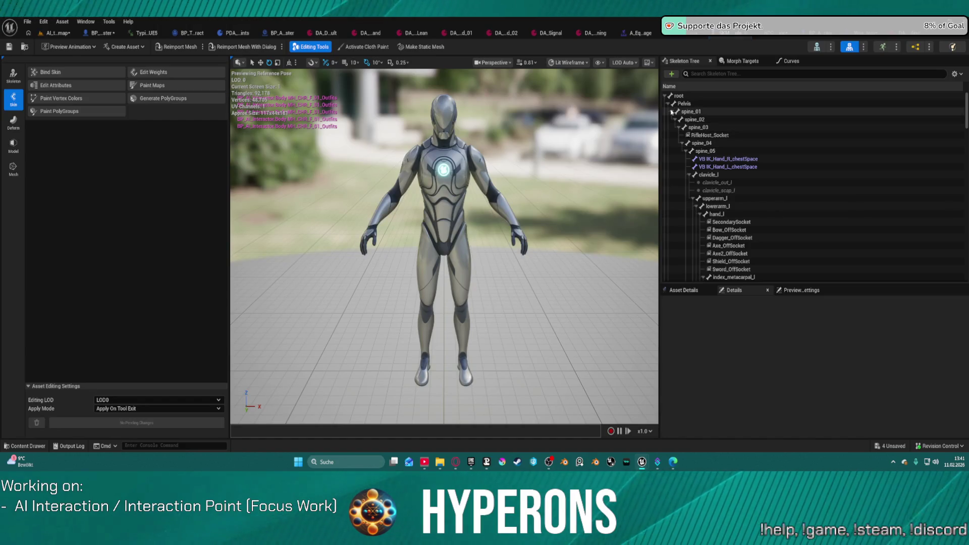
Step: Search the skeleton for the pistol holster socket, then set the Skeleton Tree to hide bones
left_click(709, 73)
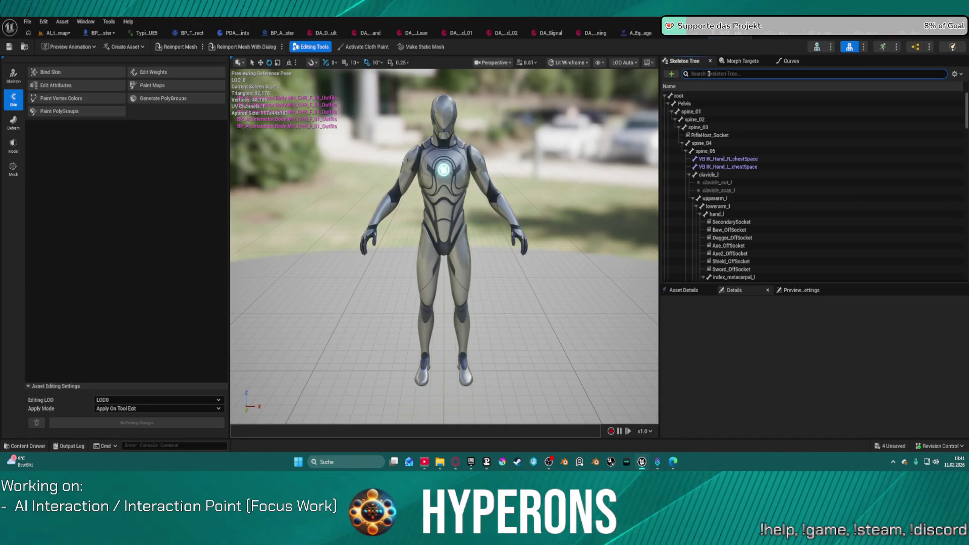
type("p")
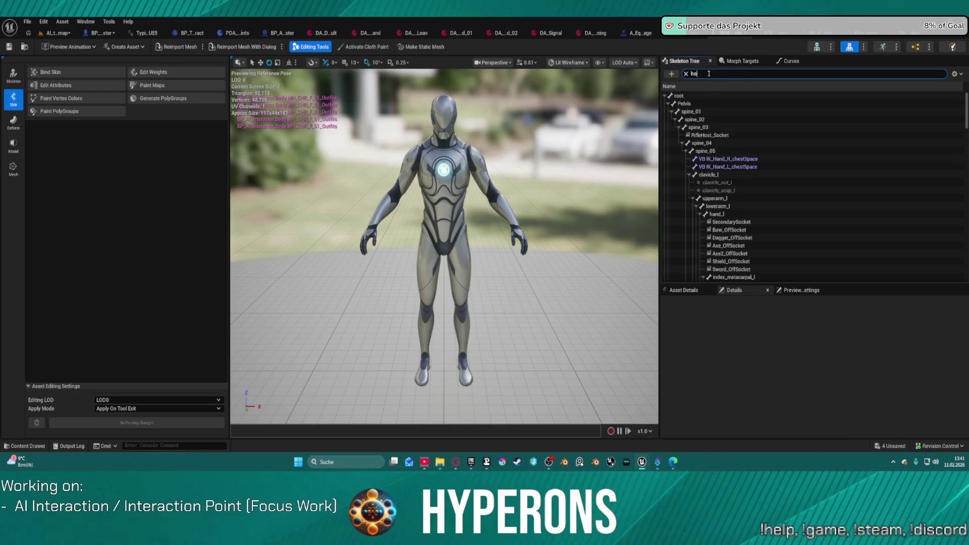
type("holst")
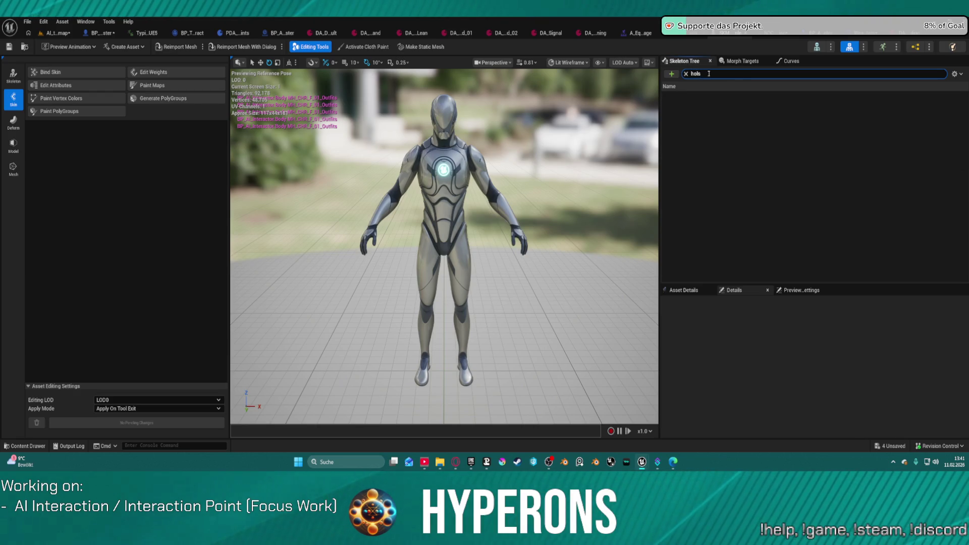
key("BackSpace")
key("BackSpace")
type("pis")
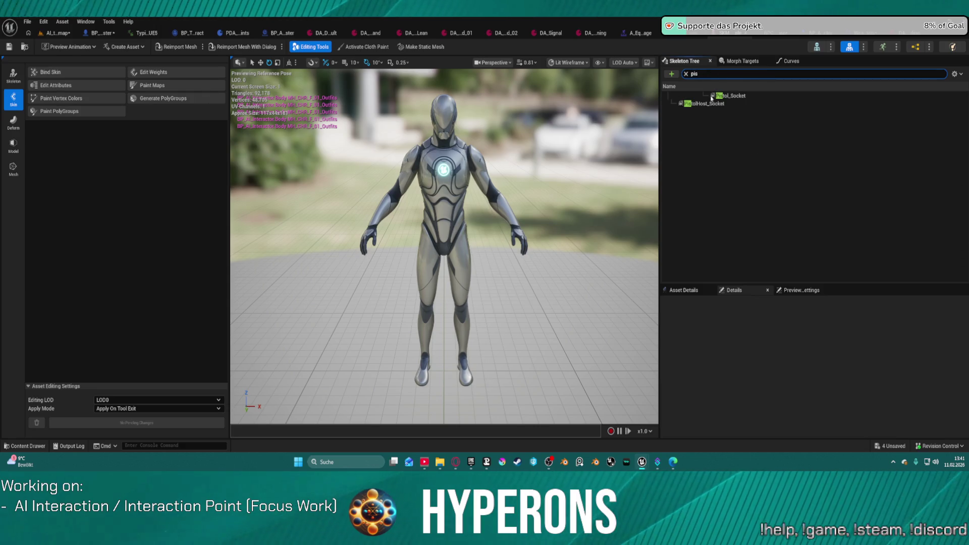
key("BackSpace")
key("BackSpace")
key("BackSpace")
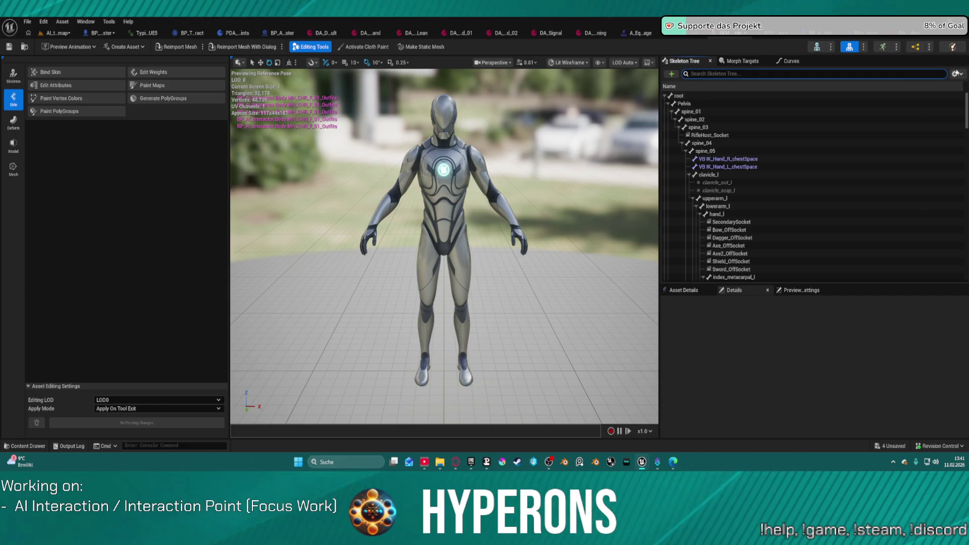
left_click(960, 77)
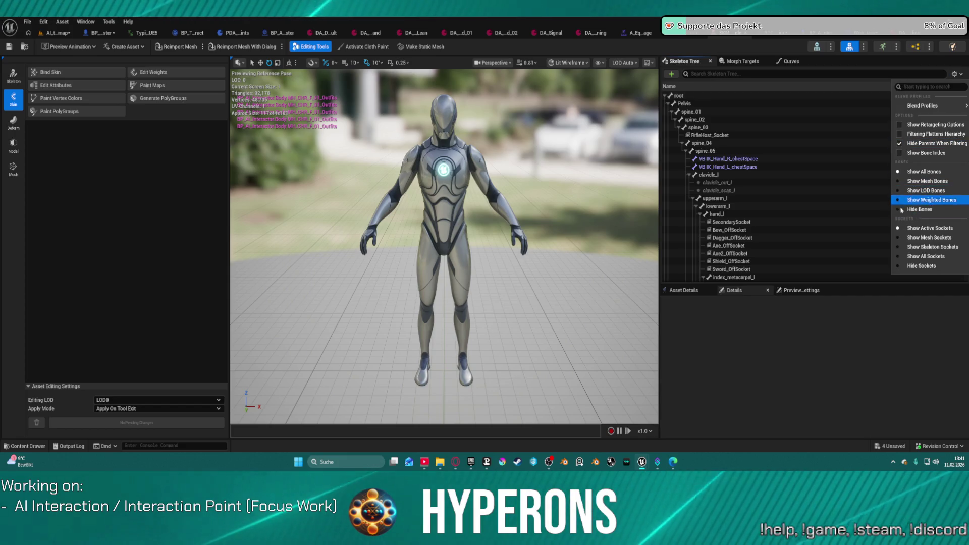
left_click(919, 209)
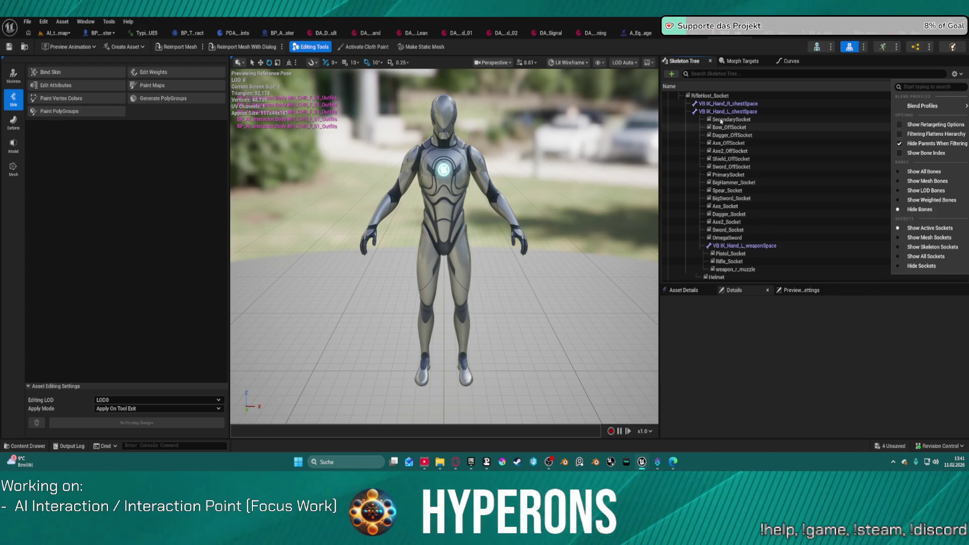
Step: Inspect PistolHost_Socket's thigh placement, comparing it with the chest RifleHost_Socket
scroll(742, 263, "down", 2)
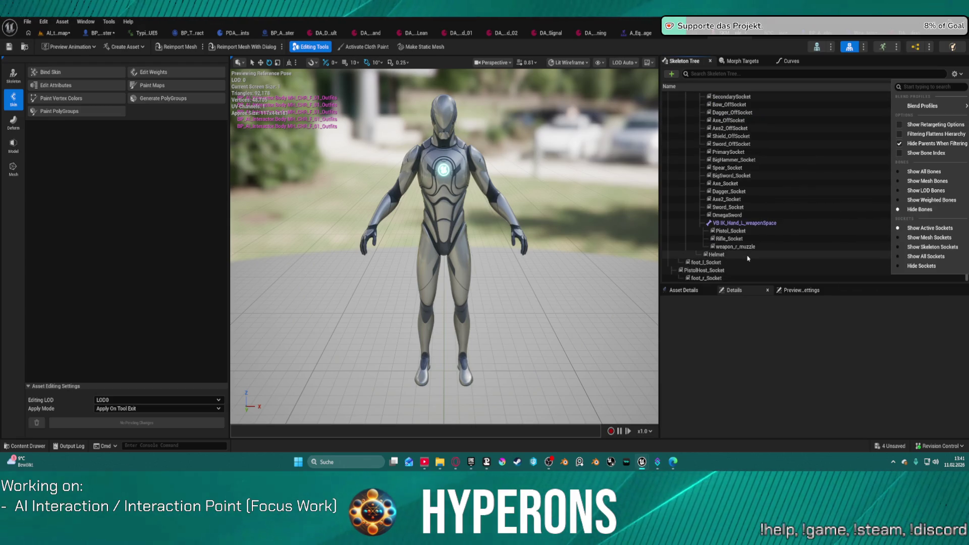
left_click(719, 273)
scroll(737, 192, "up", 2)
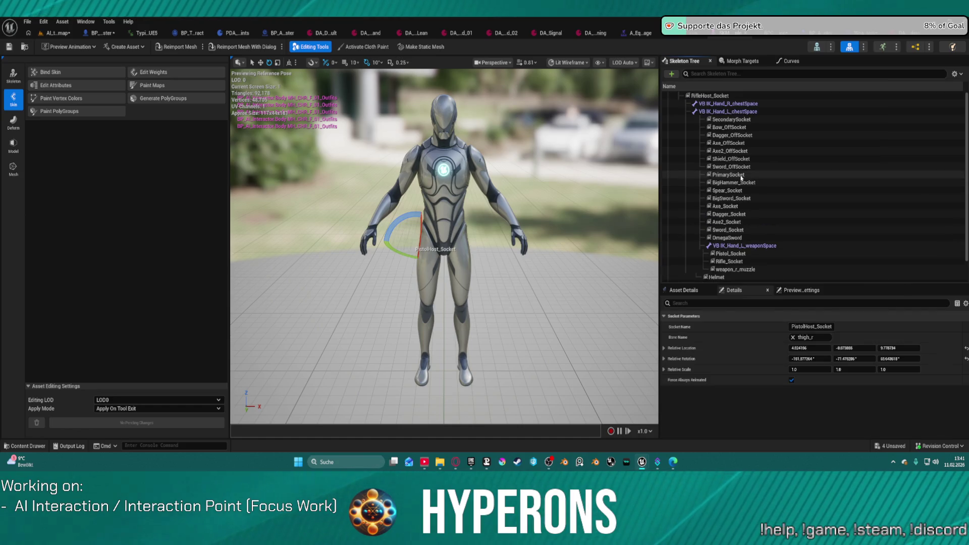
left_click(701, 96)
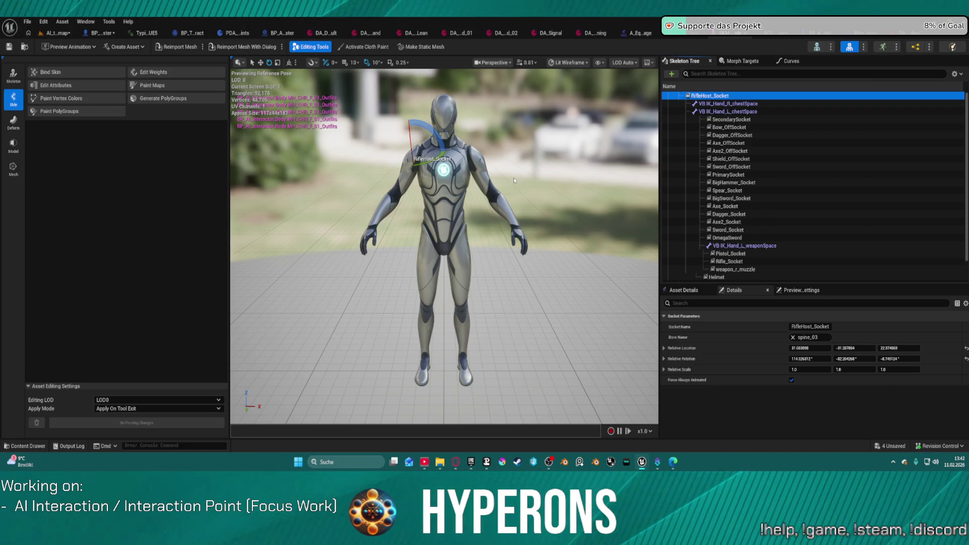
scroll(675, 261, "down", 2)
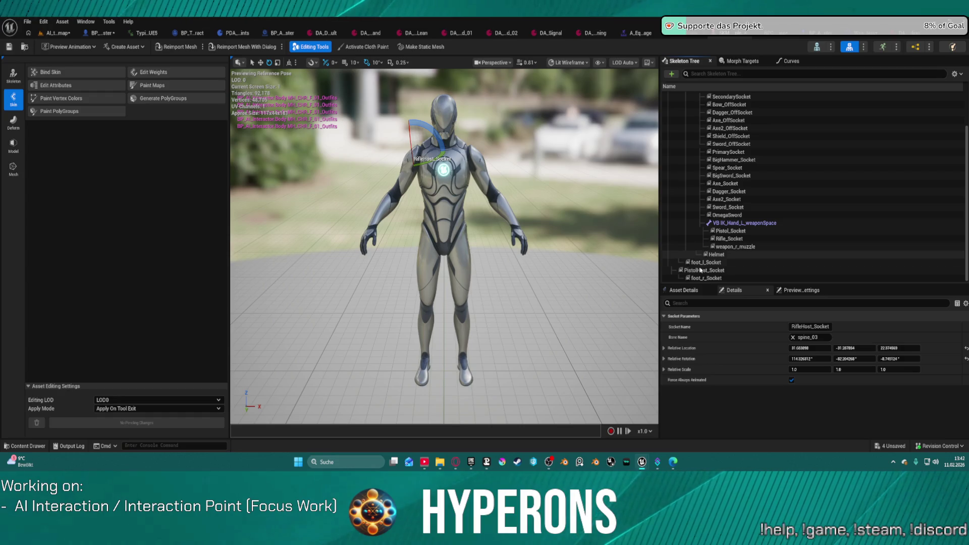
left_click(700, 270)
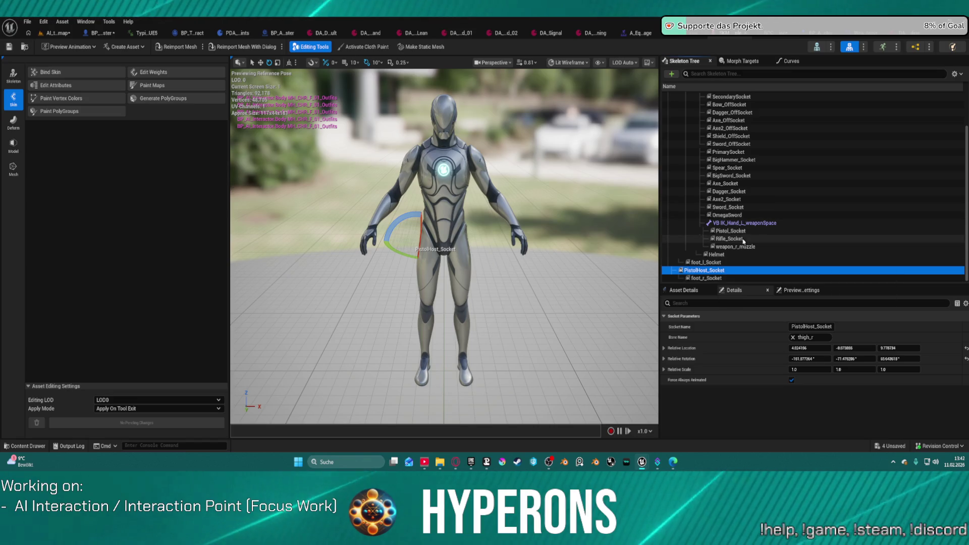
scroll(741, 192, "up", 2)
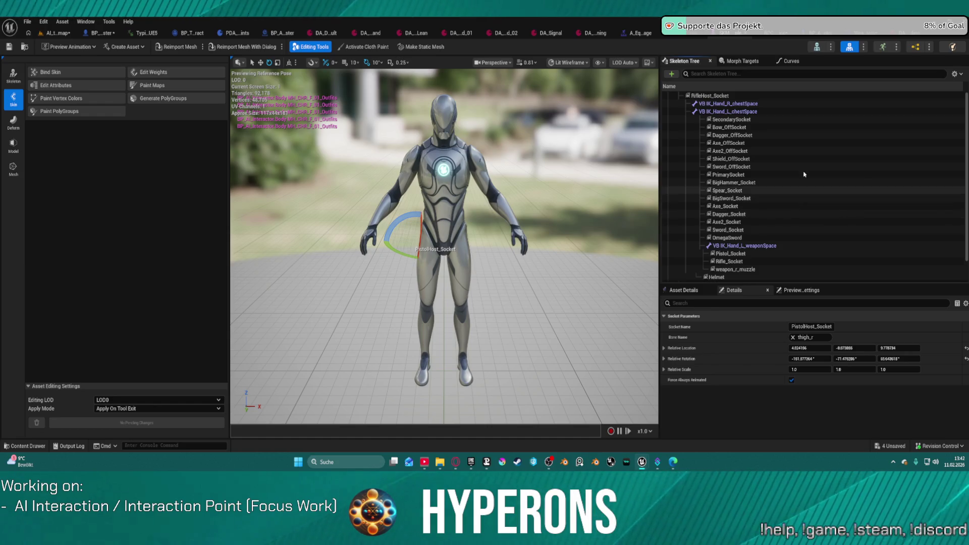
scroll(762, 201, "down", 1)
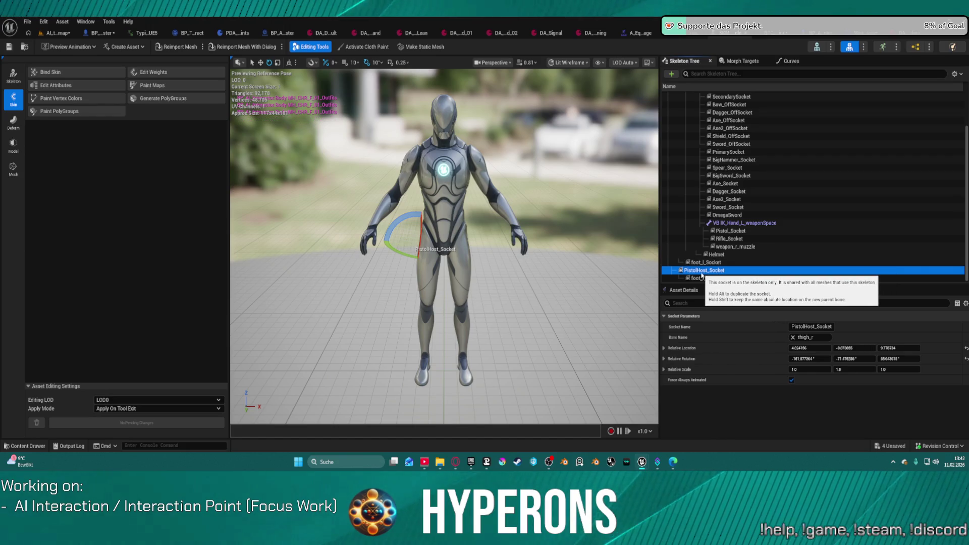
Step: Select the full PistolHost_Socket name text and return to the BPC_AI_Interaction graph
left_click(809, 327)
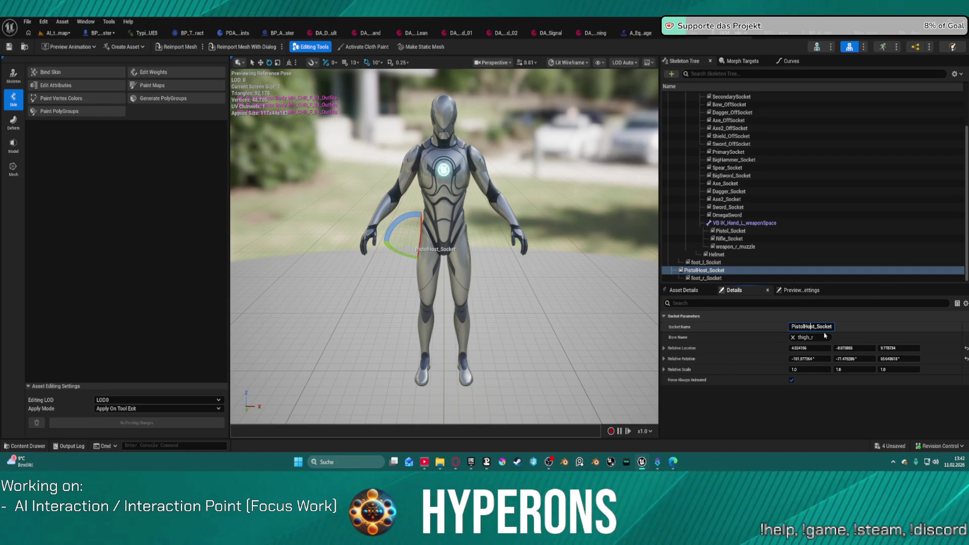
key("ctrl+a")
key("ctrl+c")
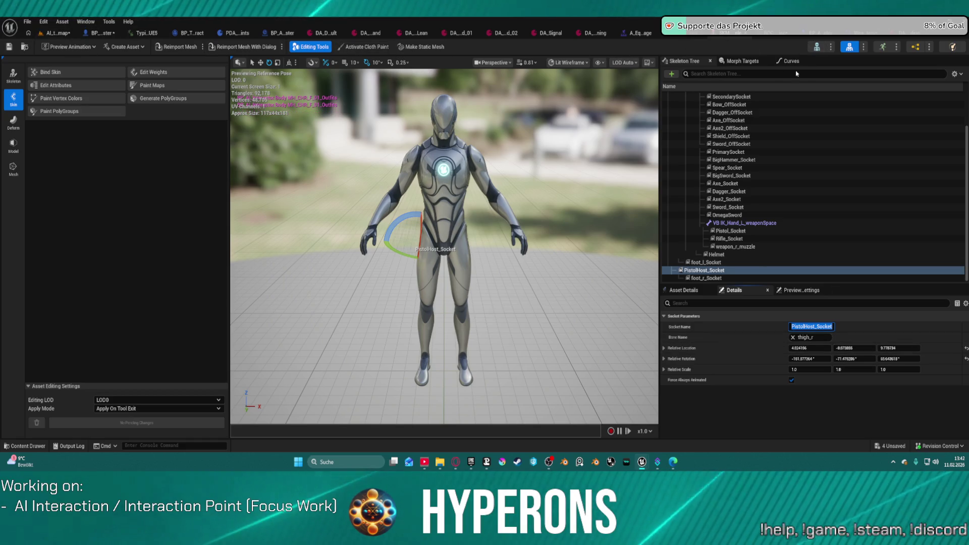
left_click(782, 33)
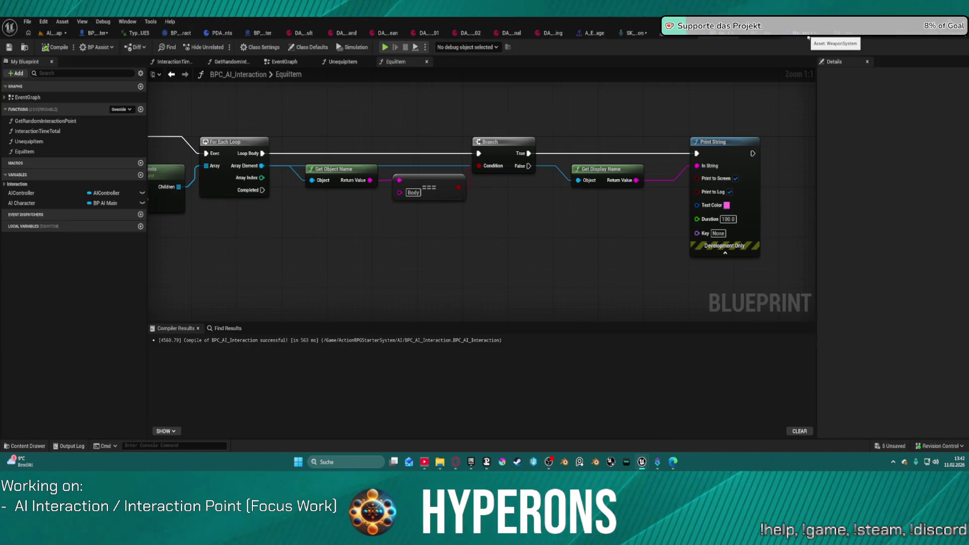
Step: Go to the BP_AI_Interactor_Master setup graph and pan to the weapon socket wiring
left_click(803, 33)
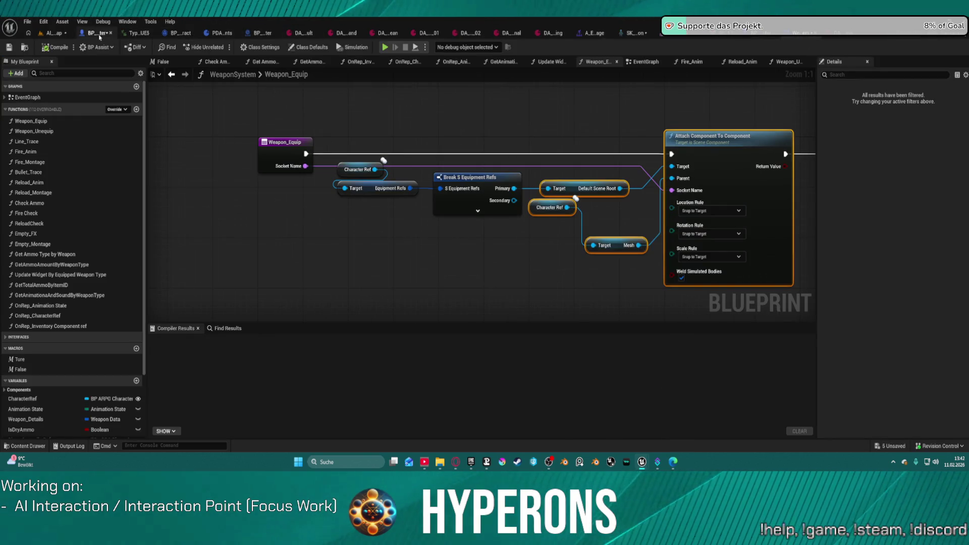
left_click(100, 36)
mouse_move(385, 266)
left_mouse_down()
mouse_move(394, 126)
mouse_move(418, 232)
mouse_move(417, 134)
left_mouse_up()
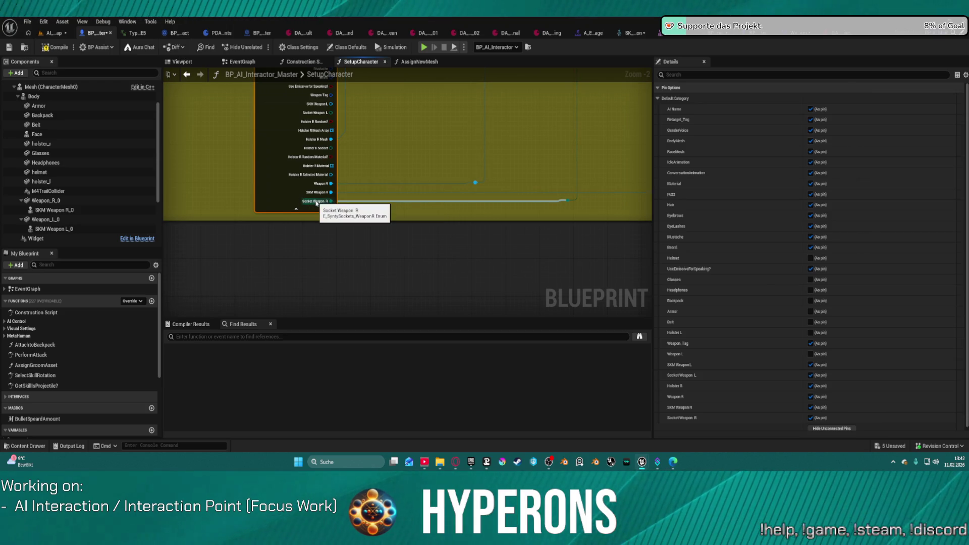
Step: Search all Content for '_syn' and open the E_SyntySockets_WeaponR enum
key("ctrl+space")
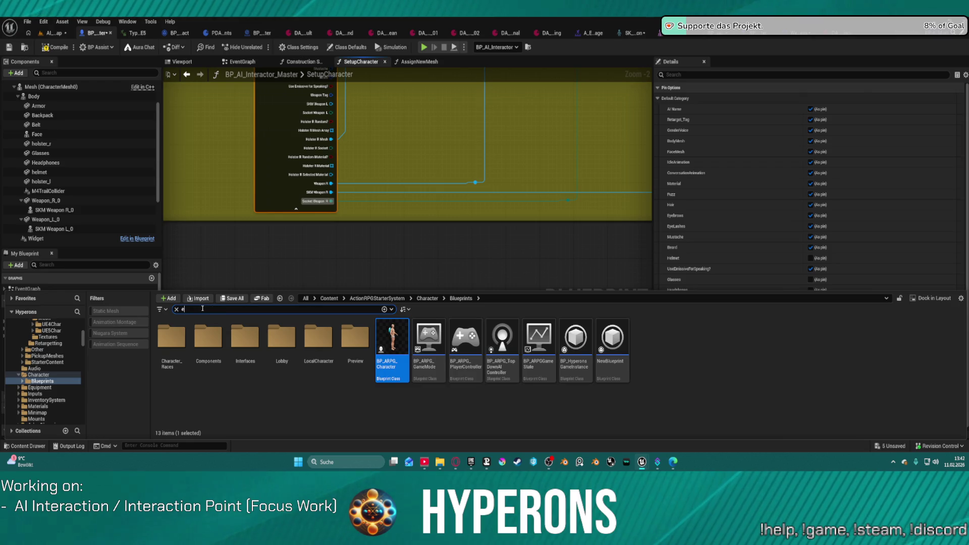
type("_syntys")
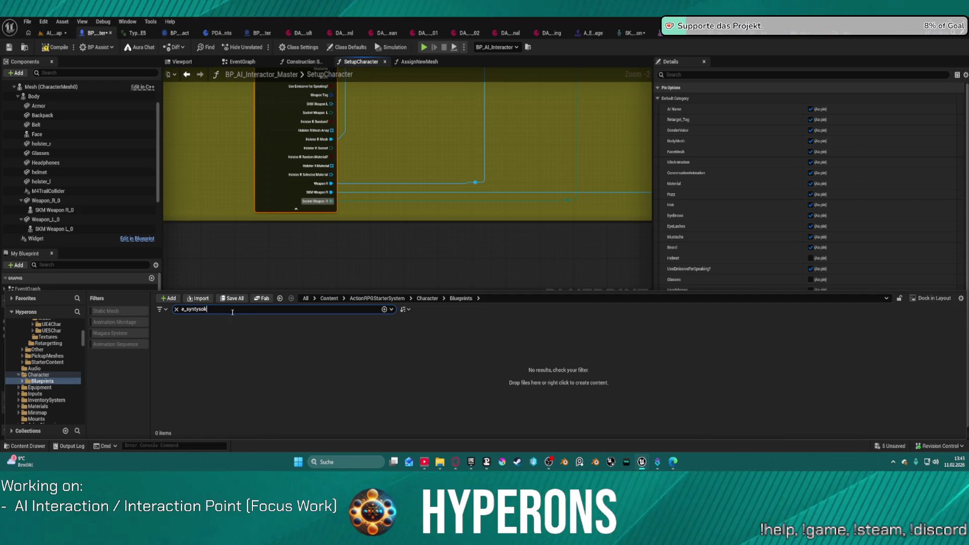
scroll(42, 343, "down", 10)
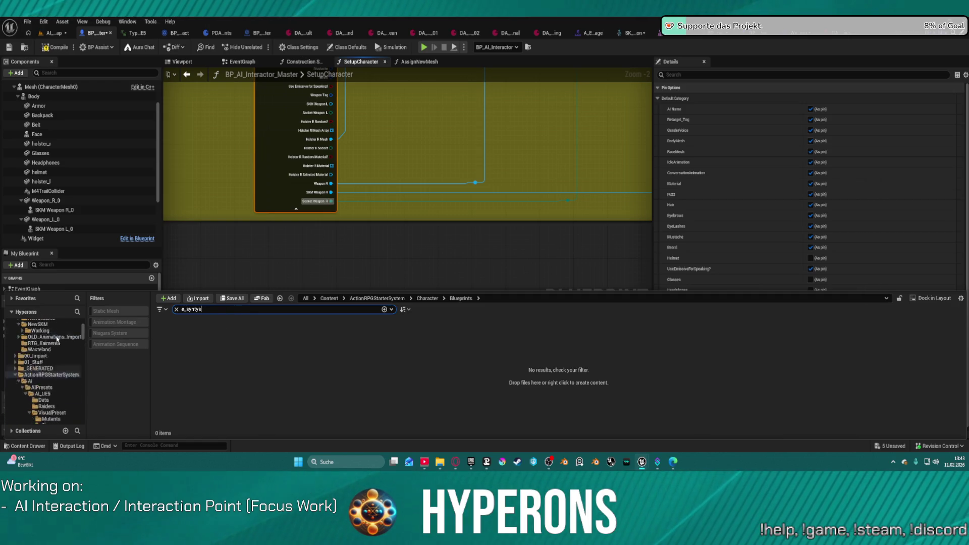
scroll(48, 345, "up", 10)
left_click(44, 330)
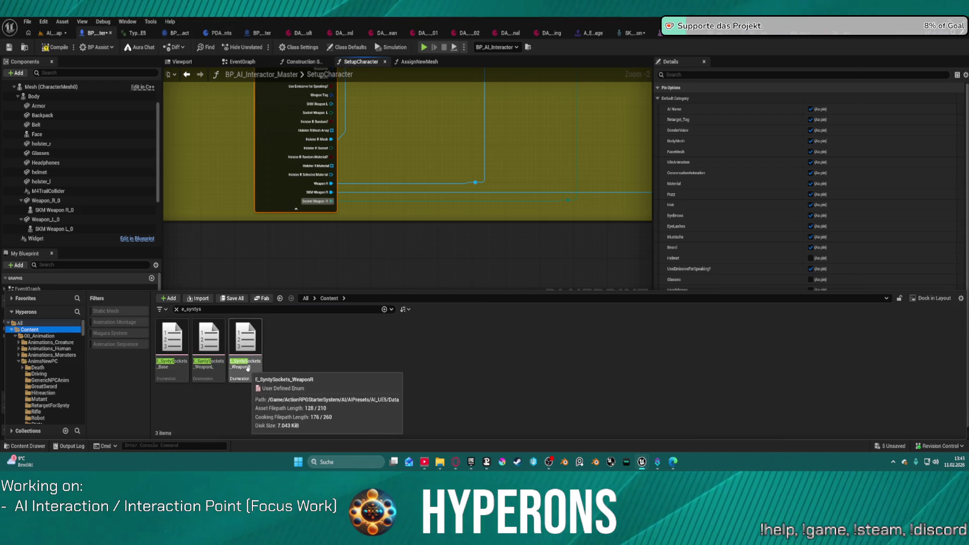
left_click(248, 368)
double_click(248, 368)
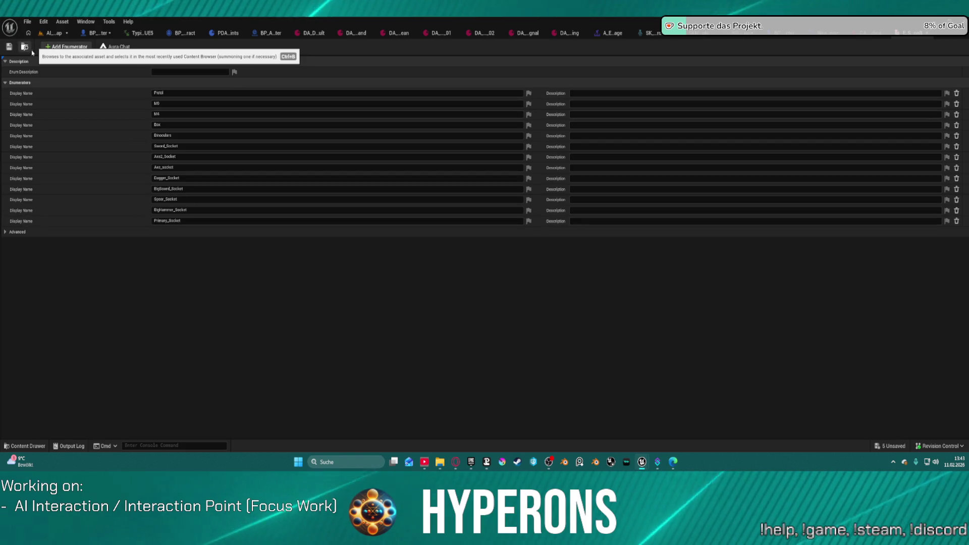
Step: Append a PistolHost_Socket enumerator after Primary_Socket and locate the enum asset in its folder
left_click(67, 47)
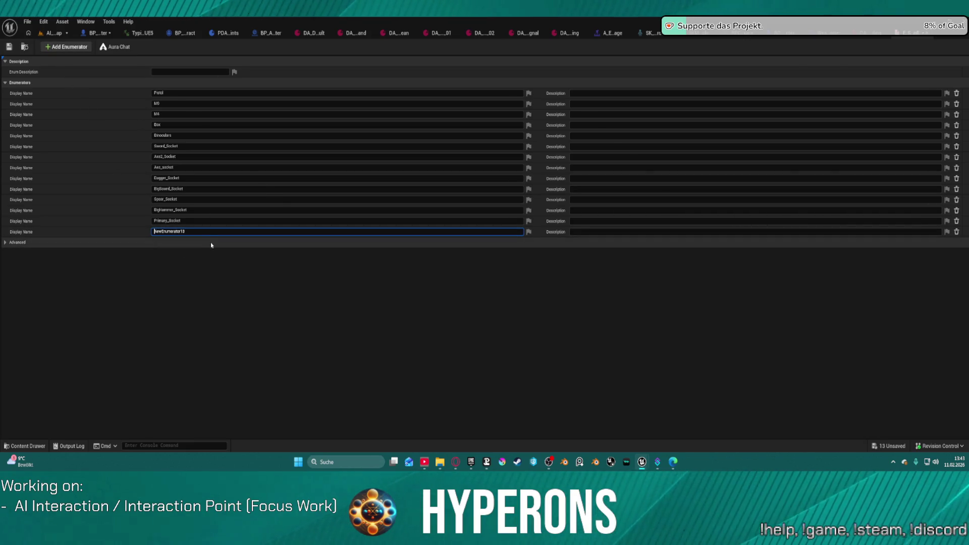
key("ctrl+v")
key("Return")
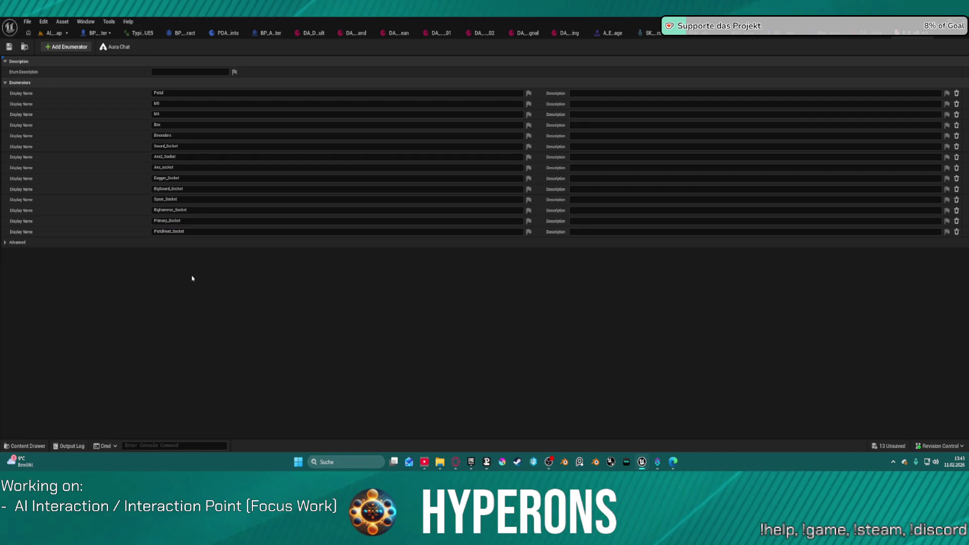
left_click(24, 48)
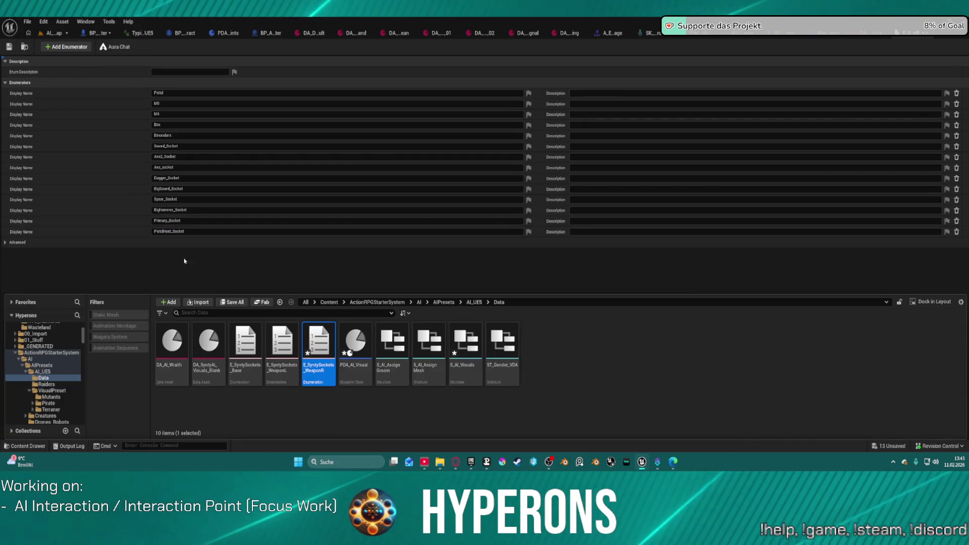
left_click(104, 186)
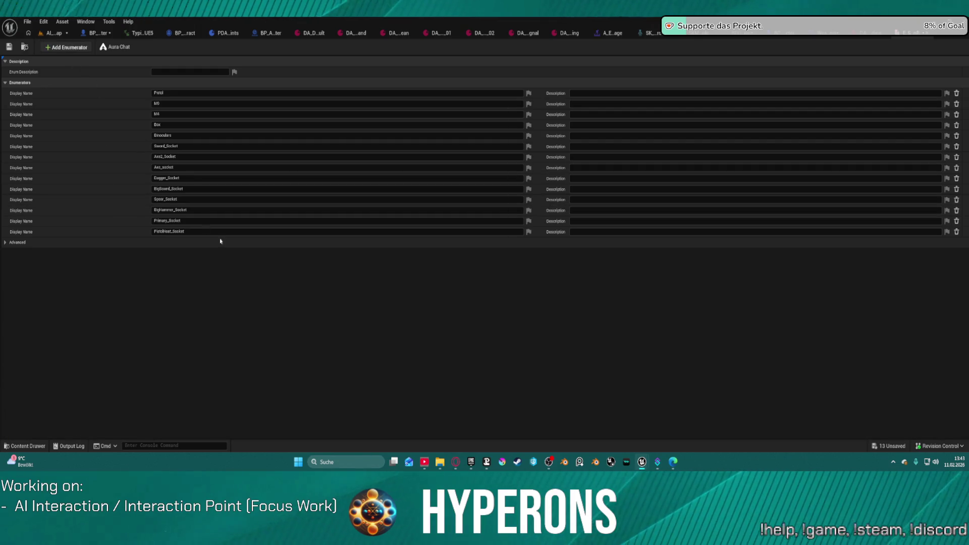